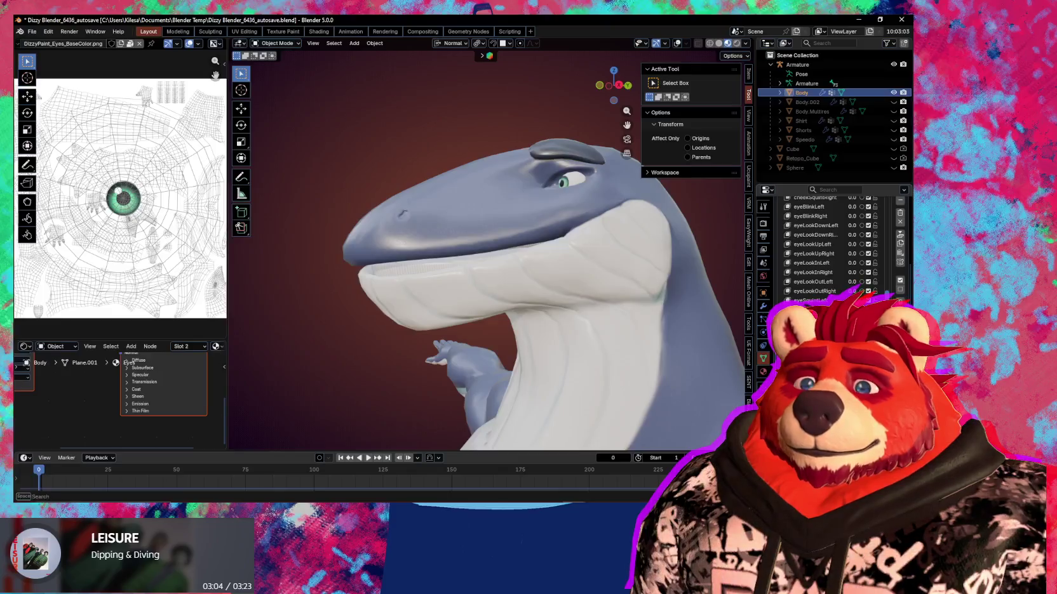
# Step: Orbit to a side view of the orca and start renaming a shape key
pyautogui.moveTo(724, 438)
pyautogui.mouseDown(button='middle')
pyautogui.moveTo(716, 376)
pyautogui.moveTo(613, 366)
pyautogui.mouseUp(button='middle')
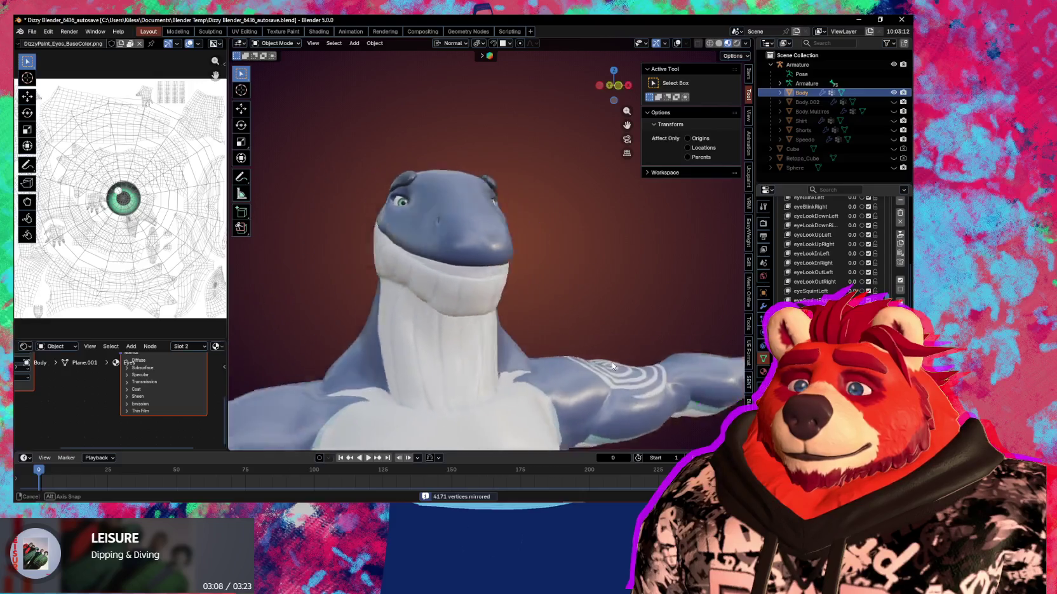
pyautogui.moveTo(613, 366); pyautogui.dragTo(682, 382, button='middle')
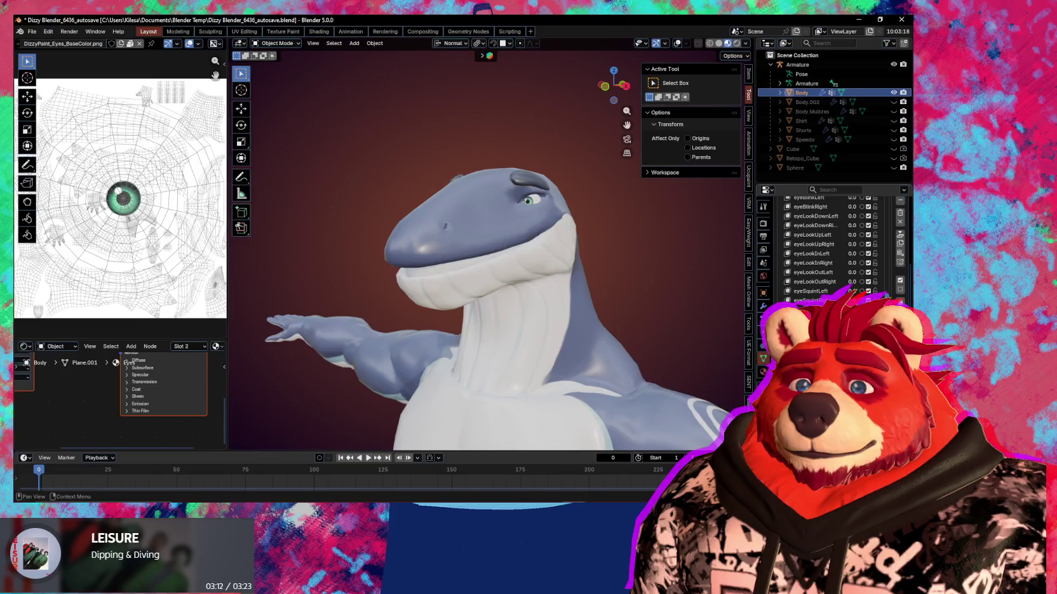
pyautogui.doubleClick(813, 301)
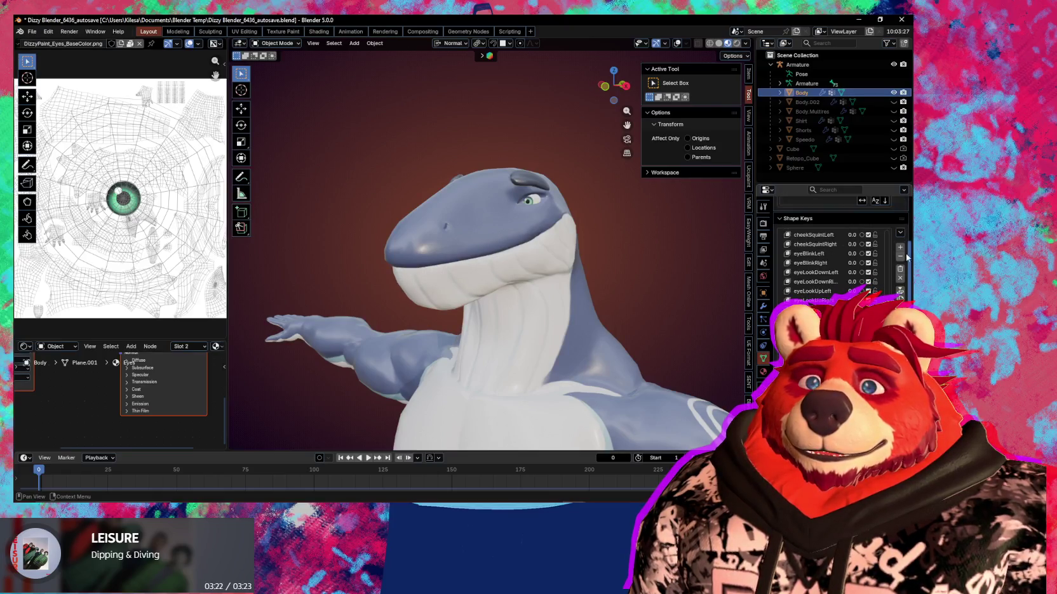
pyautogui.scroll(2, 900, 214)
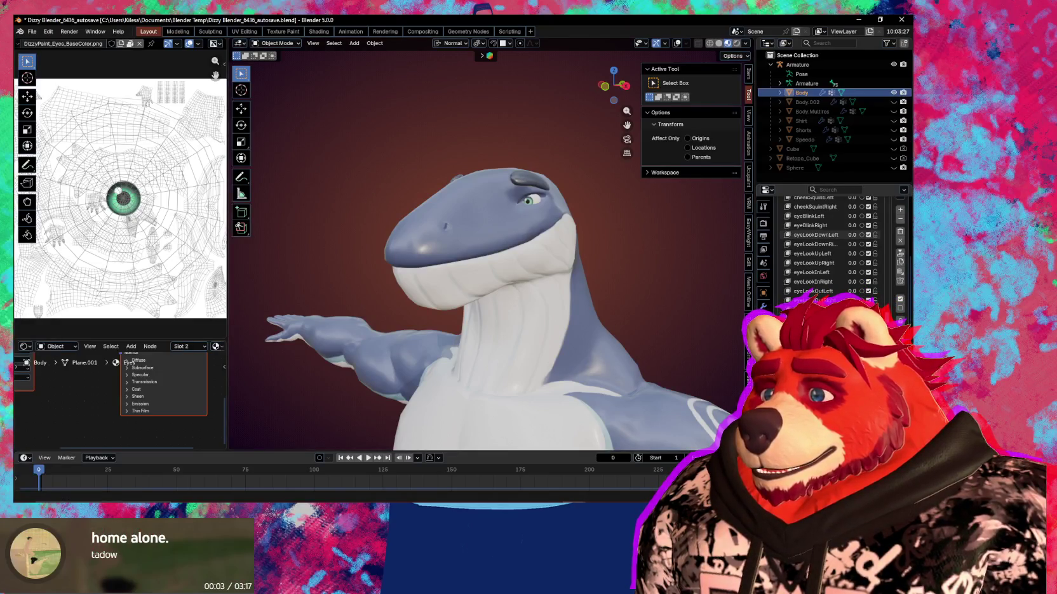
pyautogui.scroll(-1, 888, 245)
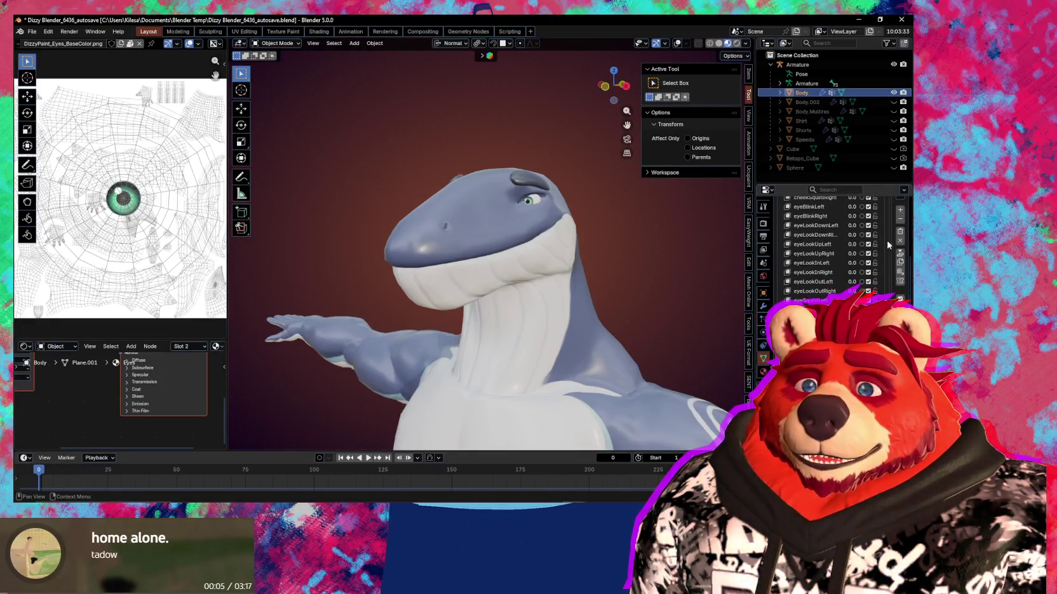
pyautogui.doubleClick(816, 300)
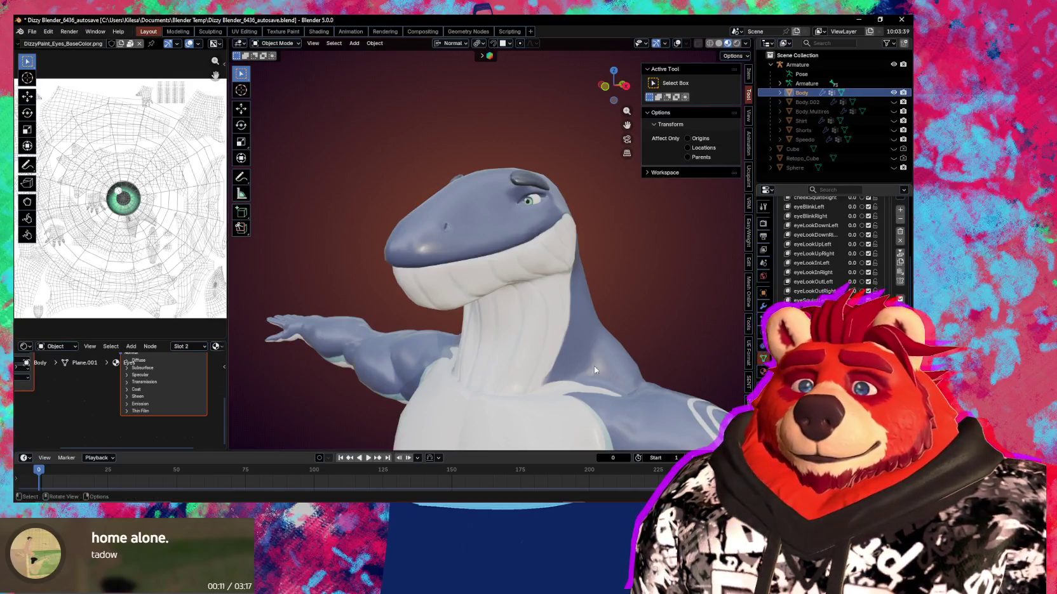
pyautogui.moveTo(593, 366); pyautogui.dragTo(506, 283, button='middle')
# Step: Enter Sculpt Mode and resize the Grab brush from 332 px to 288 px
pyautogui.hotkey('ctrl', 'Tab')
pyautogui.click(424, 282)
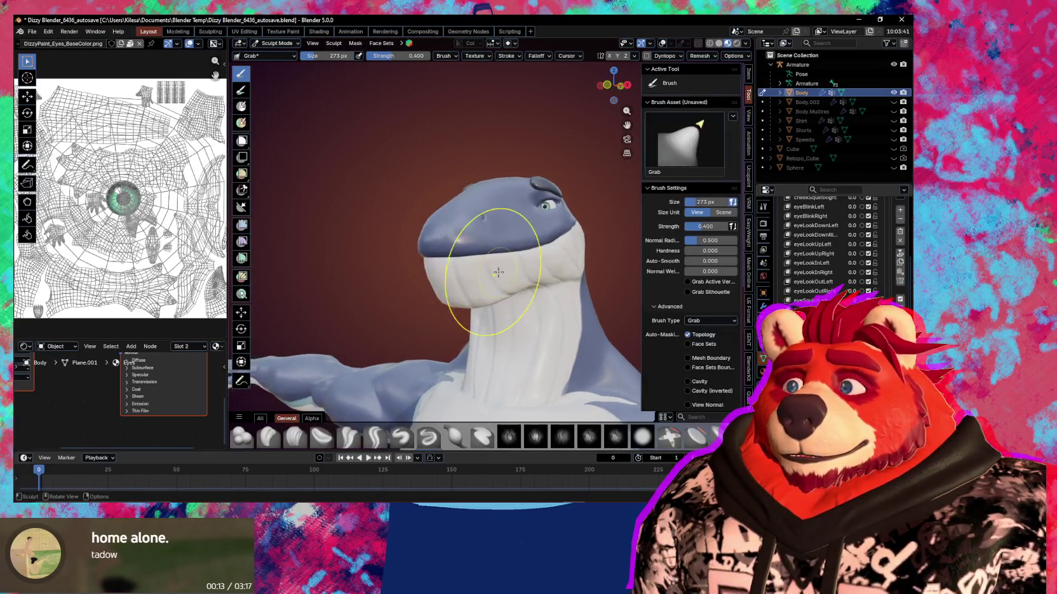
pyautogui.moveTo(424, 283)
pyautogui.mouseDown(button='middle')
pyautogui.moveTo(557, 261)
pyautogui.moveTo(501, 252)
pyautogui.moveTo(528, 257)
pyautogui.moveTo(518, 250)
pyautogui.mouseUp(button='middle')
pyautogui.click(557, 261)
pyautogui.press('f')
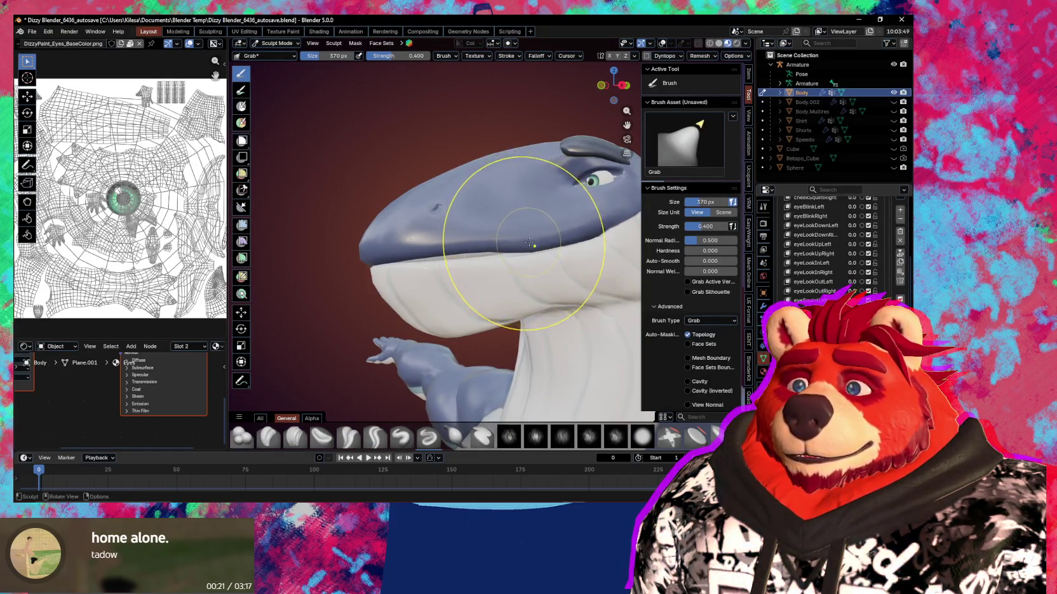
pyautogui.press('f')
pyautogui.click(497, 251)
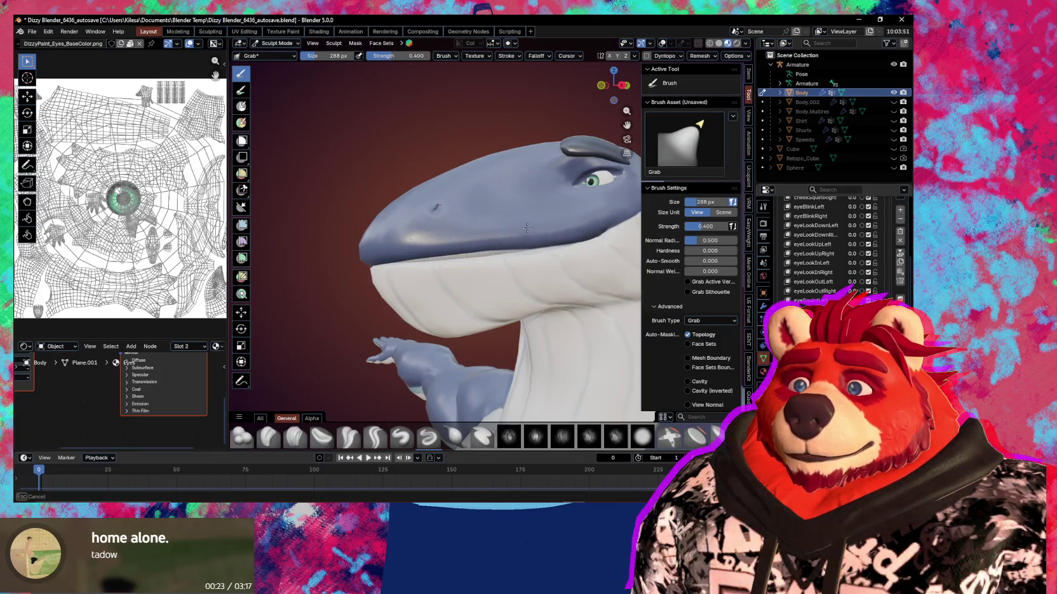
# Step: Grab-sculpt the jaw and muzzle from front and profile views with short pulls
pyautogui.moveTo(483, 246); pyautogui.dragTo(502, 241, button='middle')
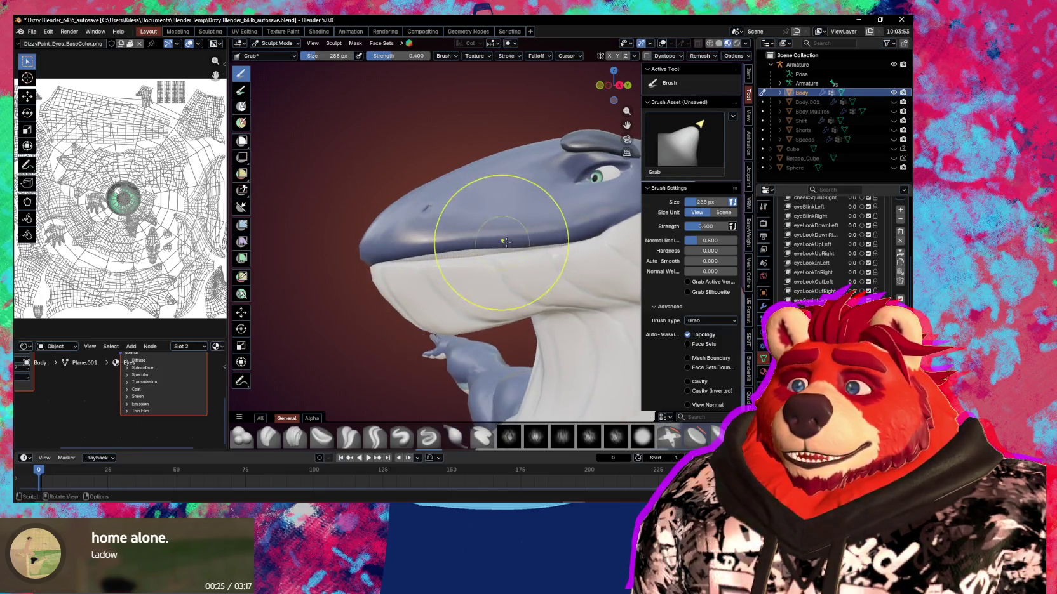
pyautogui.moveTo(531, 234); pyautogui.dragTo(541, 237)
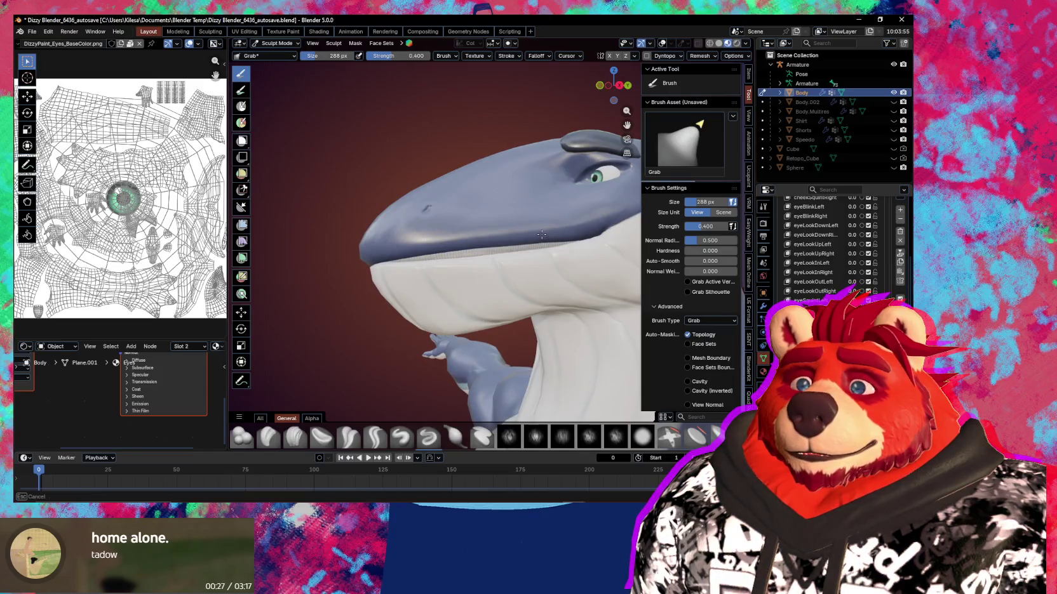
pyautogui.moveTo(502, 225)
pyautogui.mouseDown(button='middle')
pyautogui.moveTo(451, 254)
pyautogui.moveTo(471, 242)
pyautogui.mouseUp(button='middle')
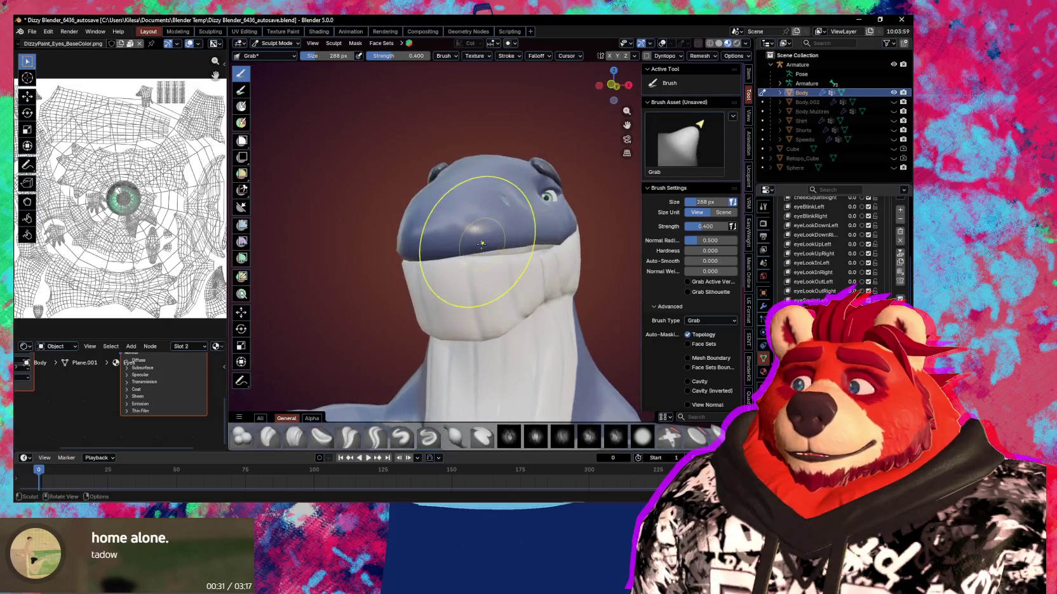
pyautogui.moveTo(471, 241)
pyautogui.mouseDown()
pyautogui.moveTo(460, 247)
pyautogui.moveTo(499, 242)
pyautogui.mouseUp()
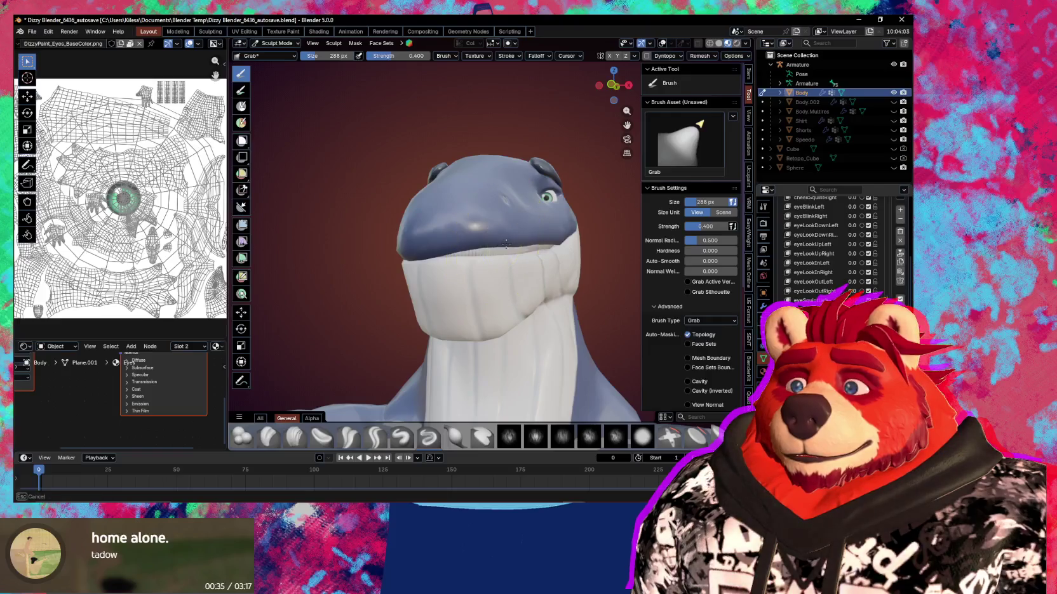
pyautogui.moveTo(510, 242); pyautogui.dragTo(519, 238, button='middle')
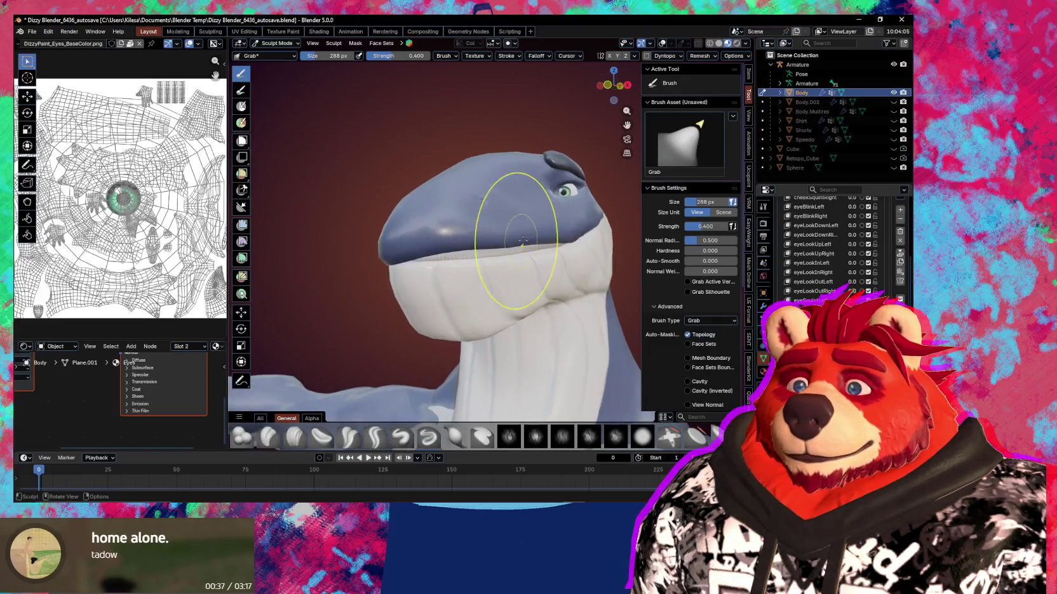
pyautogui.moveTo(520, 238); pyautogui.dragTo(533, 245)
pyautogui.moveTo(533, 245); pyautogui.dragTo(513, 328, button='middle')
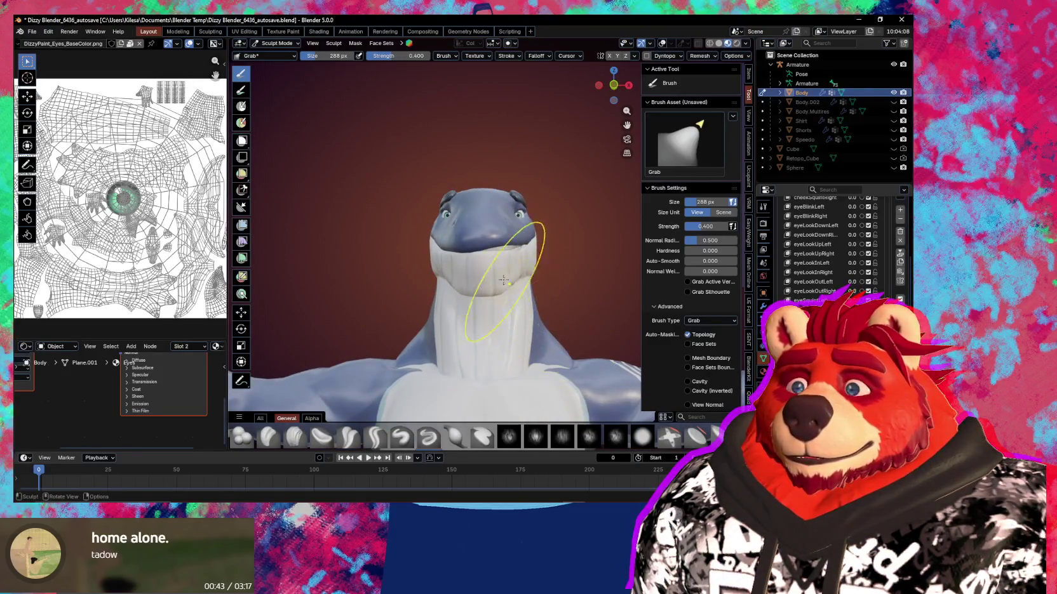
pyautogui.scroll(2, 482, 251)
pyautogui.moveTo(483, 252); pyautogui.dragTo(474, 258)
# Step: Return to Object Mode and mirror the shape key with Quick Favorites
pyautogui.hotkey('ctrl', 'Tab')
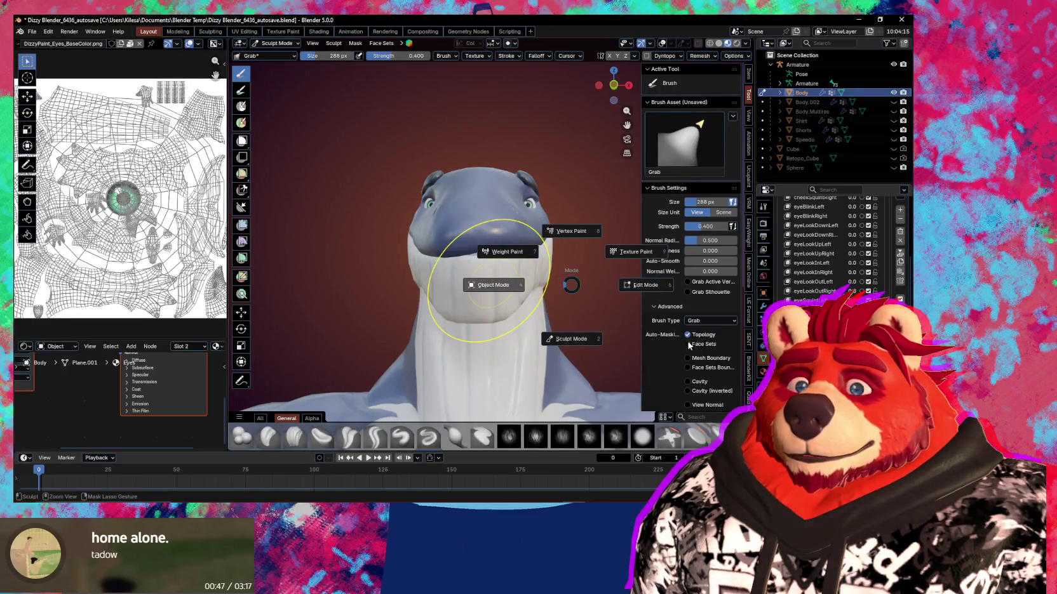
pyautogui.press('4')
pyautogui.press('q')
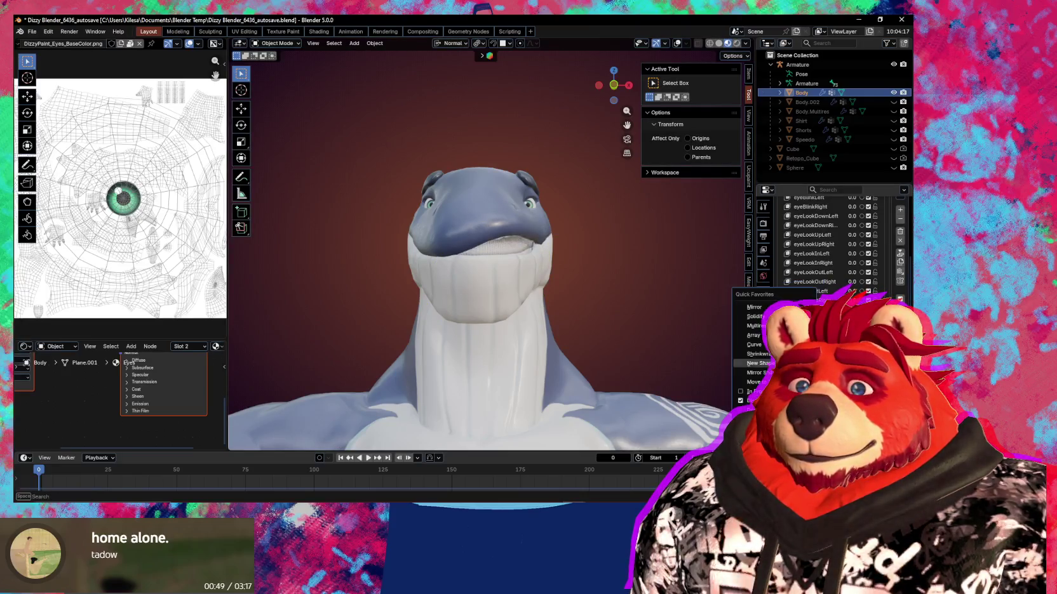
pyautogui.click(759, 366)
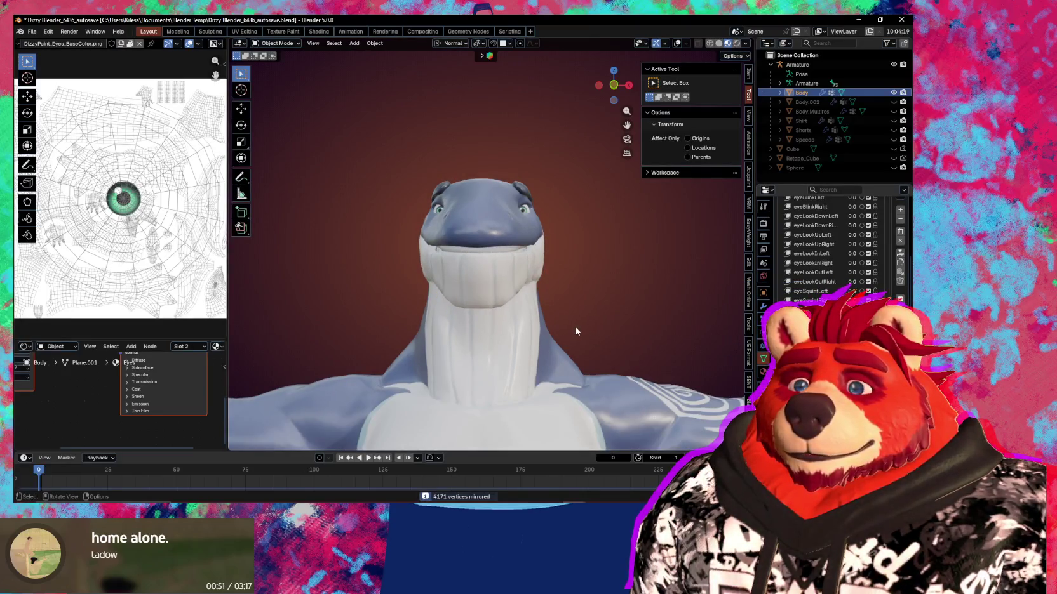
# Step: Back in Sculpt Mode, pull the lower jaw upward, then return to Object Mode
pyautogui.scroll(2, 501, 273)
pyautogui.hotkey('ctrl', 'Tab')
pyautogui.click(488, 302)
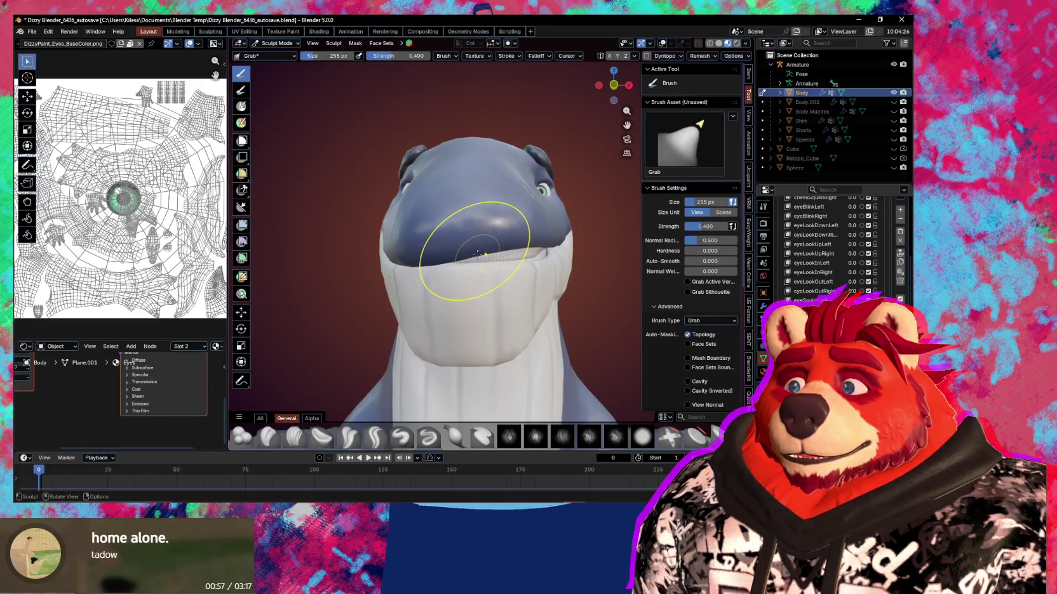
pyautogui.moveTo(481, 280)
pyautogui.mouseDown()
pyautogui.moveTo(473, 235)
pyautogui.moveTo(455, 241)
pyautogui.moveTo(456, 250)
pyautogui.moveTo(474, 245)
pyautogui.moveTo(460, 260)
pyautogui.mouseUp()
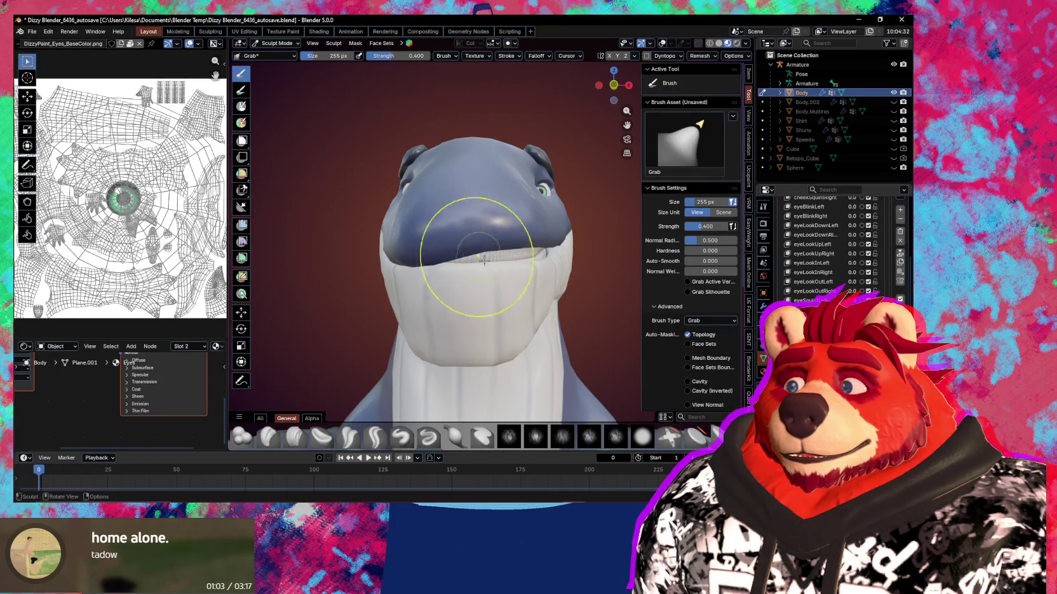
pyautogui.hotkey('ctrl', 'Tab')
pyautogui.press('q')
pyautogui.click(760, 358)
# Step: Mirror the shape key again and preview the mouth by adjusting a shape key's strength
pyautogui.press('q')
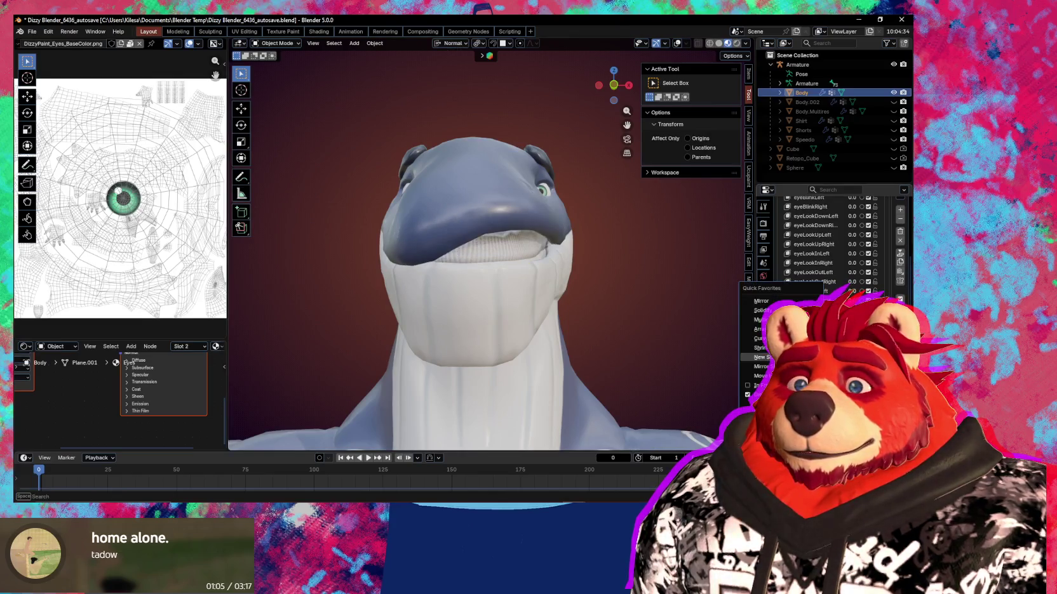
pyautogui.click(761, 366)
pyautogui.moveTo(622, 355)
pyautogui.mouseDown(button='middle')
pyautogui.moveTo(562, 351)
pyautogui.moveTo(635, 353)
pyautogui.mouseUp(button='middle')
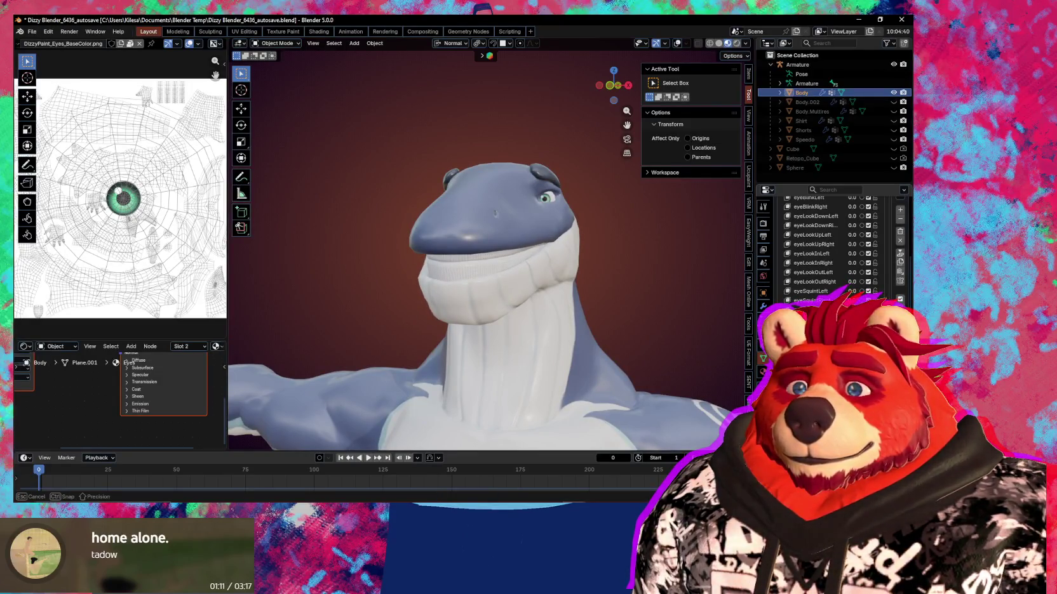
pyautogui.moveTo(635, 353)
pyautogui.mouseDown(button='middle')
pyautogui.moveTo(623, 371)
pyautogui.moveTo(686, 368)
pyautogui.moveTo(520, 360)
pyautogui.moveTo(547, 372)
pyautogui.moveTo(508, 379)
pyautogui.moveTo(691, 379)
pyautogui.mouseUp(button='middle')
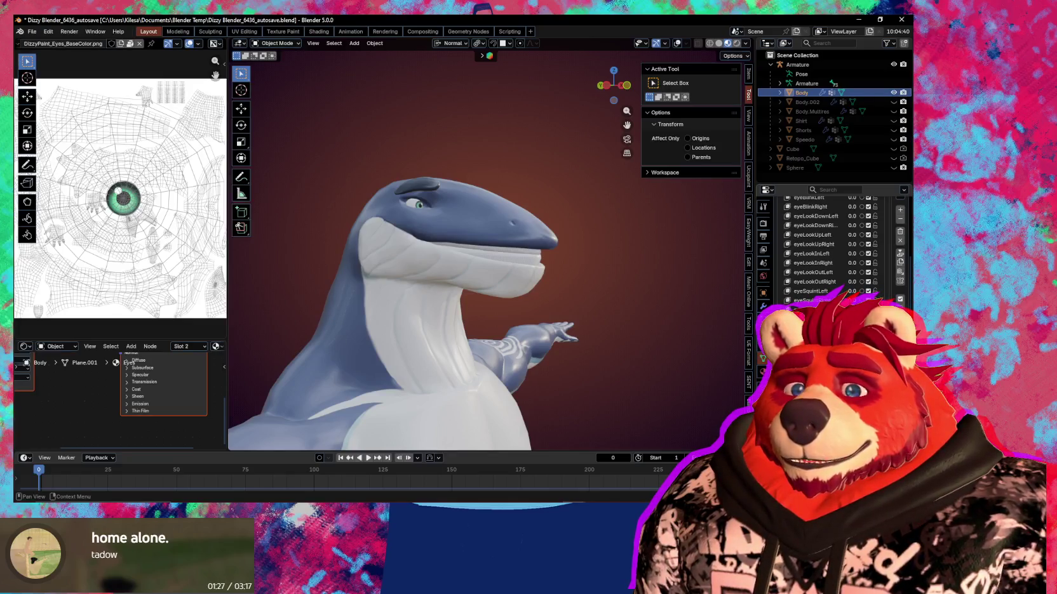
pyautogui.moveTo(852, 299); pyautogui.dragTo(863, 298)
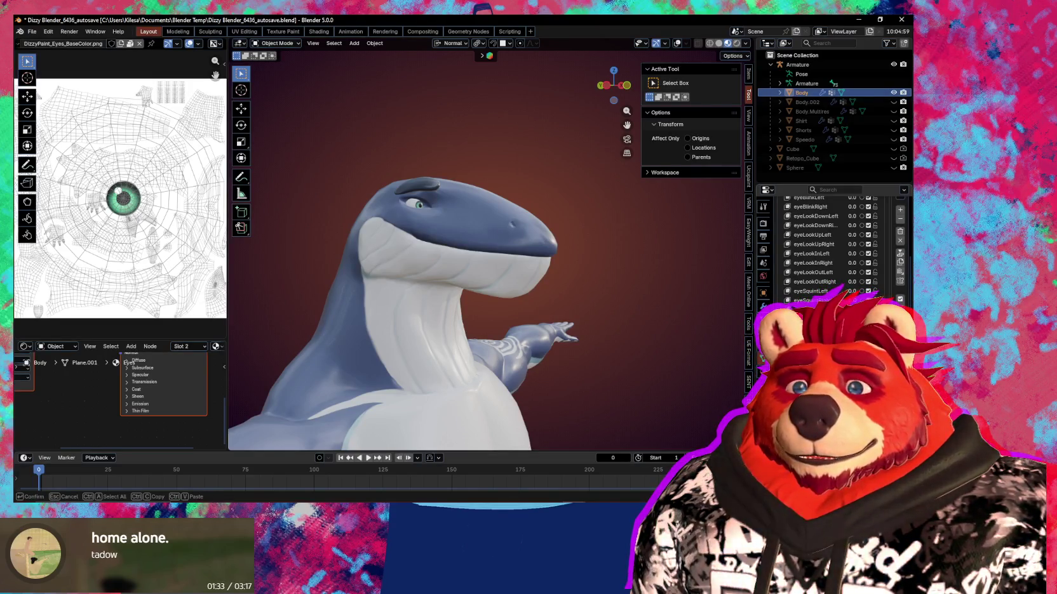
# Step: Zoom in close on the head and orbit until it faces left
pyautogui.scroll(-3, 832, 247)
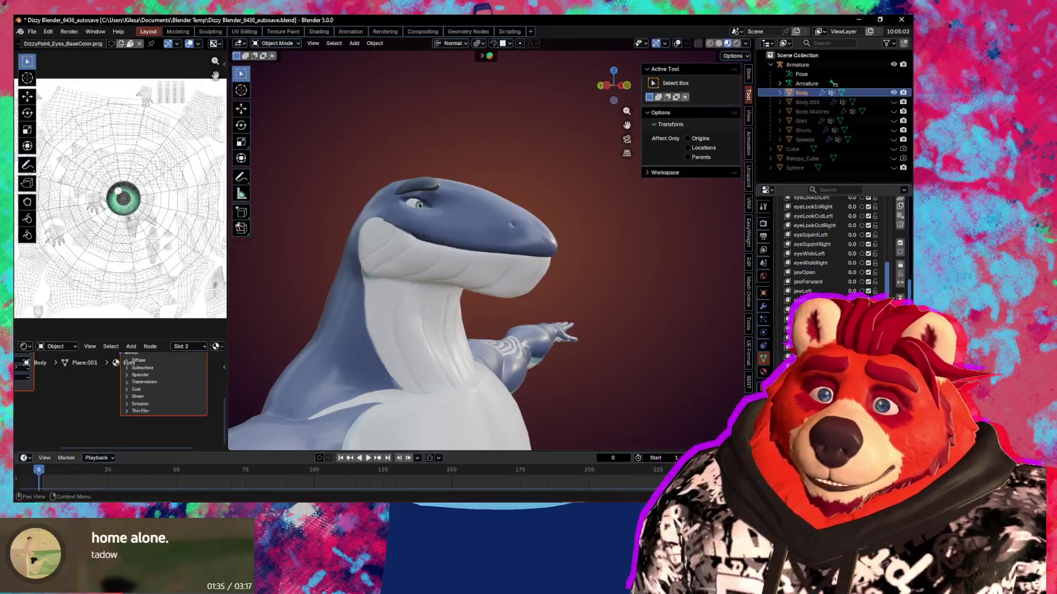
pyautogui.scroll(-1, 832, 254)
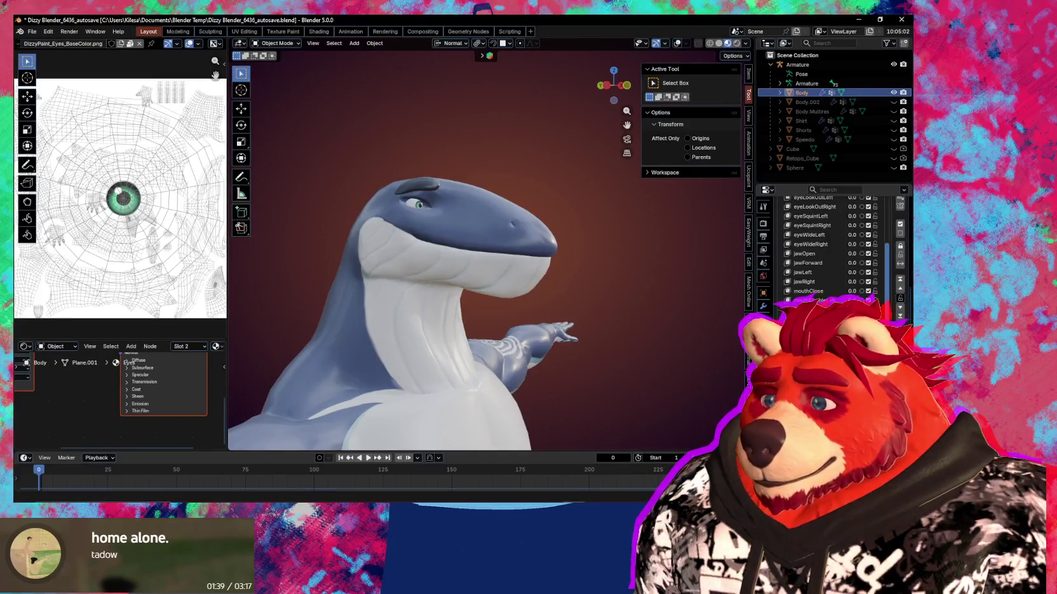
pyautogui.scroll(1, 398, 379)
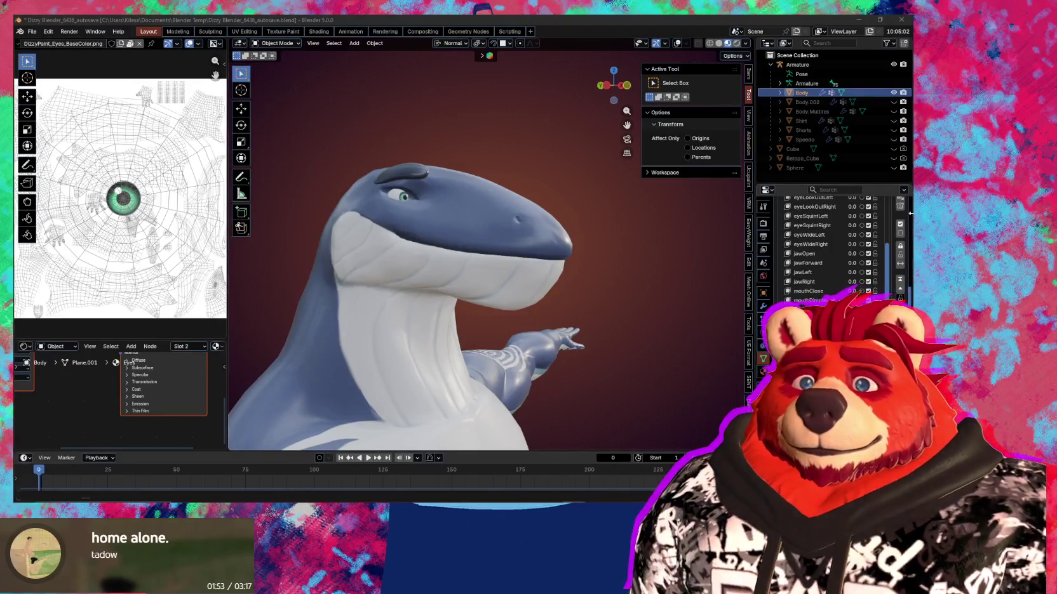
pyautogui.scroll(2, 908, 208)
pyautogui.scroll(2, 908, 208)
pyautogui.scroll(1, 906, 209)
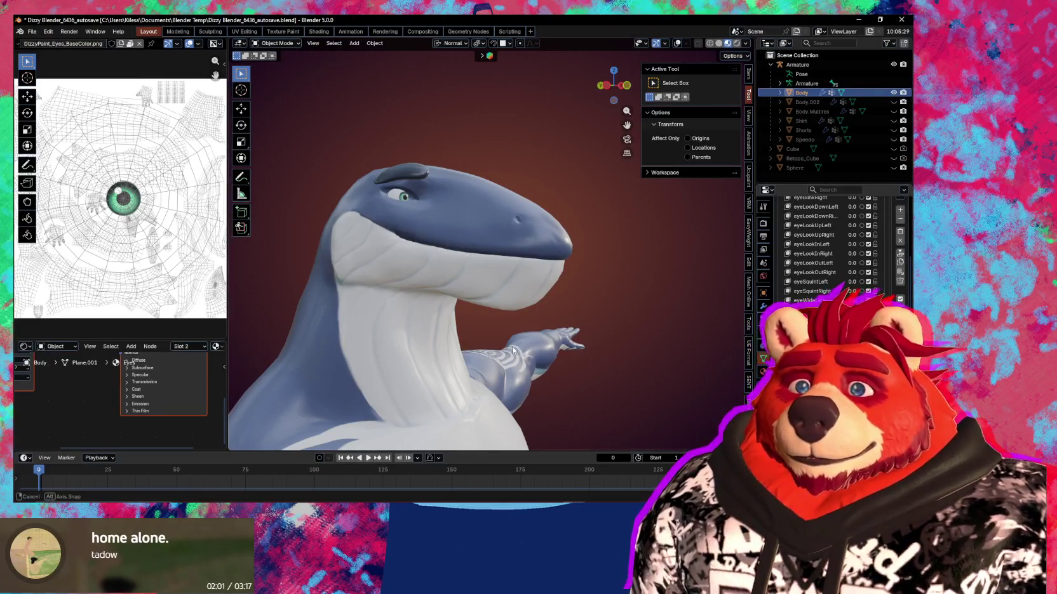
pyautogui.moveTo(444, 305); pyautogui.dragTo(525, 308, button='middle')
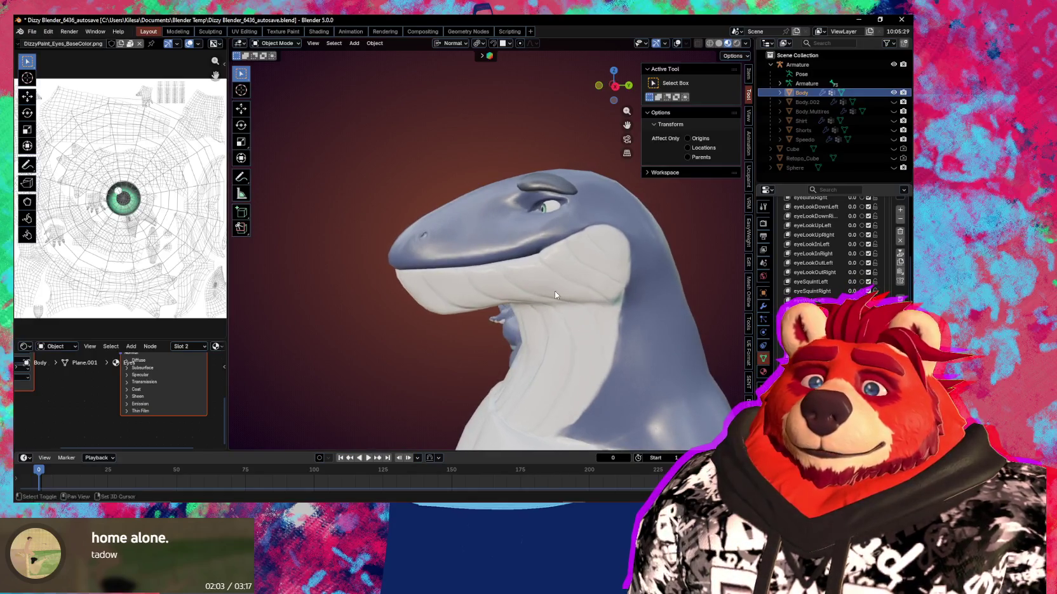
pyautogui.scroll(2, 544, 292)
# Step: Enter Sculpt Mode and switch briefly to Inflate before settling on the Grab brush
pyautogui.hotkey('ctrl', 'Tab')
pyautogui.click(552, 326)
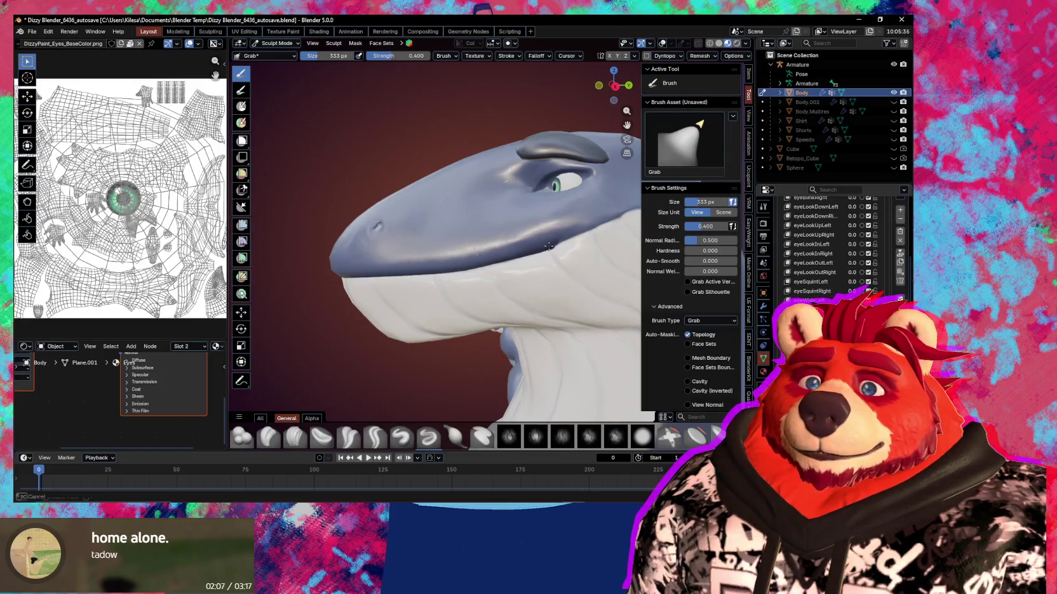
pyautogui.moveTo(549, 246); pyautogui.dragTo(568, 242, button='middle')
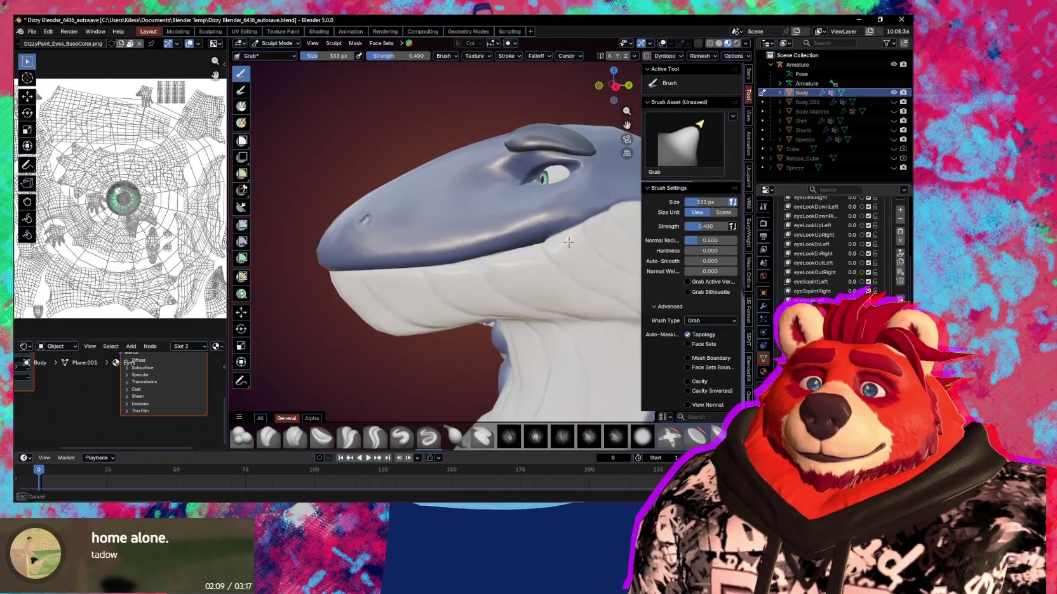
pyautogui.moveTo(552, 248)
pyautogui.mouseDown(button='middle')
pyautogui.moveTo(579, 257)
pyautogui.moveTo(505, 244)
pyautogui.moveTo(525, 242)
pyautogui.mouseUp(button='middle')
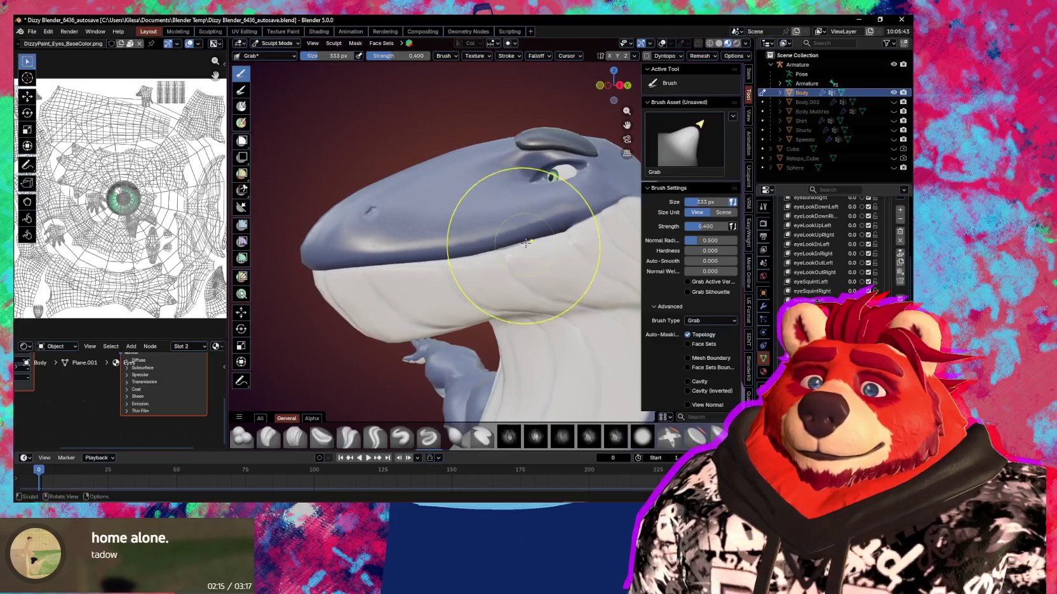
pyautogui.press('i')
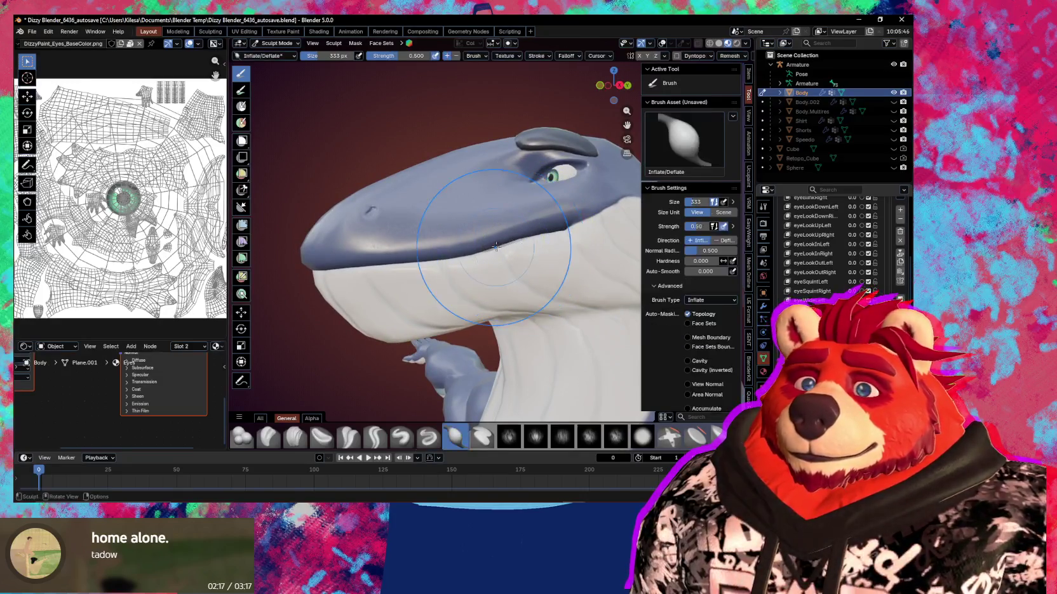
pyautogui.press('g')
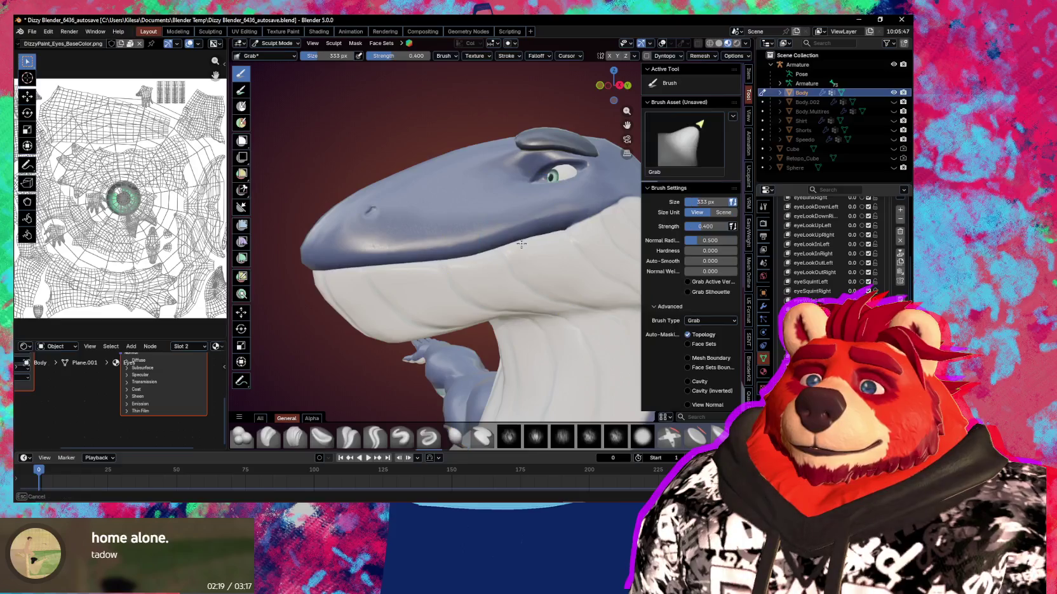
# Step: Turn off Topology auto-masking while viewing the head from the side
pyautogui.moveTo(520, 244); pyautogui.dragTo(495, 267, button='middle')
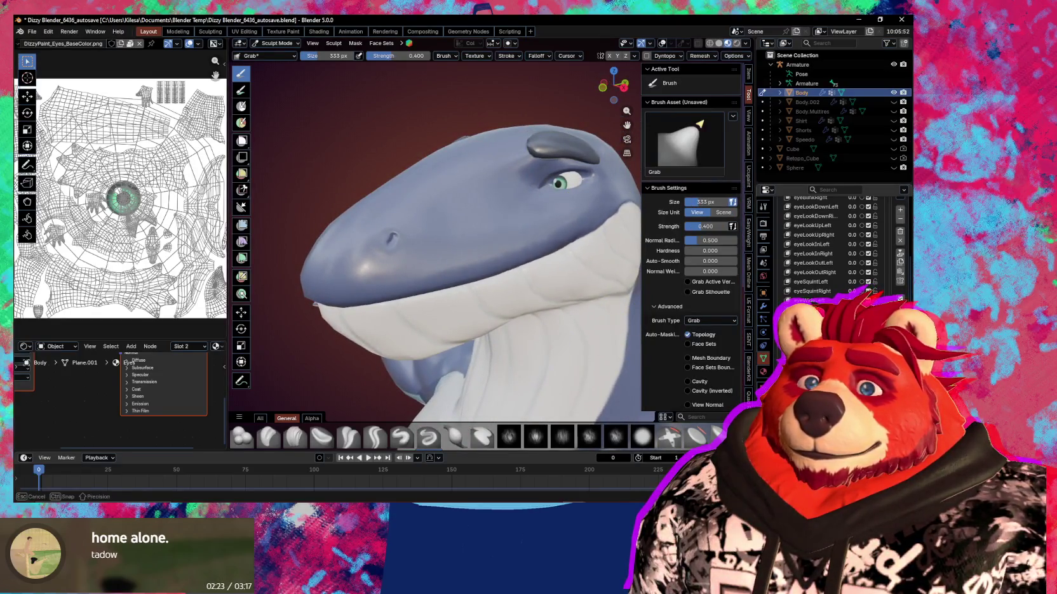
pyautogui.moveTo(502, 266); pyautogui.dragTo(528, 305, button='middle')
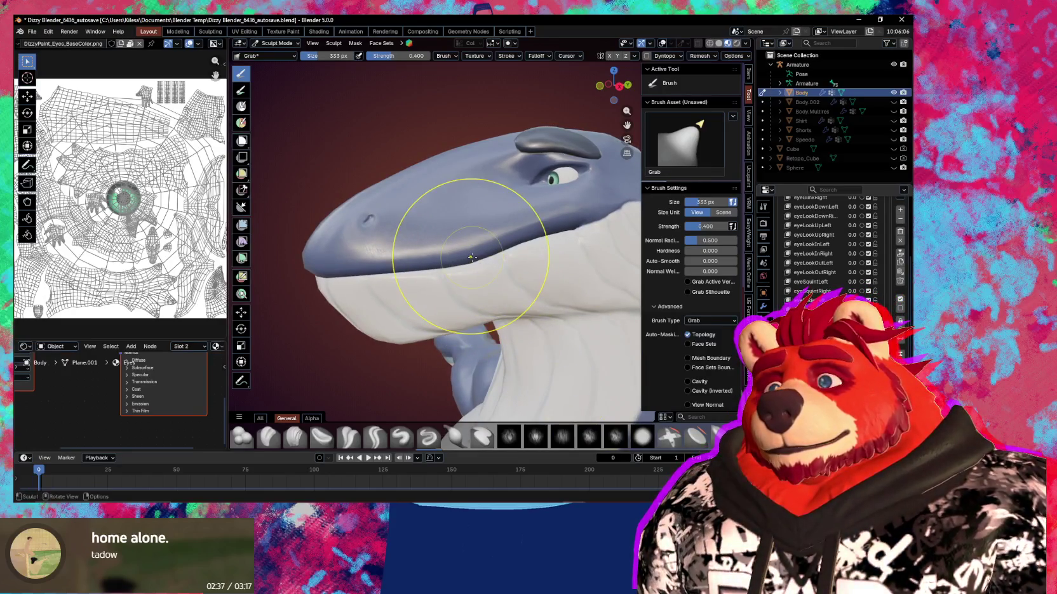
pyautogui.click(687, 334)
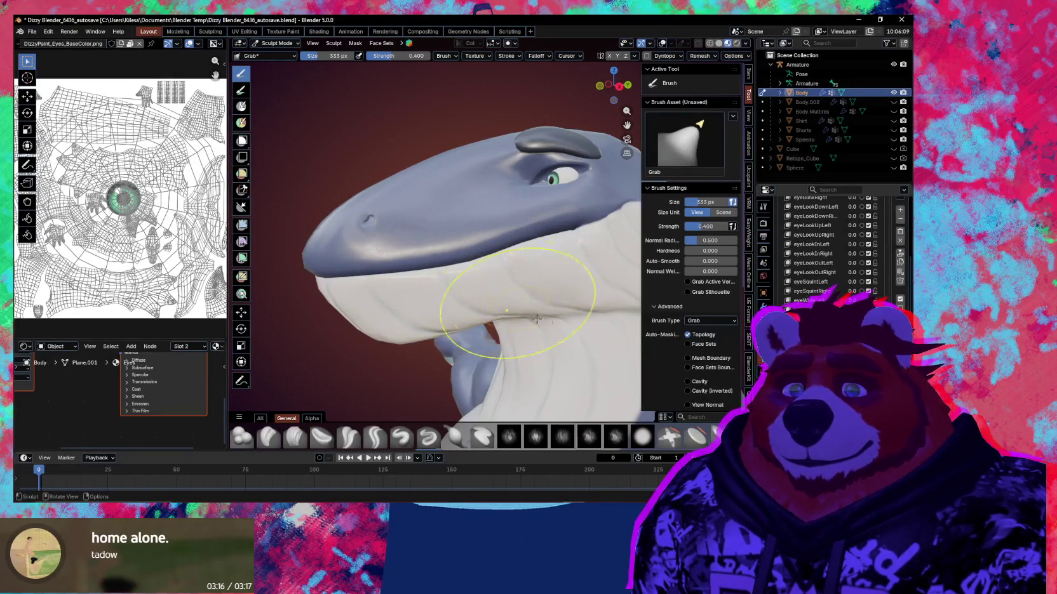
pyautogui.moveTo(489, 340); pyautogui.dragTo(529, 355, button='middle')
# Step: In Object Mode, apply Mirror Shape Key and check the head from front and three-quarter views
pyautogui.hotkey('ctrl', 'Tab')
pyautogui.click(342, 329)
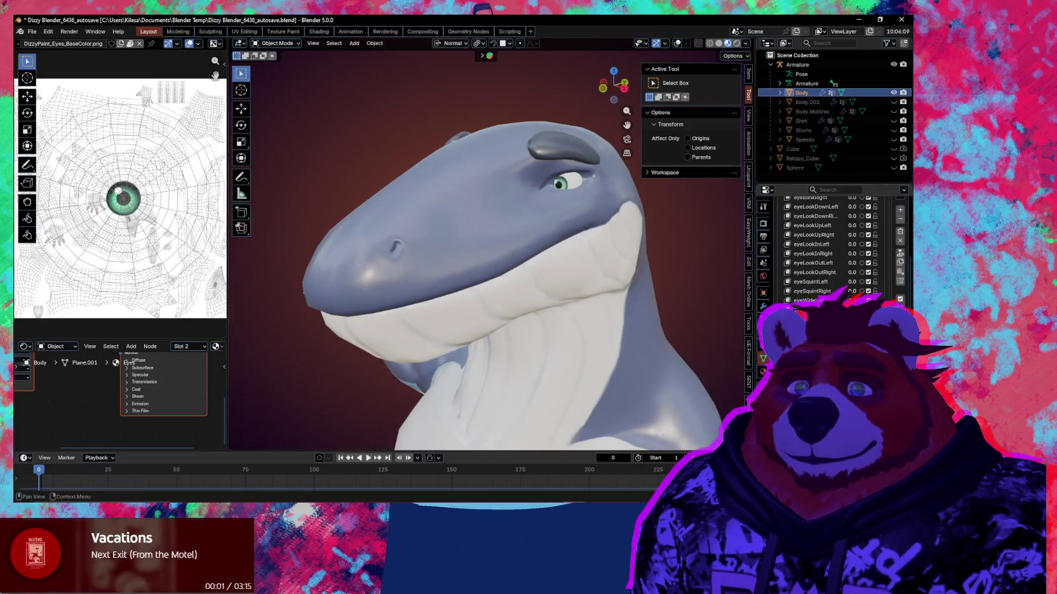
pyautogui.scroll(-1, 826, 242)
pyautogui.click(771, 308)
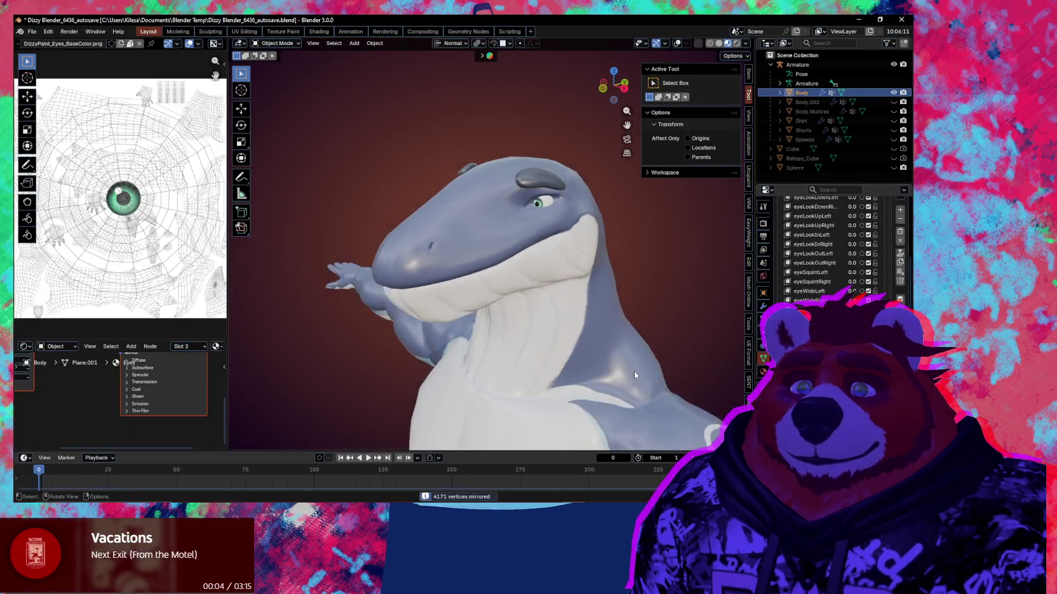
pyautogui.press('KP_1')
pyautogui.scroll(-8, 826, 247)
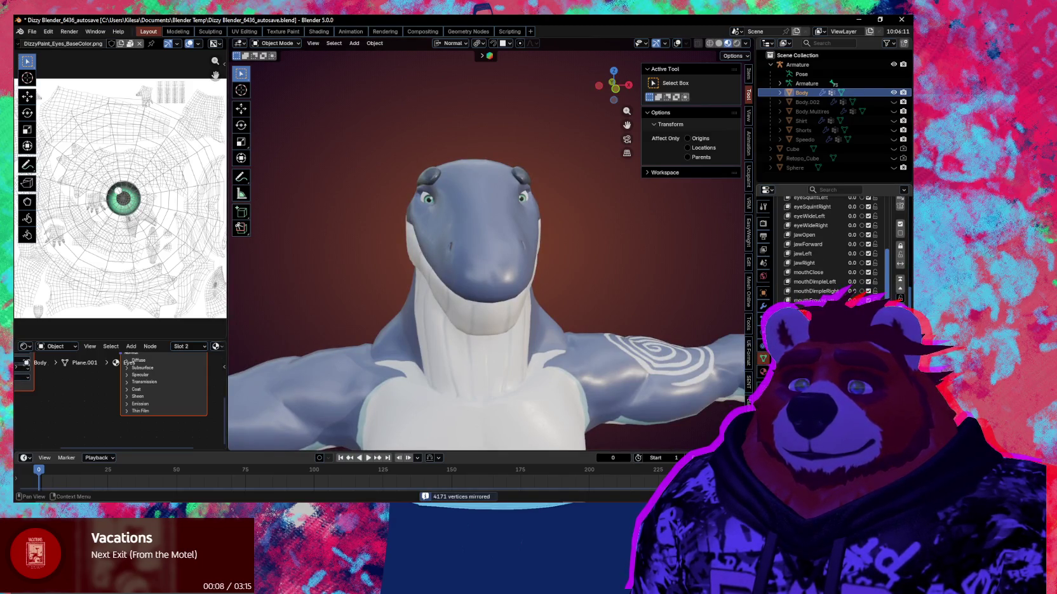
pyautogui.moveTo(445, 330); pyautogui.dragTo(549, 337, button='middle')
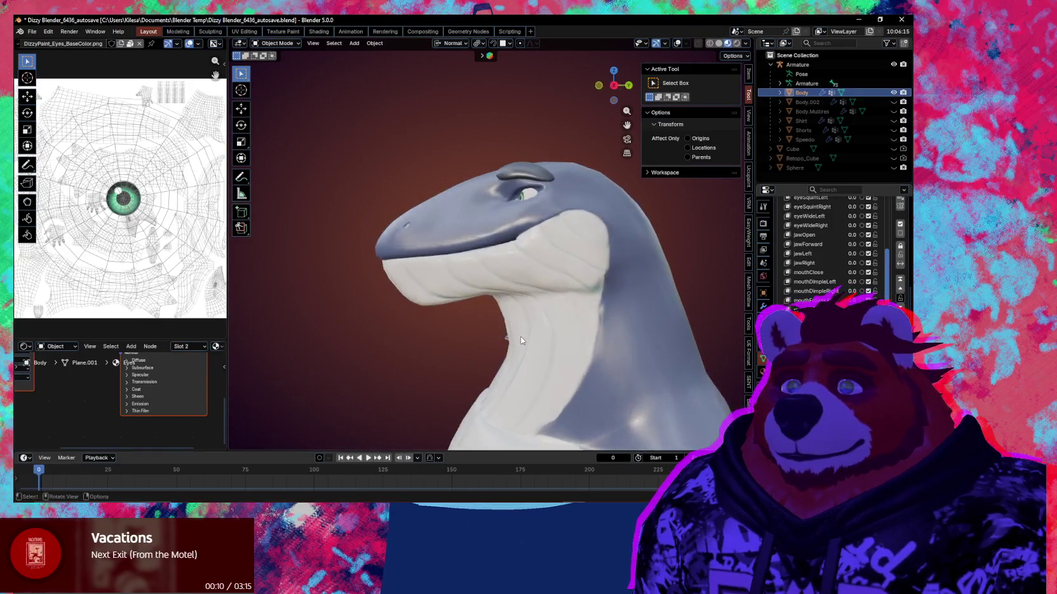
# Step: Try adjusting a shape key value, then cancel so eye and cheek keys stay 0.0
pyautogui.doubleClick(813, 310)
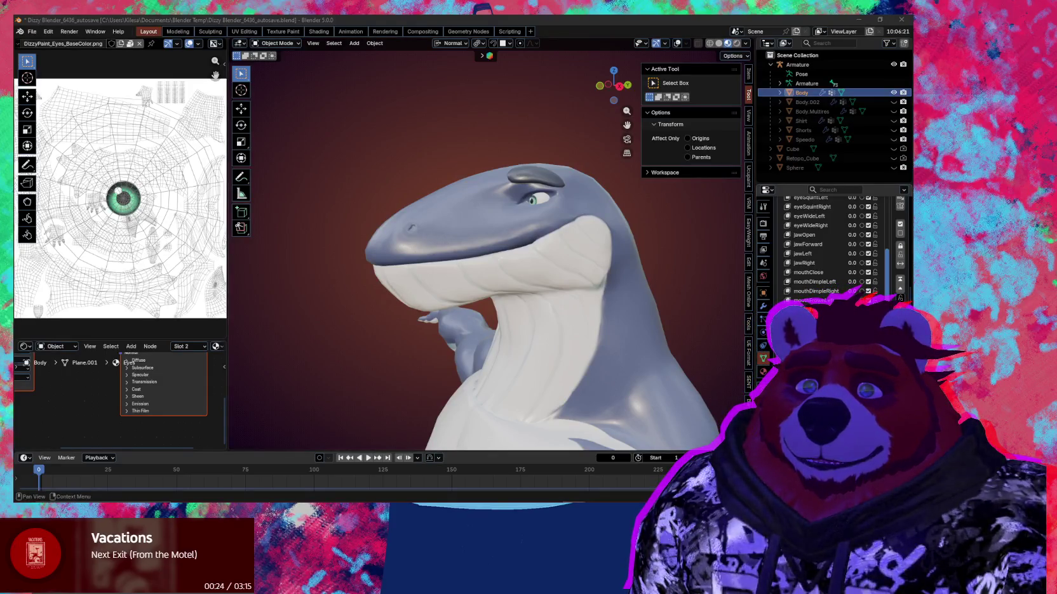
pyautogui.scroll(5, 826, 247)
pyautogui.scroll(4, 883, 262)
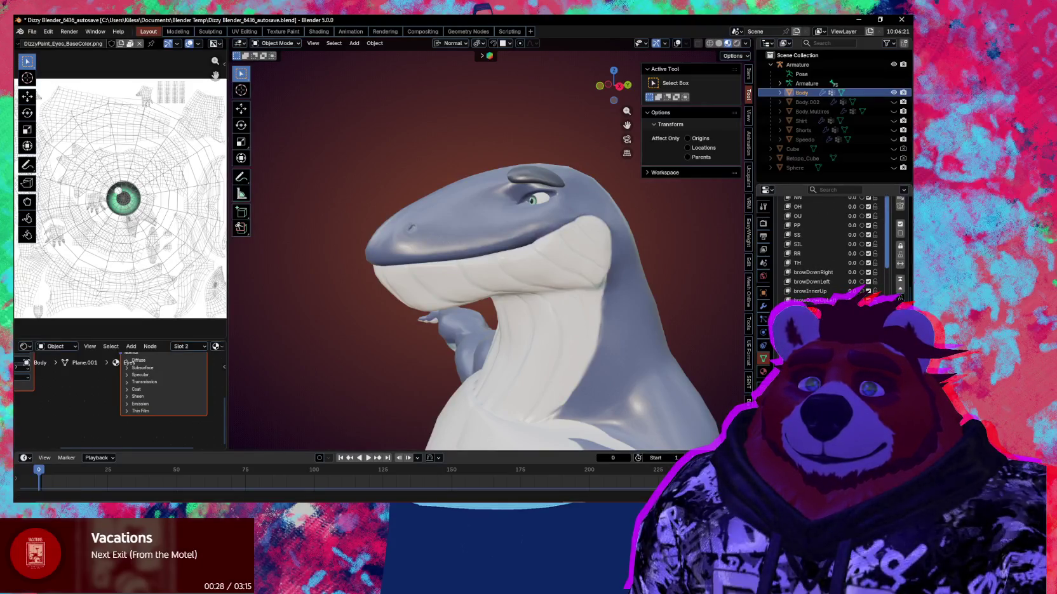
pyautogui.scroll(3, 894, 297)
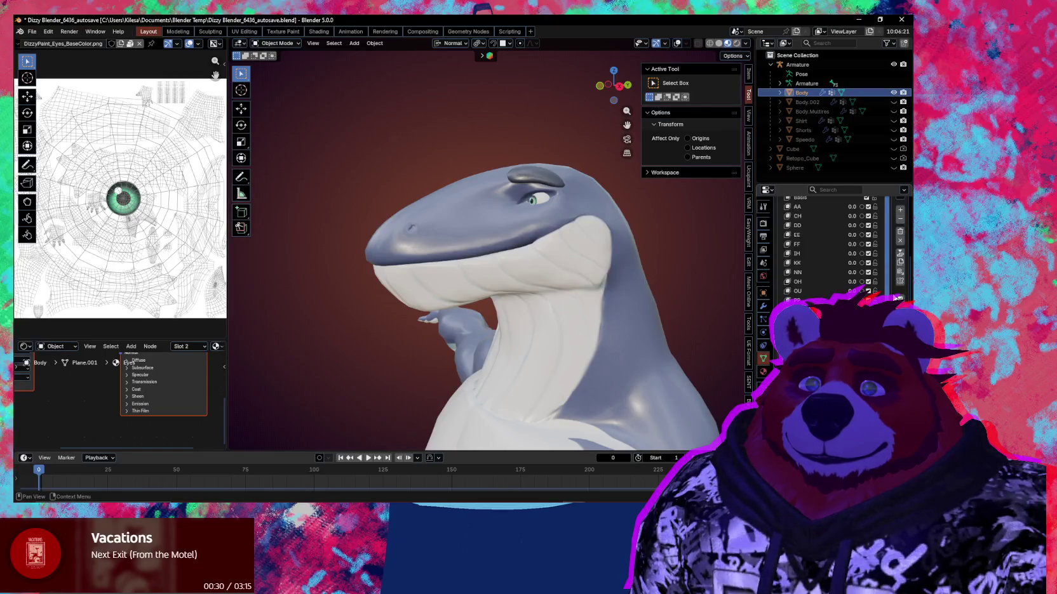
pyautogui.scroll(-2, 887, 292)
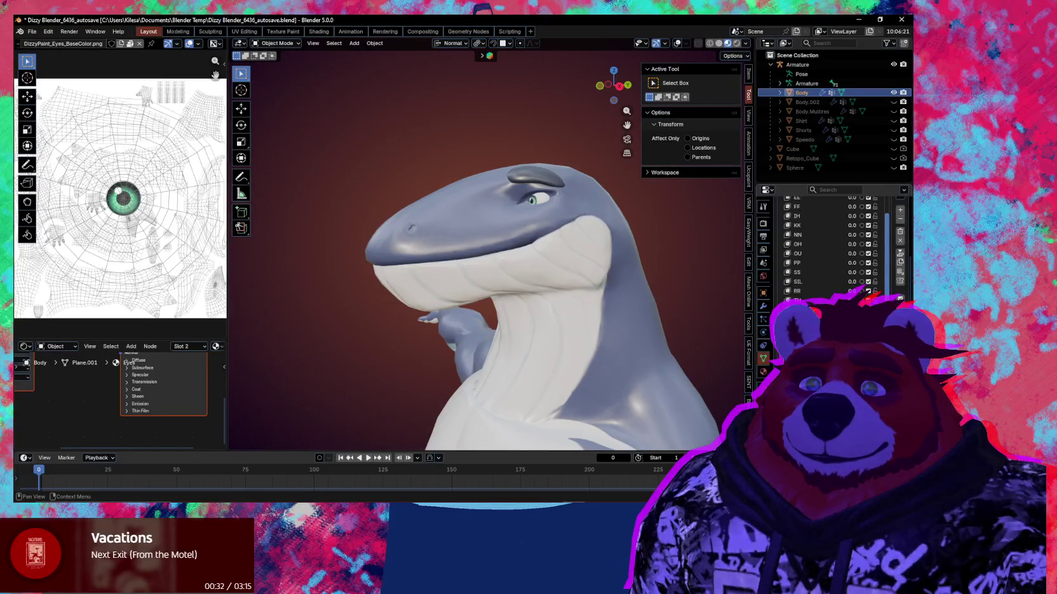
pyautogui.scroll(-2, 888, 292)
pyautogui.scroll(8, 889, 285)
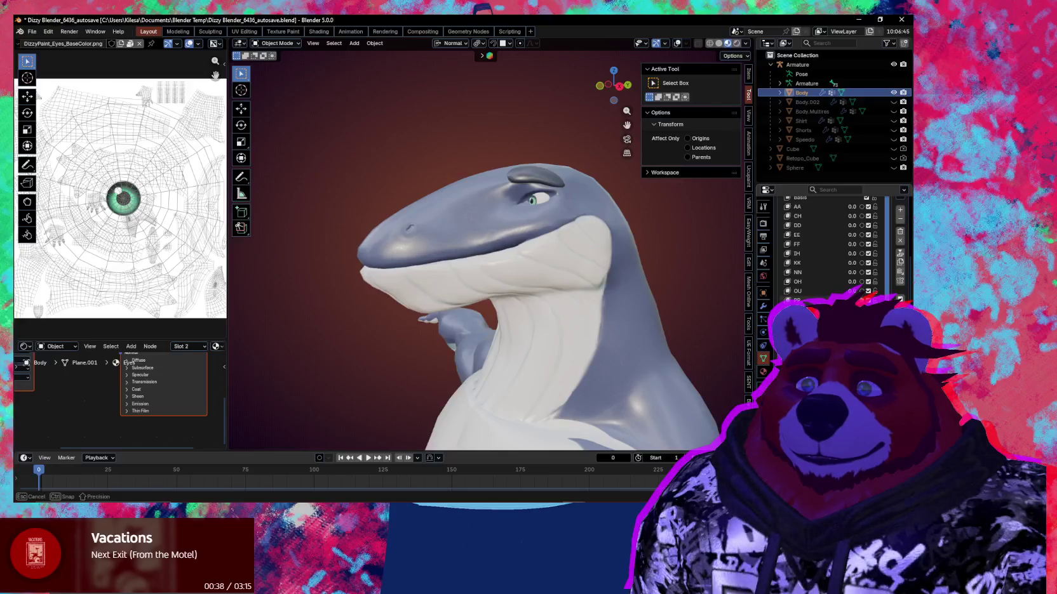
pyautogui.press('Escape')
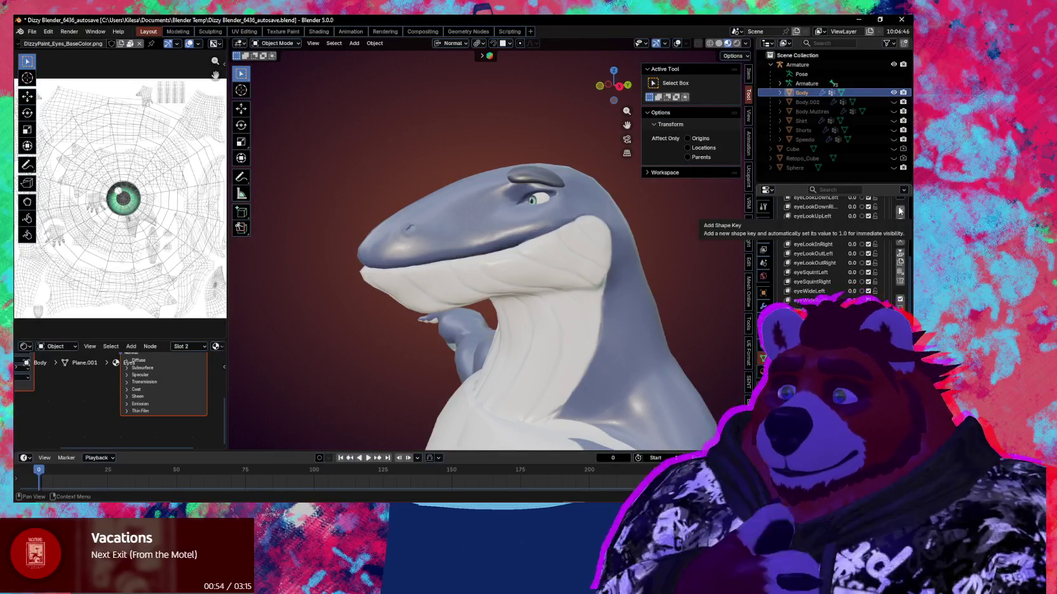
# Step: Zoom in on the snout to look inside the mouth and undo the last jaw change
pyautogui.moveTo(738, 243)
pyautogui.mouseDown(button='middle')
pyautogui.moveTo(576, 311)
pyautogui.moveTo(564, 278)
pyautogui.mouseUp(button='middle')
pyautogui.scroll(5, 576, 311)
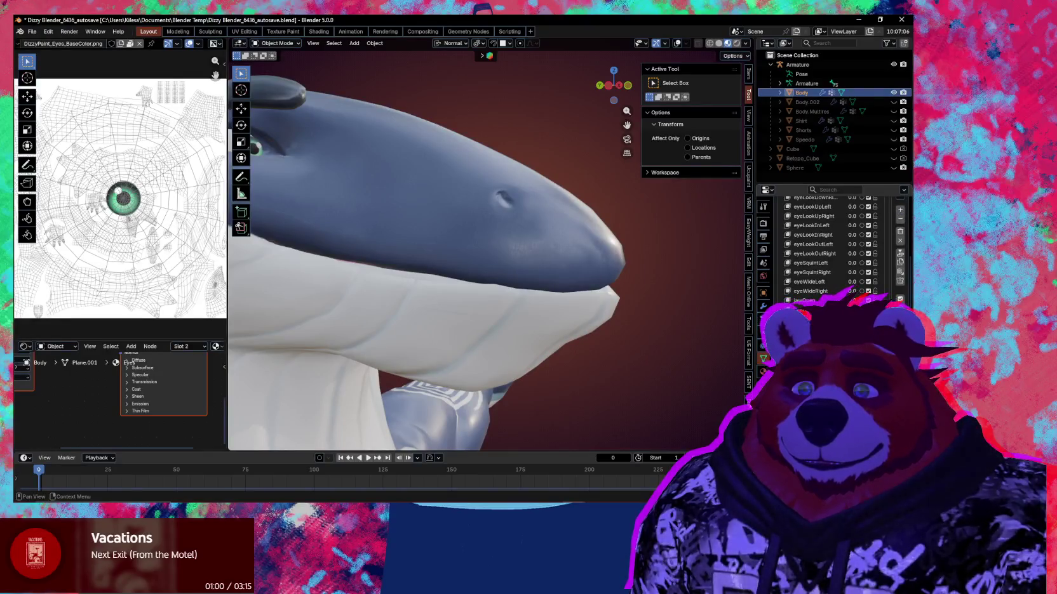
pyautogui.press('q')
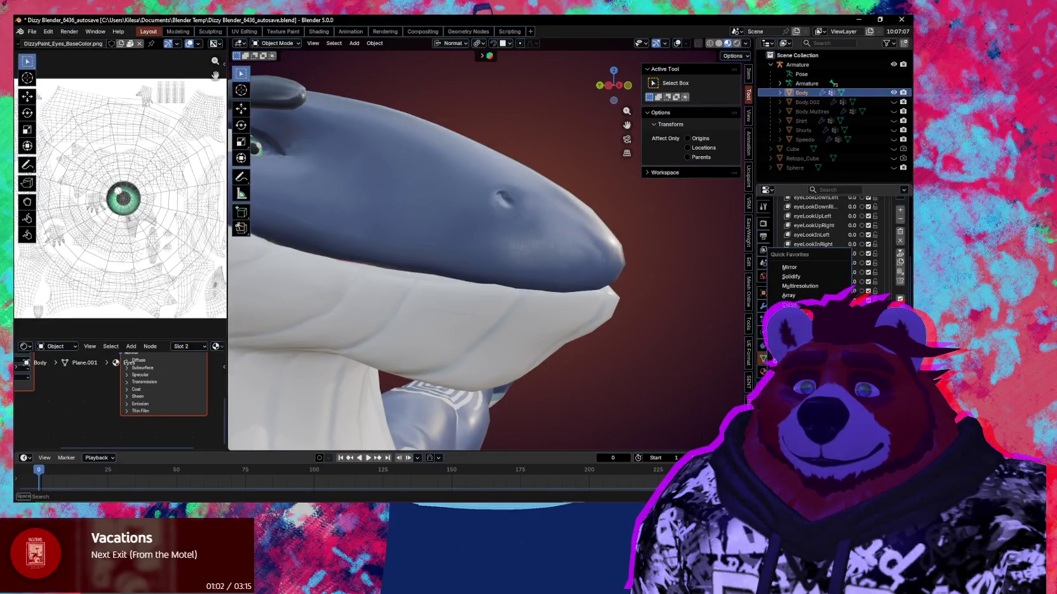
pyautogui.moveTo(521, 286); pyautogui.dragTo(508, 267, button='middle')
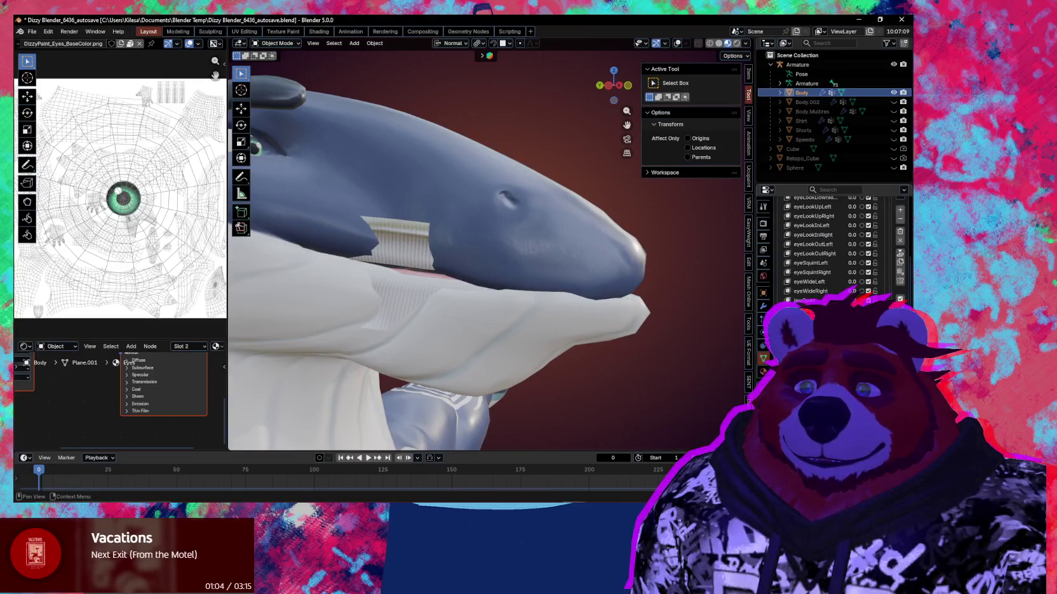
pyautogui.hotkey('ctrl', 'z')
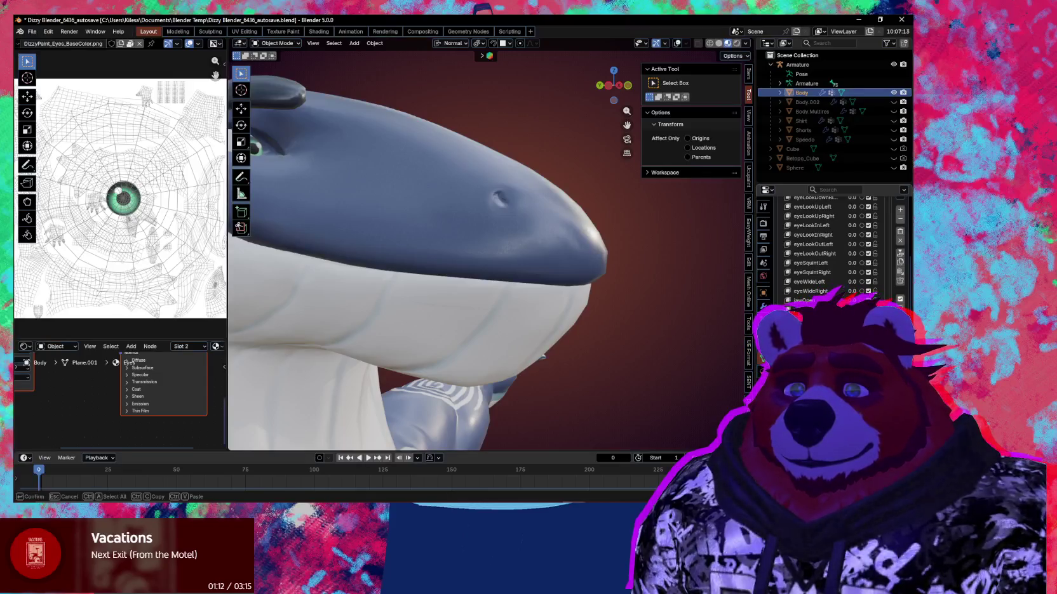
# Step: Set the jawOpen shape key value to 1
pyautogui.doubleClick(804, 299)
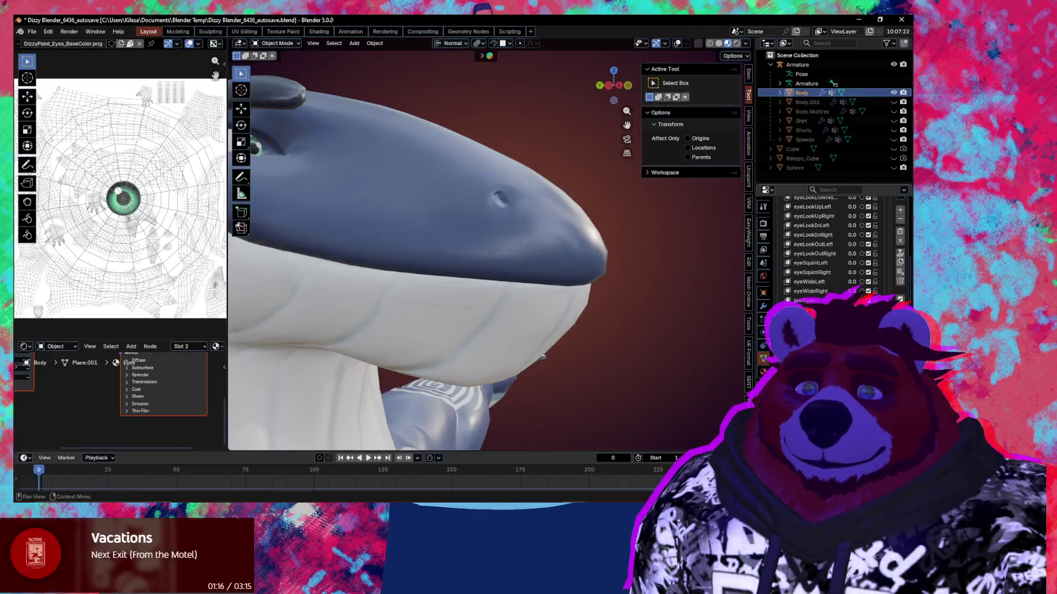
pyautogui.write('1')
pyautogui.press('Return')
pyautogui.hotkey('ctrl', 'Tab')
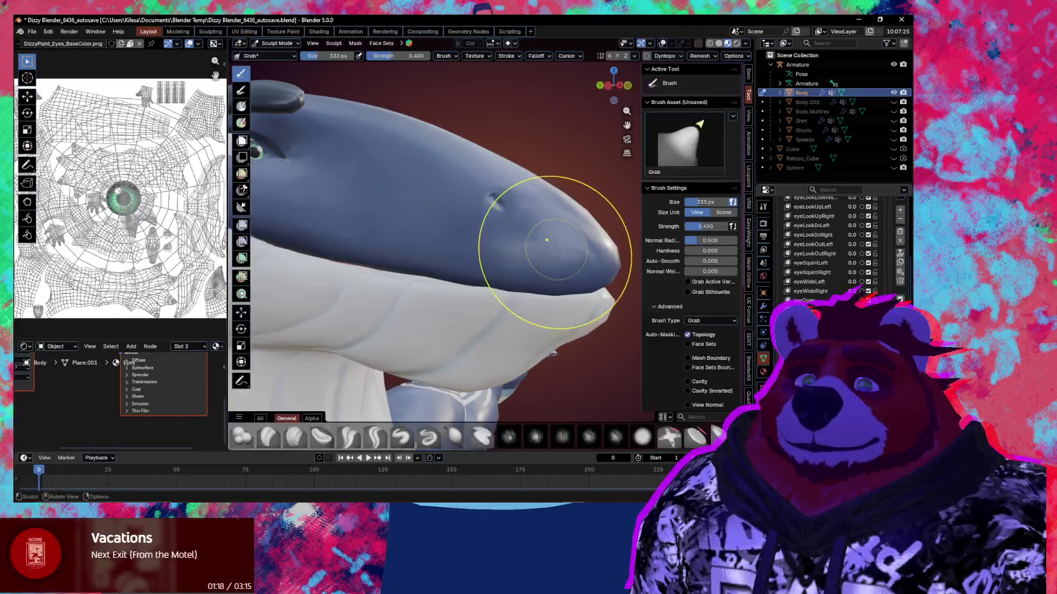
# Step: In Edit Mode, move the selected mouth-corner vertex along its normal Z axis
pyautogui.press('Tab')
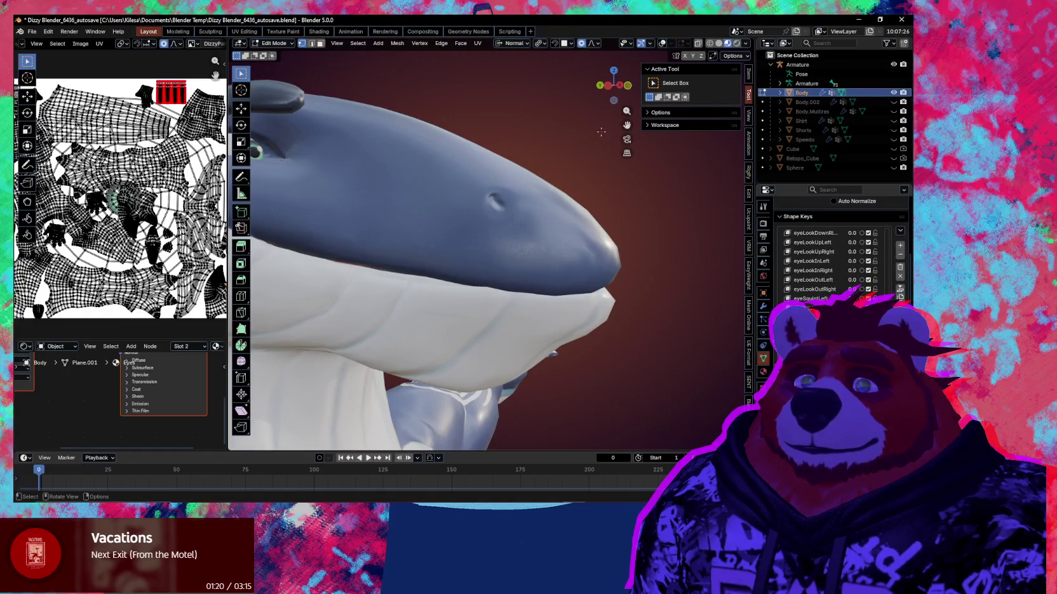
pyautogui.moveTo(609, 254)
pyautogui.mouseDown(button='middle')
pyautogui.moveTo(552, 304)
pyautogui.moveTo(581, 274)
pyautogui.moveTo(497, 287)
pyautogui.moveTo(512, 287)
pyautogui.moveTo(512, 267)
pyautogui.mouseUp(button='middle')
pyautogui.hotkey('shift', 'alt', 'z')
pyautogui.press('g')
pyautogui.press('z')
pyautogui.press('z')
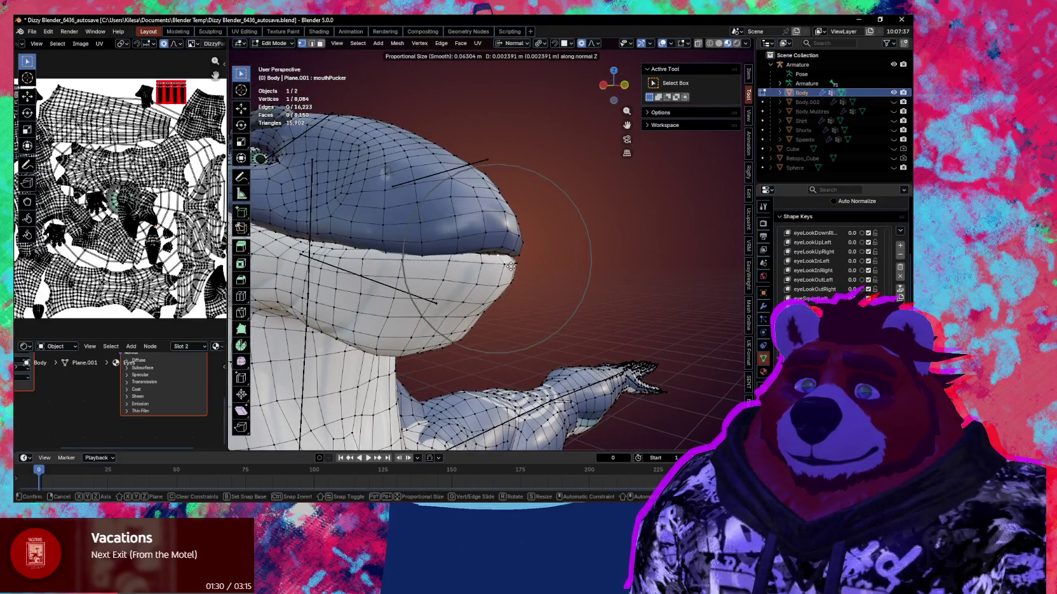
pyautogui.click(511, 265)
pyautogui.moveTo(512, 265)
pyautogui.mouseDown(button='middle')
pyautogui.moveTo(388, 272)
pyautogui.moveTo(572, 282)
pyautogui.mouseUp(button='middle')
pyautogui.scroll(2, 508, 276)
# Step: Rotate the mouth corner about normal X, then move it along global Z
pyautogui.press('r')
pyautogui.press('x')
pyautogui.press('x')
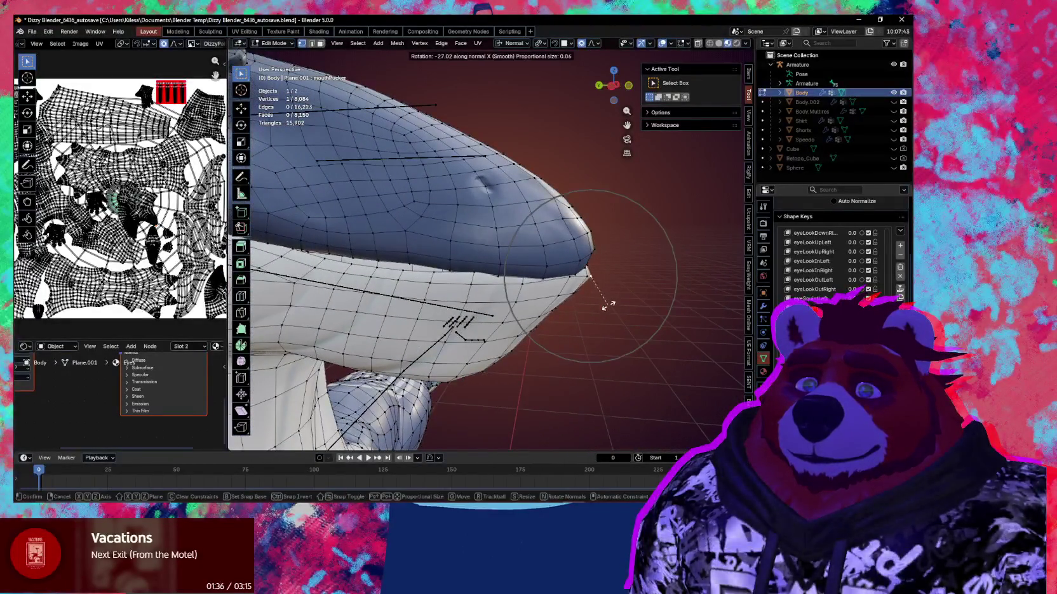
pyautogui.click(602, 308)
pyautogui.press('g')
pyautogui.press('z')
pyautogui.press('z')
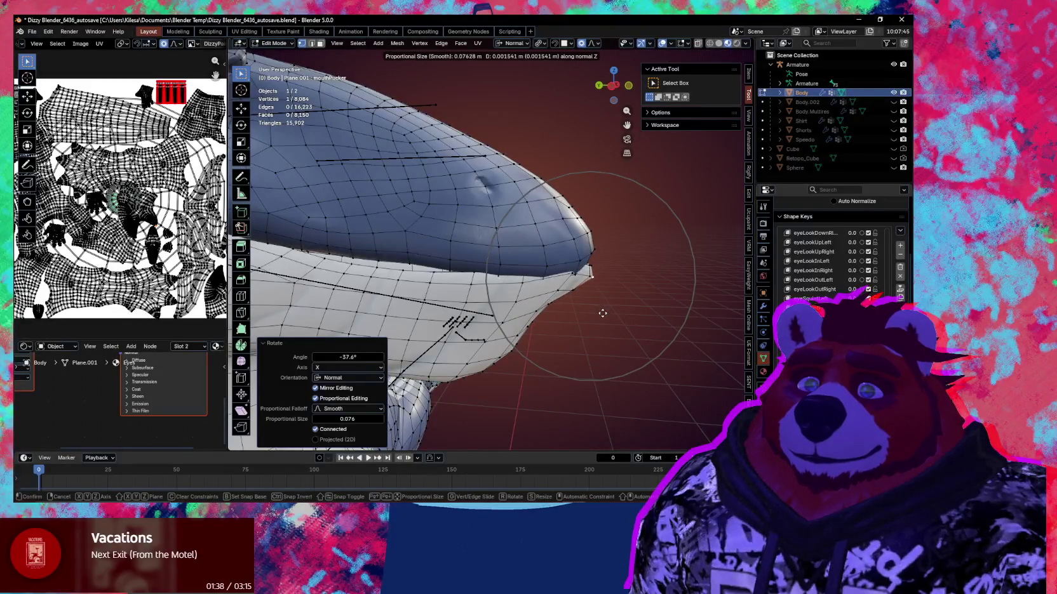
pyautogui.press('z')
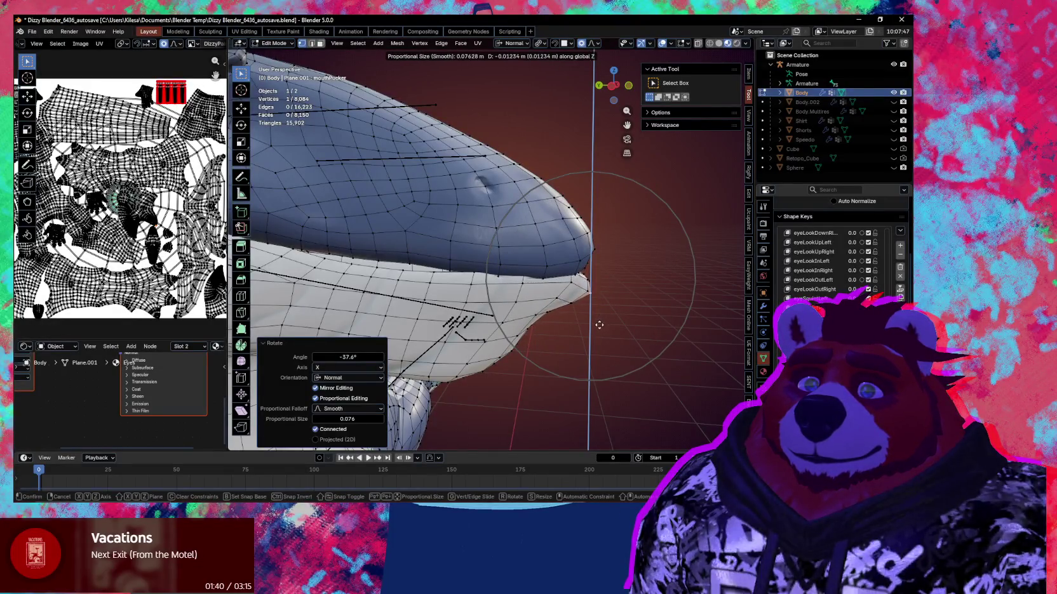
pyautogui.click(598, 327)
# Step: Shift the mouth-corner vertices along the Y axis
pyautogui.press('g')
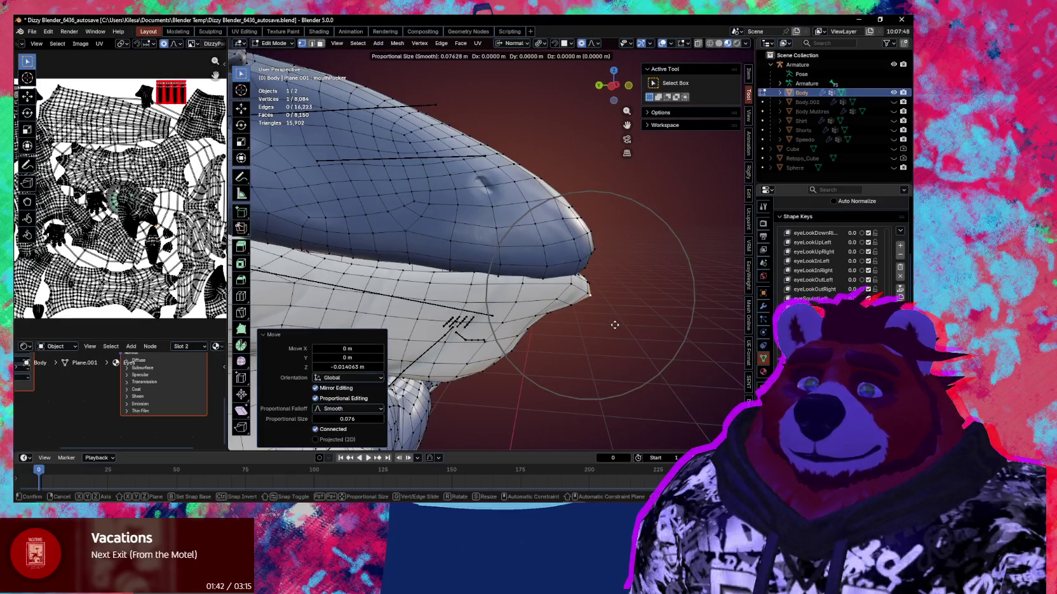
pyautogui.press('y')
pyautogui.scroll(-3, 606, 324)
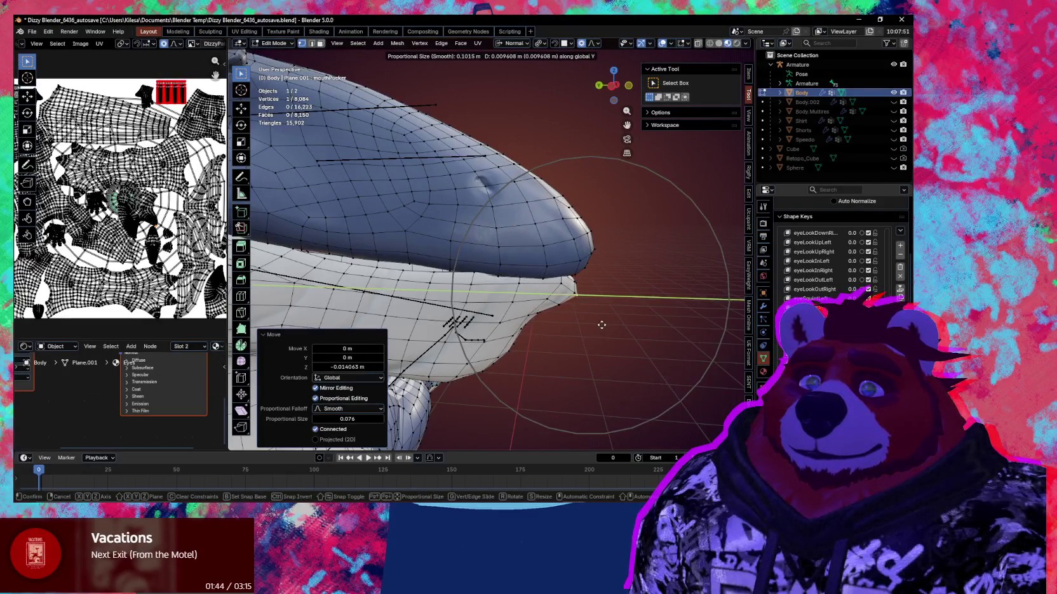
pyautogui.click(601, 324)
pyautogui.moveTo(601, 325); pyautogui.dragTo(545, 315, button='middle')
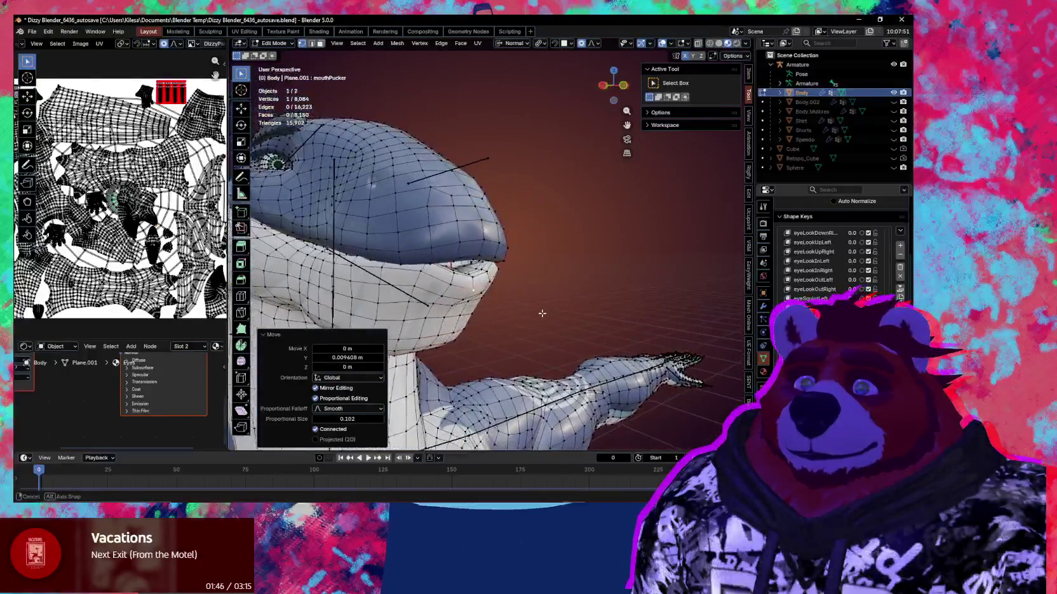
pyautogui.scroll(3, 545, 315)
# Step: Push the mouth corner along its surface normal
pyautogui.press('g')
pyautogui.press('z')
pyautogui.press('z')
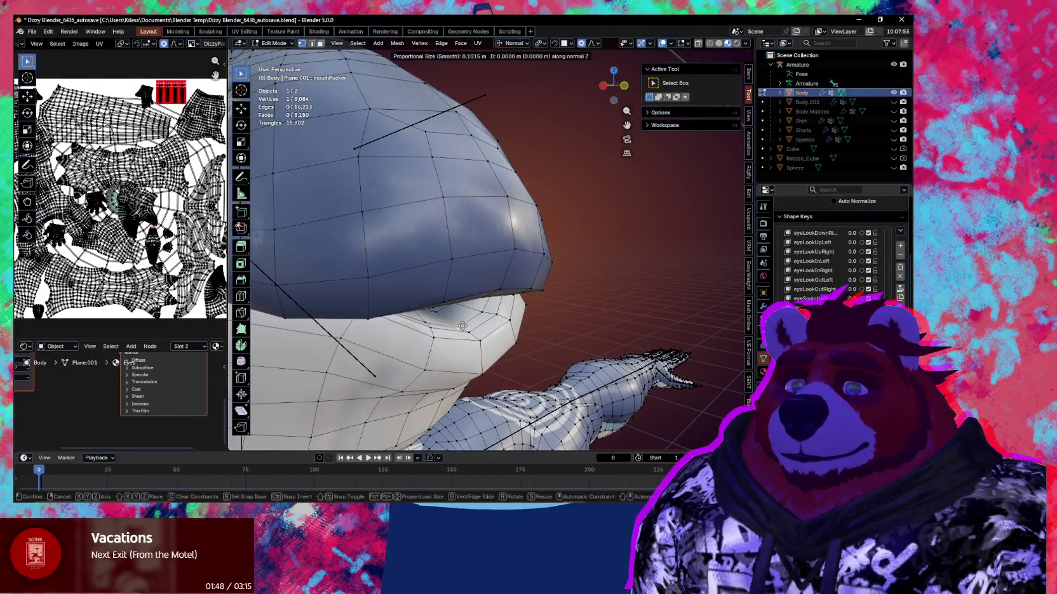
pyautogui.scroll(6, 463, 324)
pyautogui.scroll(8, 465, 316)
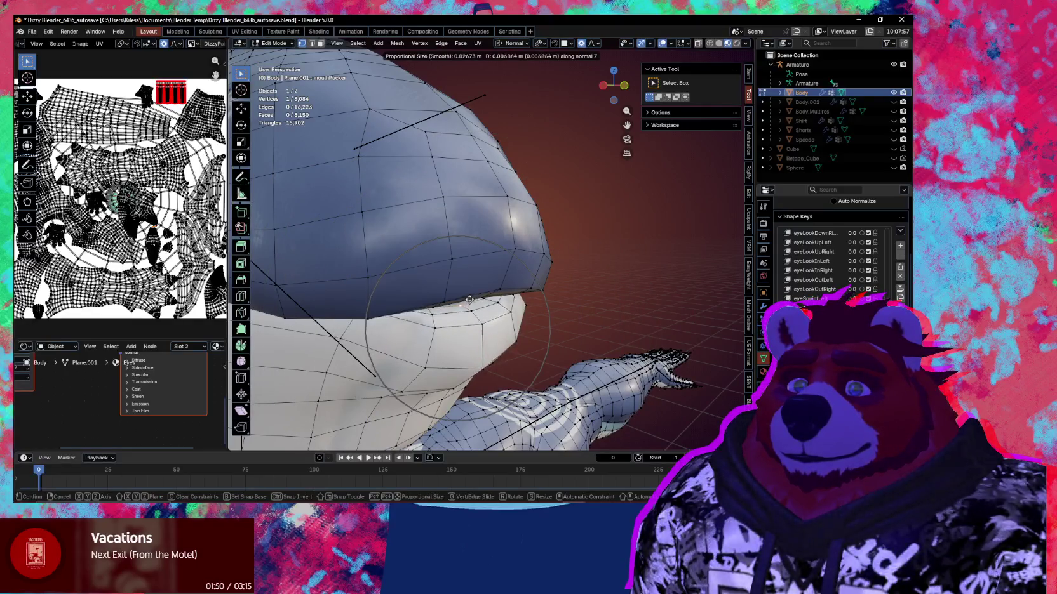
pyautogui.click(470, 298)
pyautogui.moveTo(470, 299)
pyautogui.mouseDown(button='middle')
pyautogui.moveTo(487, 306)
pyautogui.moveTo(512, 241)
pyautogui.mouseUp(button='middle')
pyautogui.scroll(3, 498, 286)
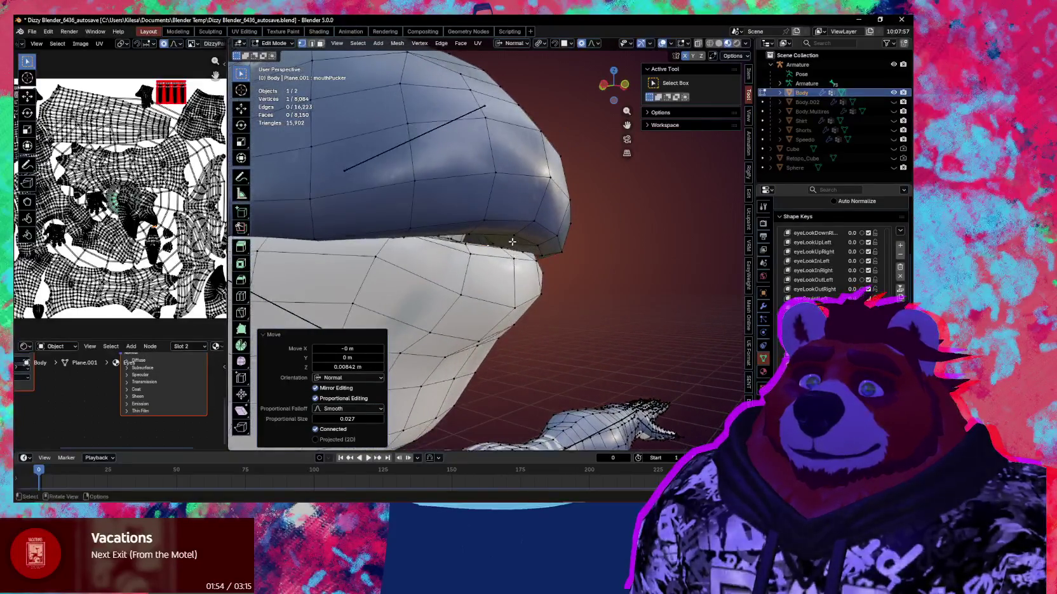
# Step: Select the mouth-corner edge and rotate it -37.1° about the global X axis
pyautogui.click(512, 239)
pyautogui.press('r')
pyautogui.press('x')
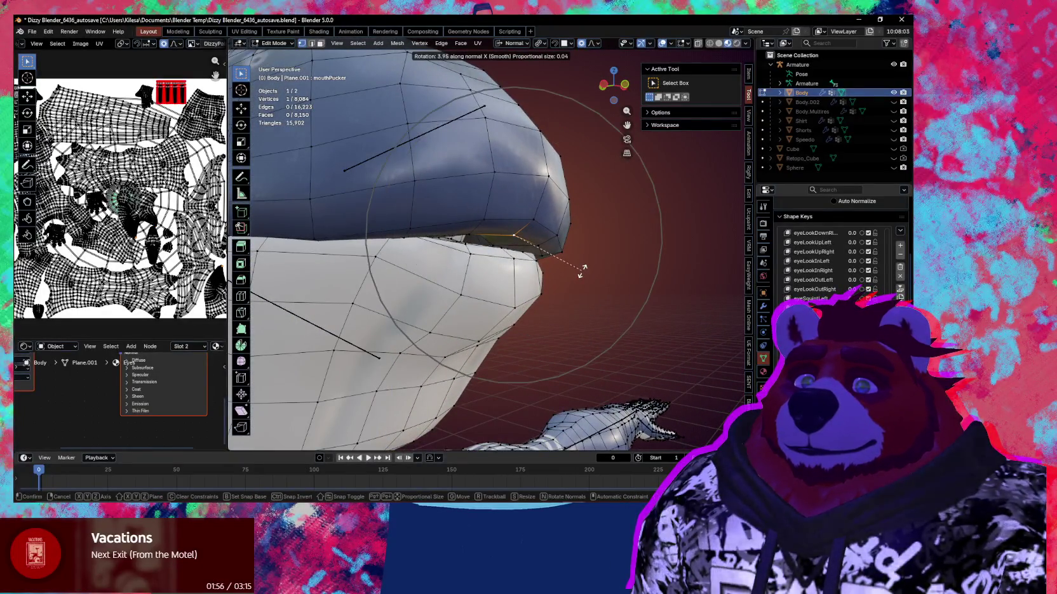
pyautogui.press('x')
pyautogui.scroll(-7, 590, 254)
pyautogui.scroll(4, 591, 249)
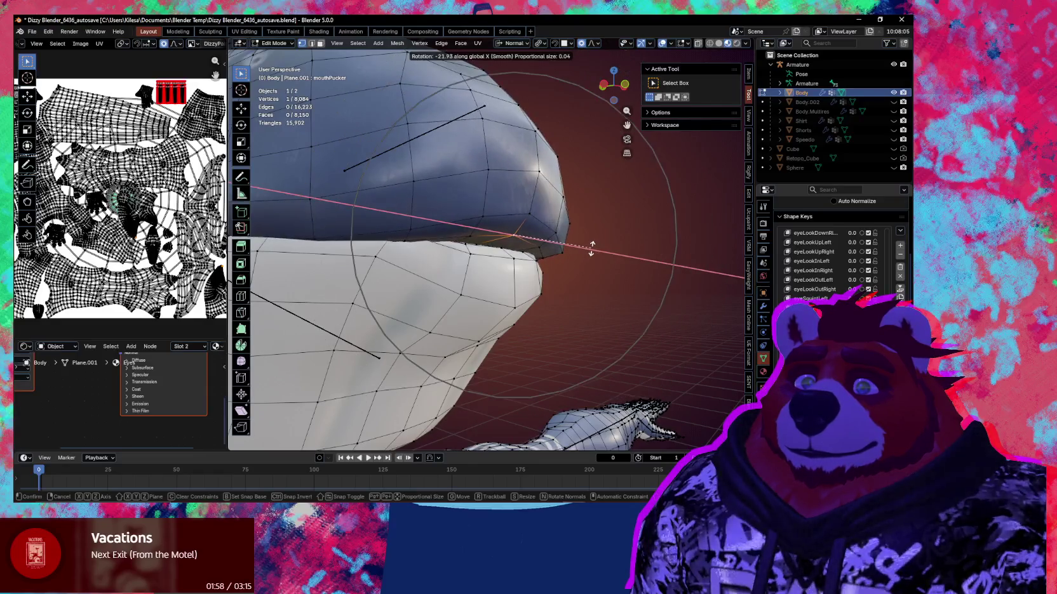
pyautogui.click(578, 258)
pyautogui.moveTo(579, 259); pyautogui.dragTo(579, 263, button='middle')
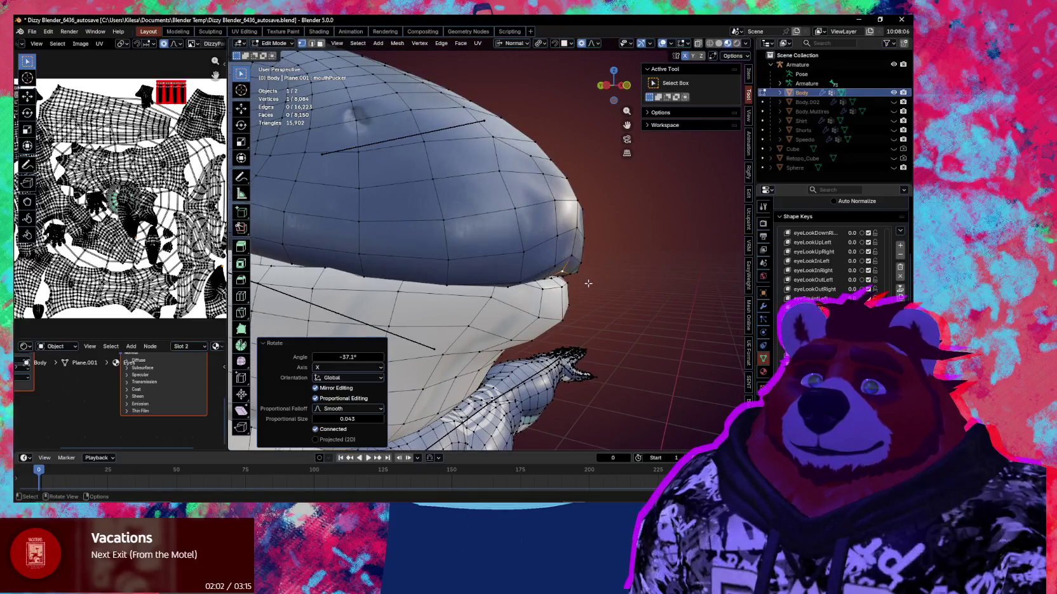
# Step: Move the mouth corner along Y and rotate it -29.8° about X
pyautogui.press('g')
pyautogui.press('y')
pyautogui.scroll(5, 590, 285)
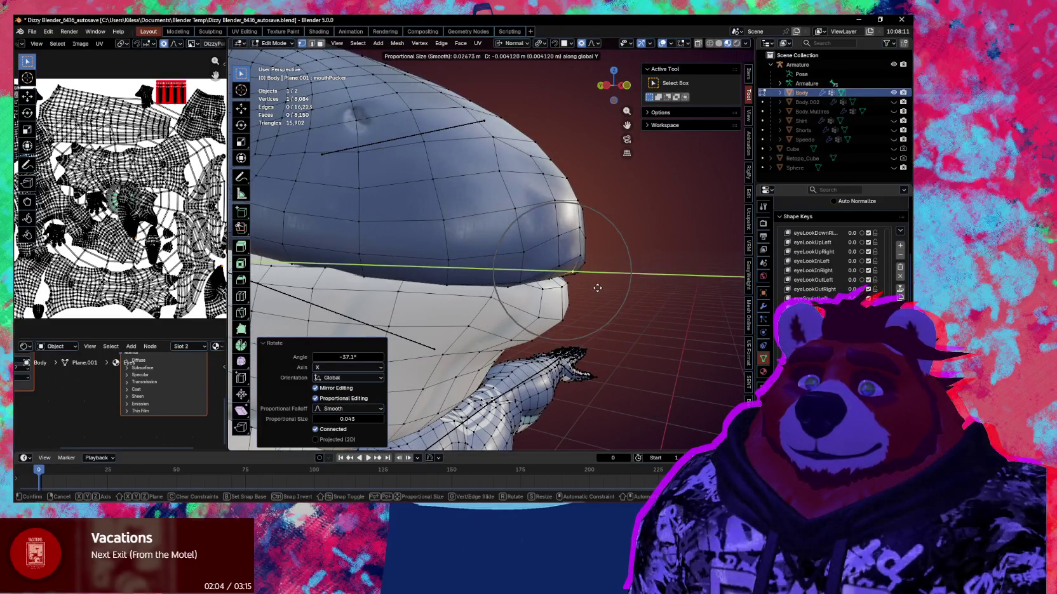
pyautogui.scroll(-2, 597, 288)
pyautogui.click(597, 288)
pyautogui.press('r')
pyautogui.press('x')
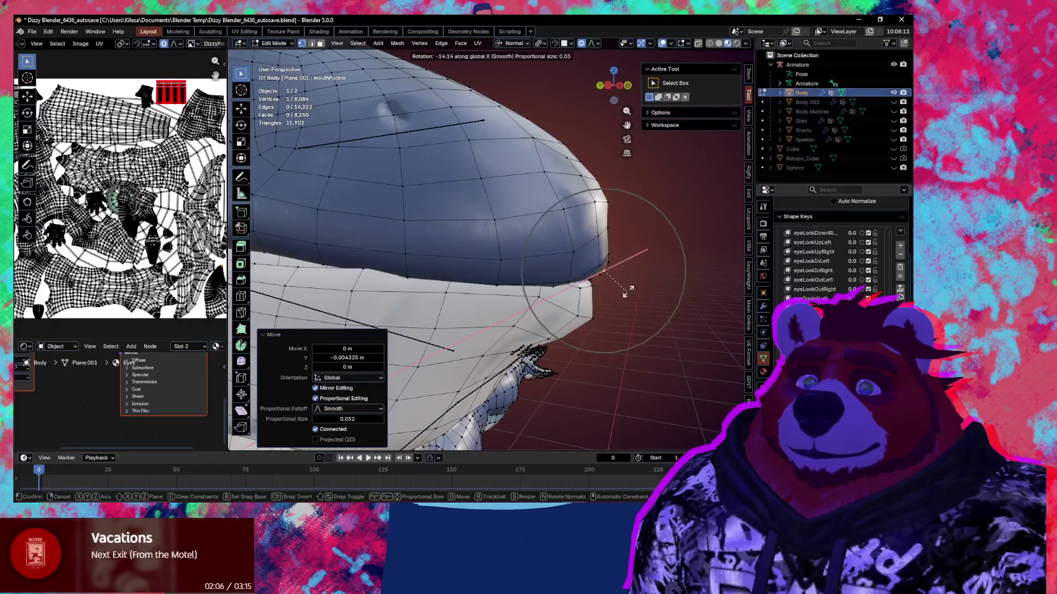
pyautogui.scroll(-3, 628, 289)
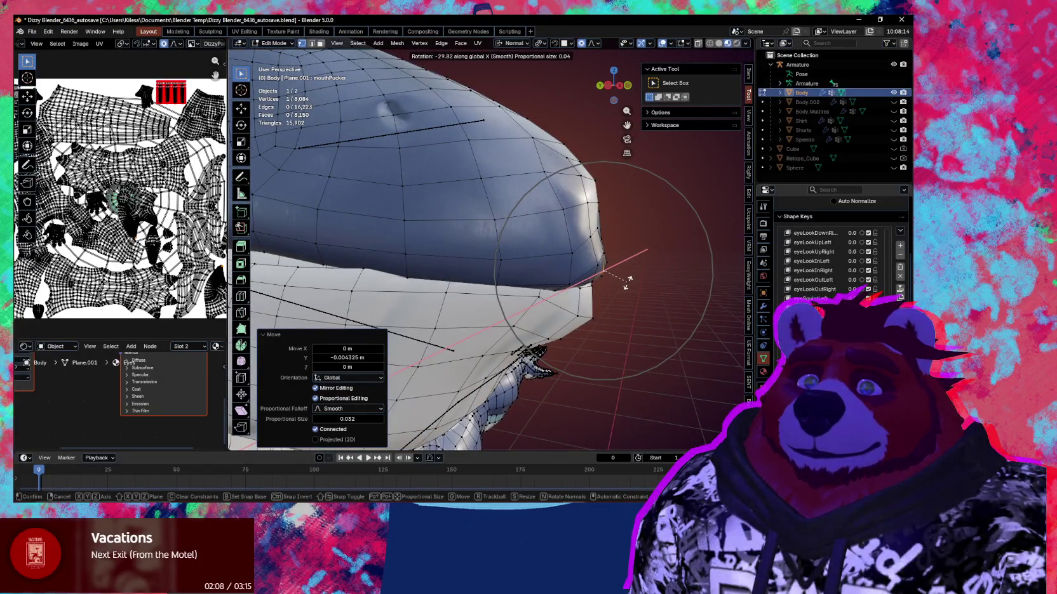
pyautogui.click(628, 283)
pyautogui.moveTo(628, 283); pyautogui.dragTo(633, 309, button='middle')
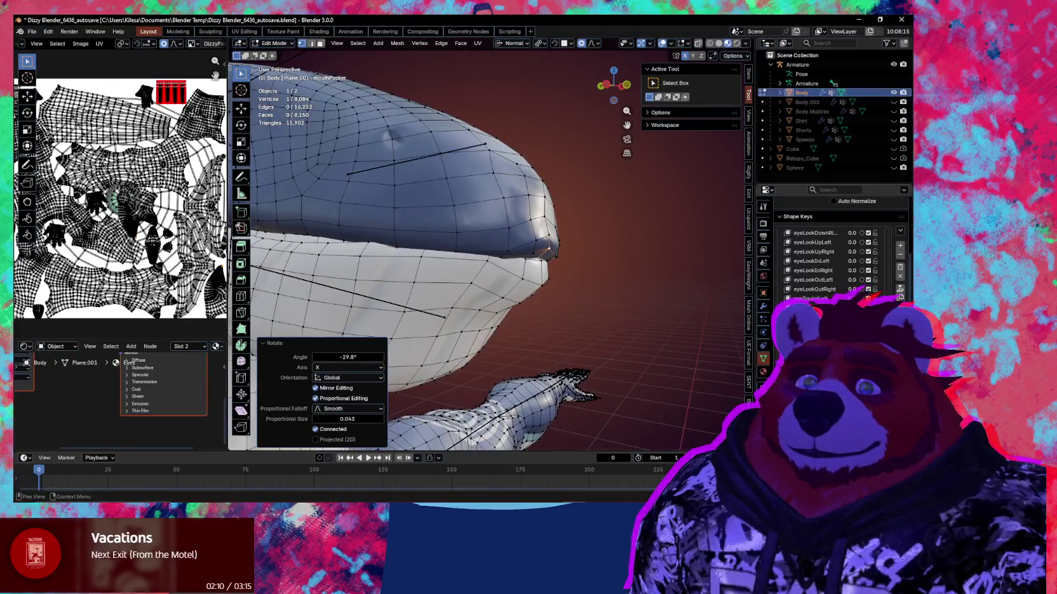
# Step: Switch to Sculpt Mode with the Grab brush sized 226 px
pyautogui.hotkey('ctrl', 'Tab')
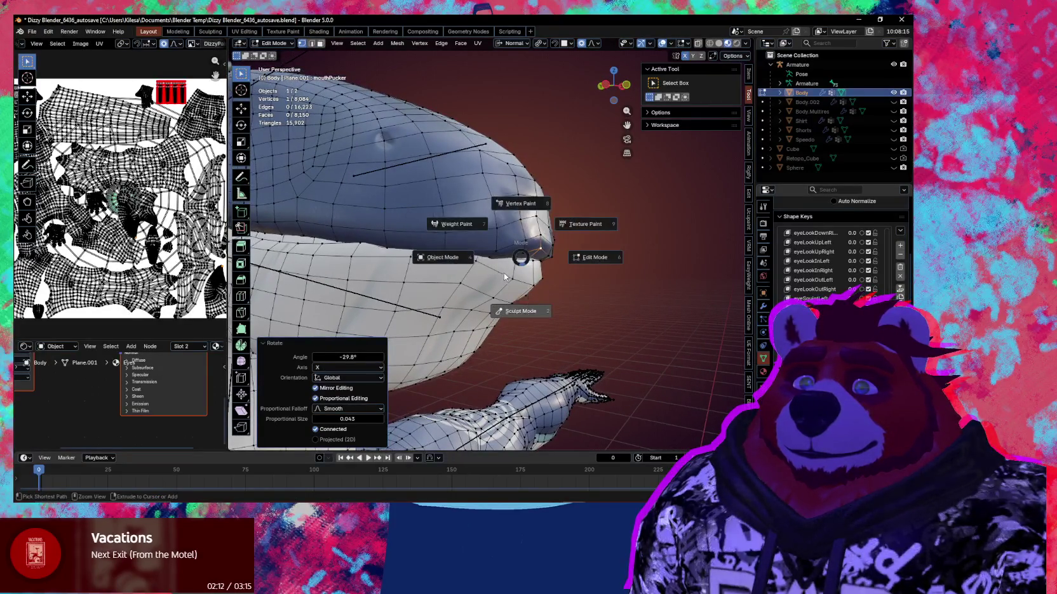
pyautogui.click(523, 311)
pyautogui.click(497, 255)
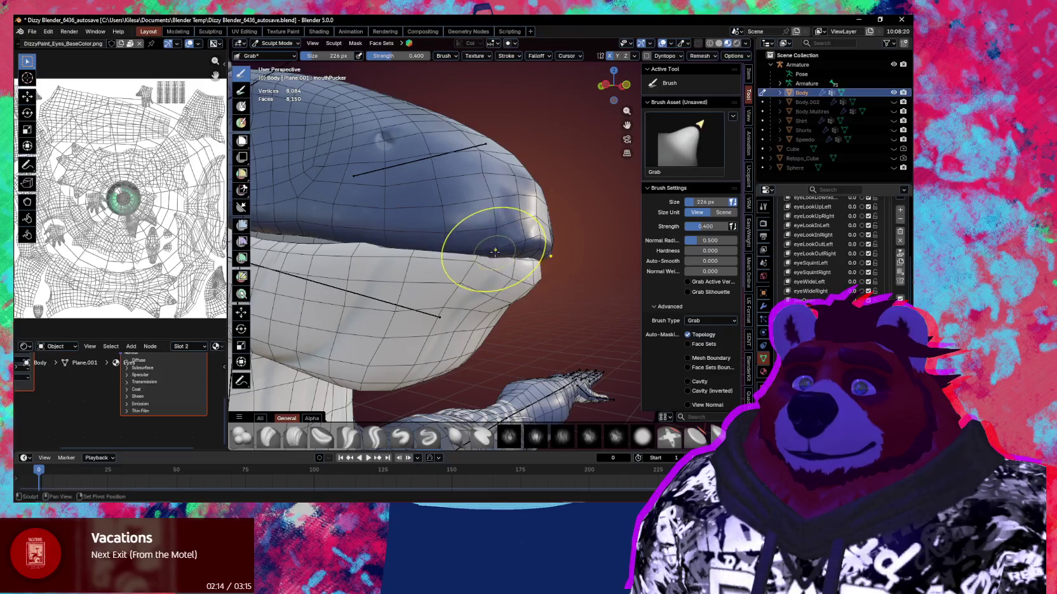
# Step: Pull the lip corner slightly to the left with the Grab brush
pyautogui.moveTo(497, 255)
pyautogui.mouseDown(button='middle')
pyautogui.moveTo(443, 252)
pyautogui.moveTo(537, 240)
pyautogui.mouseUp(button='middle')
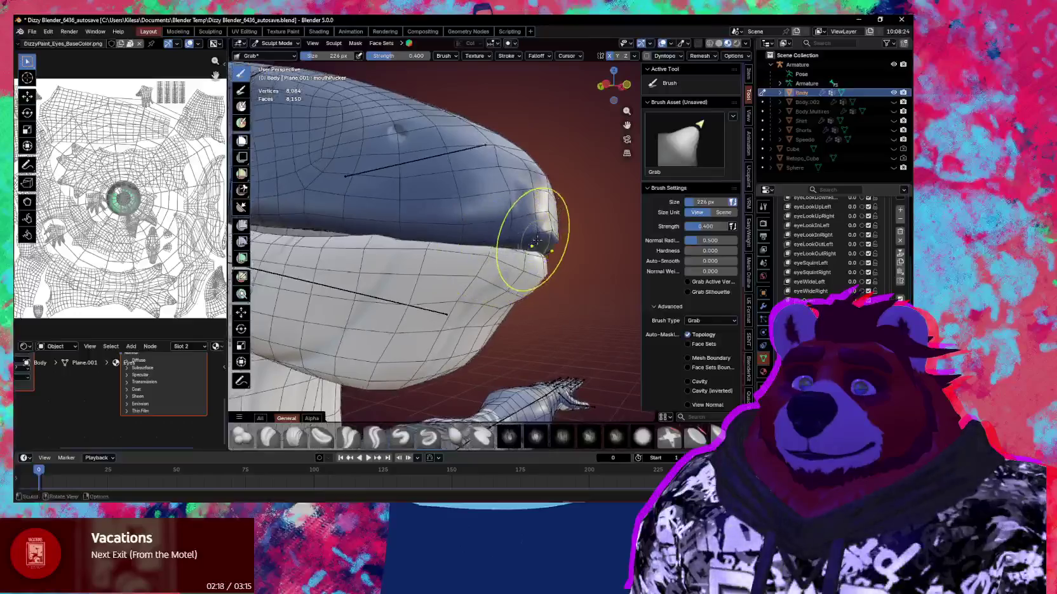
pyautogui.moveTo(549, 240); pyautogui.dragTo(516, 244)
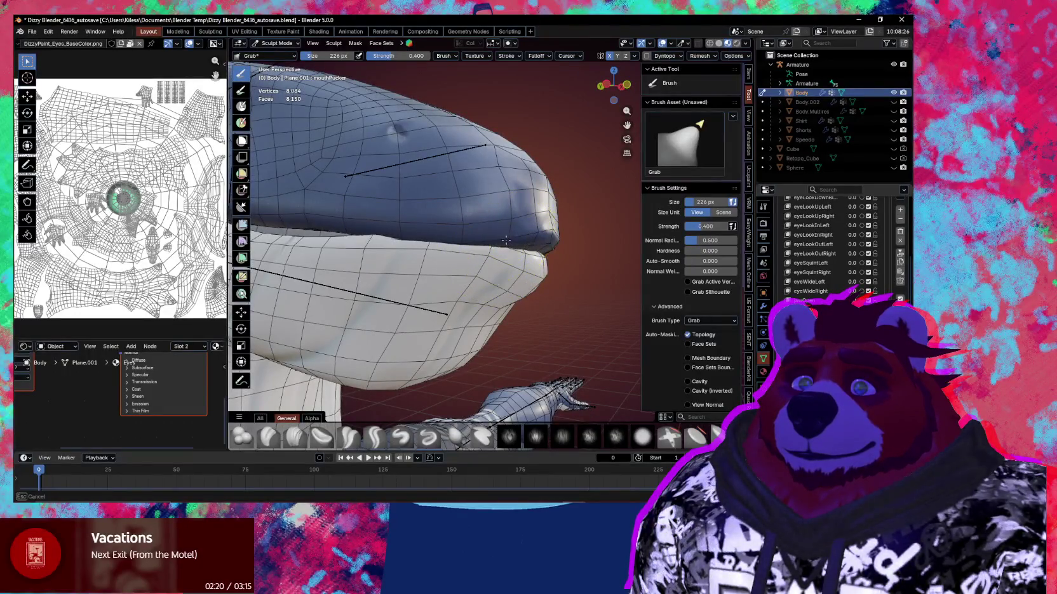
pyautogui.moveTo(500, 243)
pyautogui.mouseDown(button='middle')
pyautogui.moveTo(496, 265)
pyautogui.moveTo(512, 290)
pyautogui.mouseUp(button='middle')
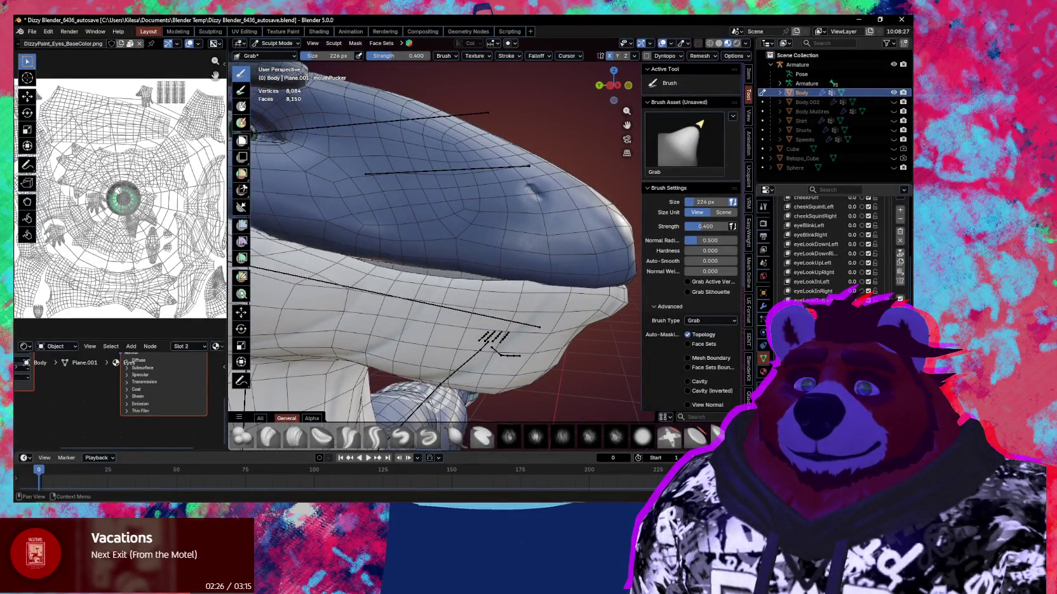
# Step: Scroll the Shape Keys list, then bring the YouTube Music app to the front
pyautogui.scroll(4, 825, 245)
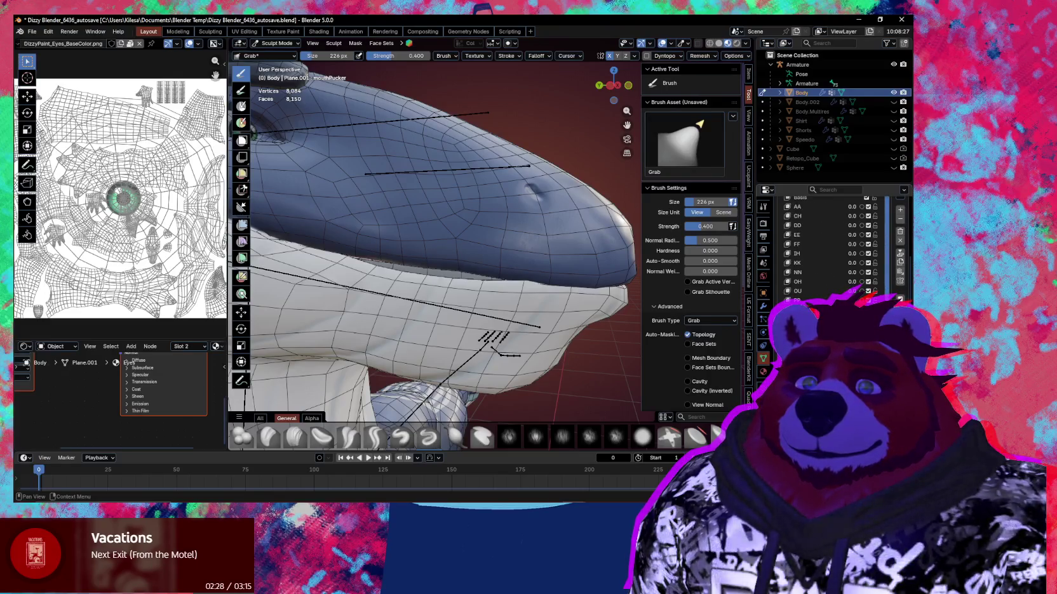
pyautogui.scroll(-10, 825, 245)
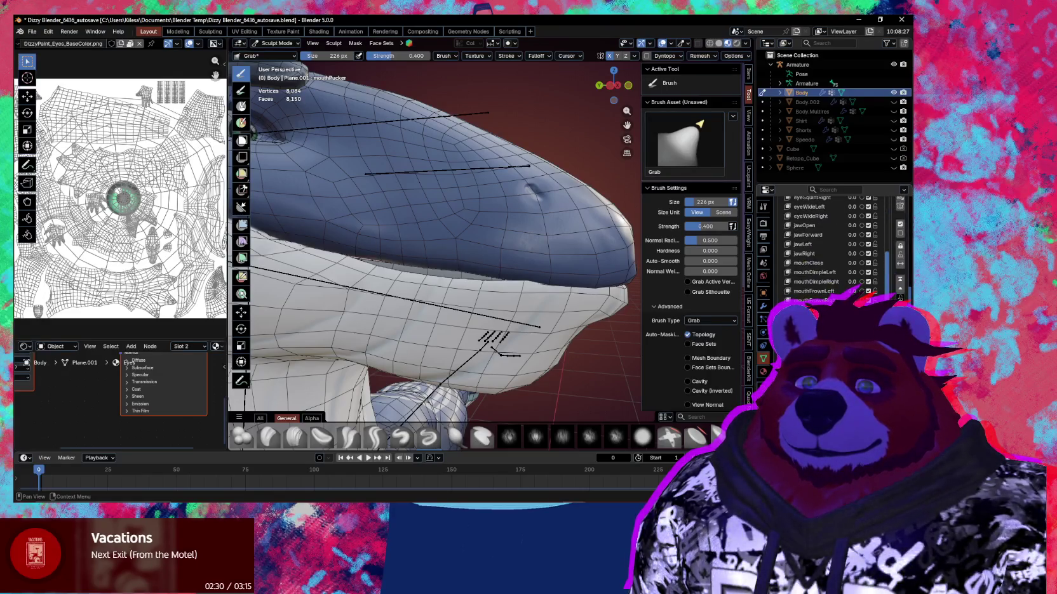
pyautogui.scroll(2, 826, 248)
pyautogui.hotkey('alt', 'Tab')
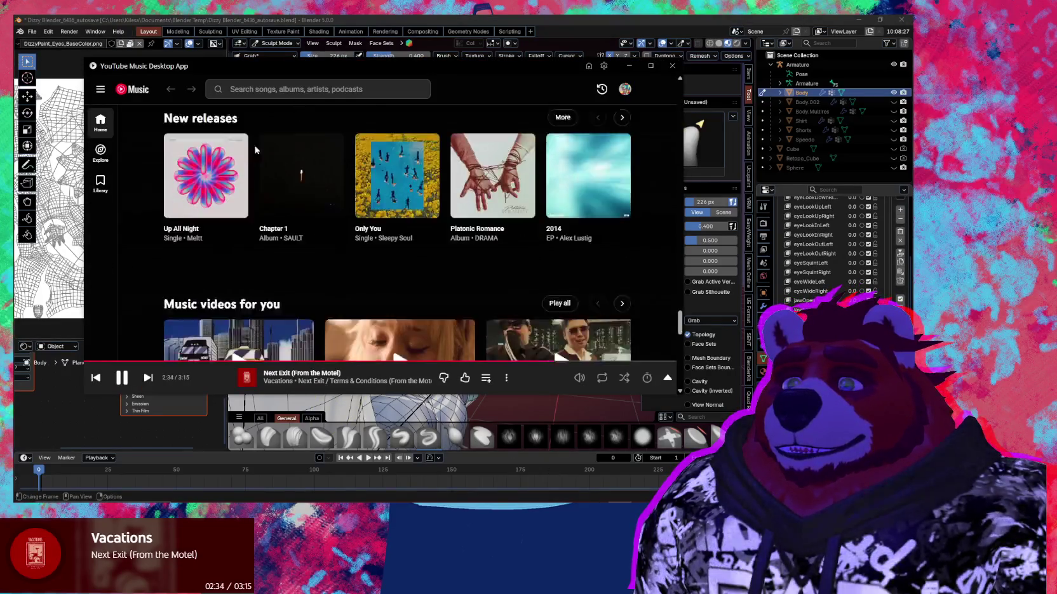
# Step: Page the Listen again carousel forward four times to its last items
pyautogui.scroll(-4, 190, 191)
pyautogui.scroll(2, 163, 229)
pyautogui.scroll(1, 163, 232)
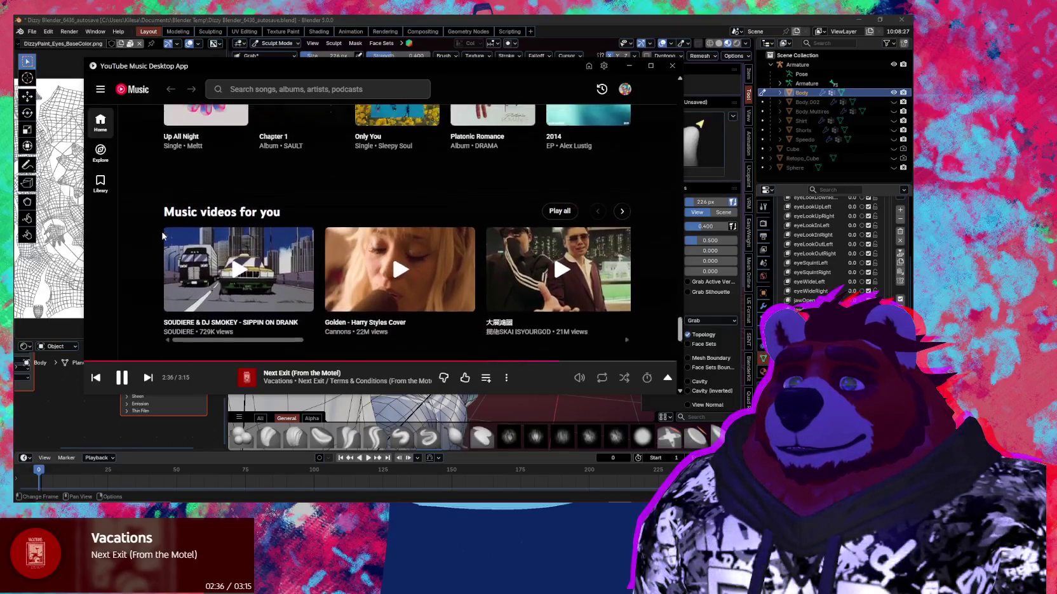
pyautogui.scroll(-3, 163, 232)
pyautogui.scroll(-3, 164, 234)
pyautogui.scroll(-3, 165, 235)
pyautogui.scroll(3, 166, 236)
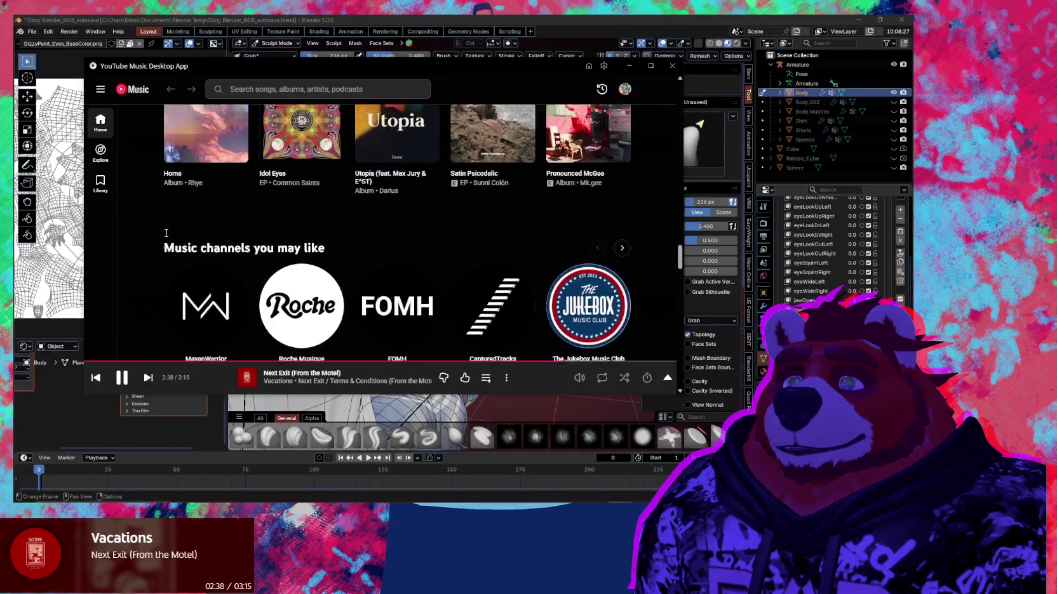
pyautogui.scroll(5, 254, 244)
pyautogui.scroll(3, 412, 260)
pyautogui.scroll(2, 578, 278)
pyautogui.scroll(3, 579, 278)
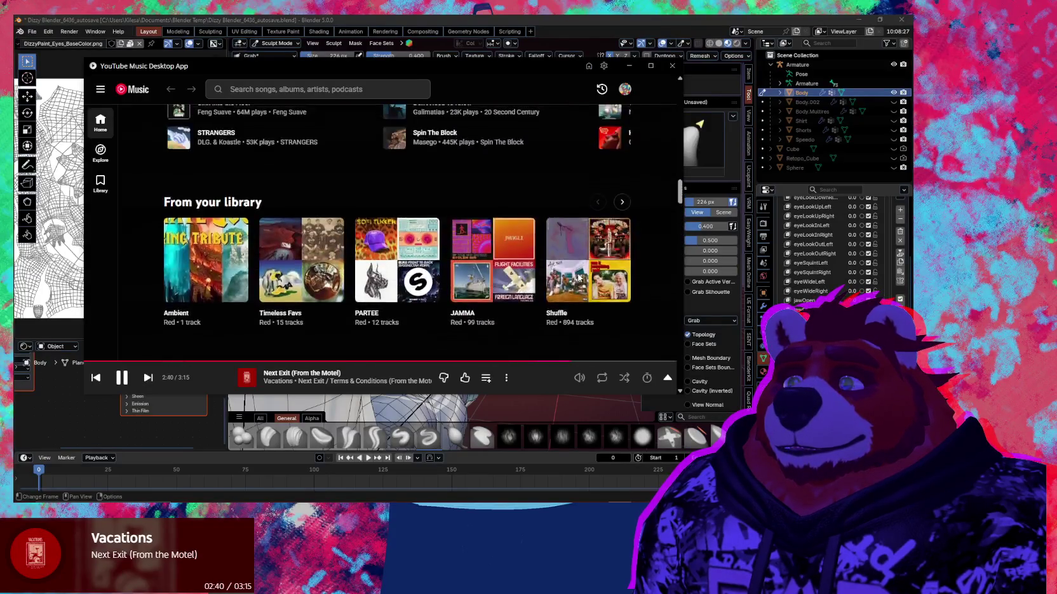
pyautogui.scroll(3, 581, 278)
pyautogui.scroll(3, 583, 278)
pyautogui.scroll(3, 585, 278)
pyautogui.scroll(3, 587, 277)
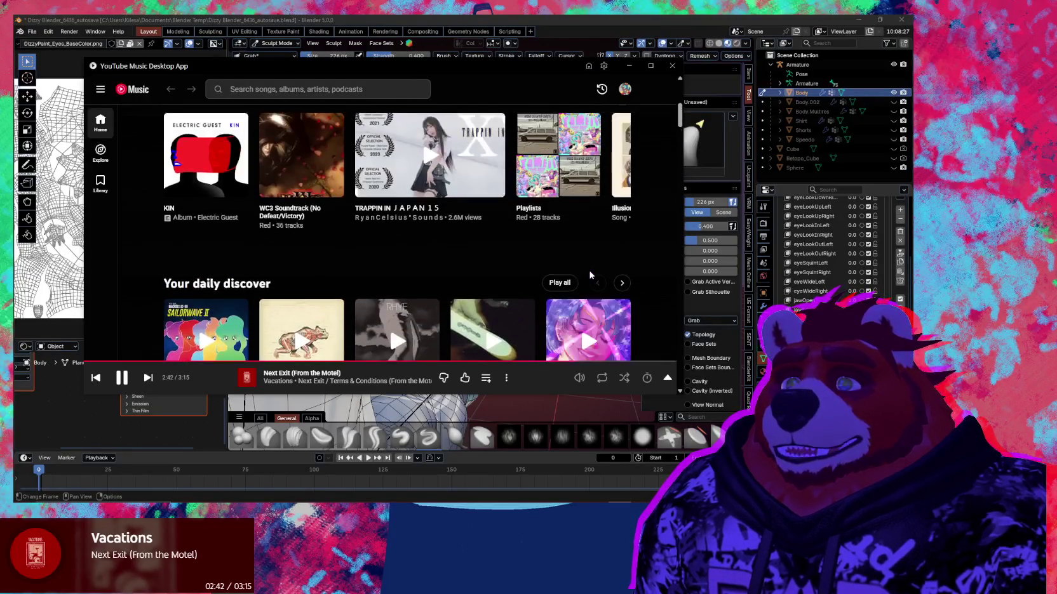
pyautogui.scroll(3, 594, 267)
pyautogui.scroll(3, 603, 260)
pyautogui.scroll(2, 608, 257)
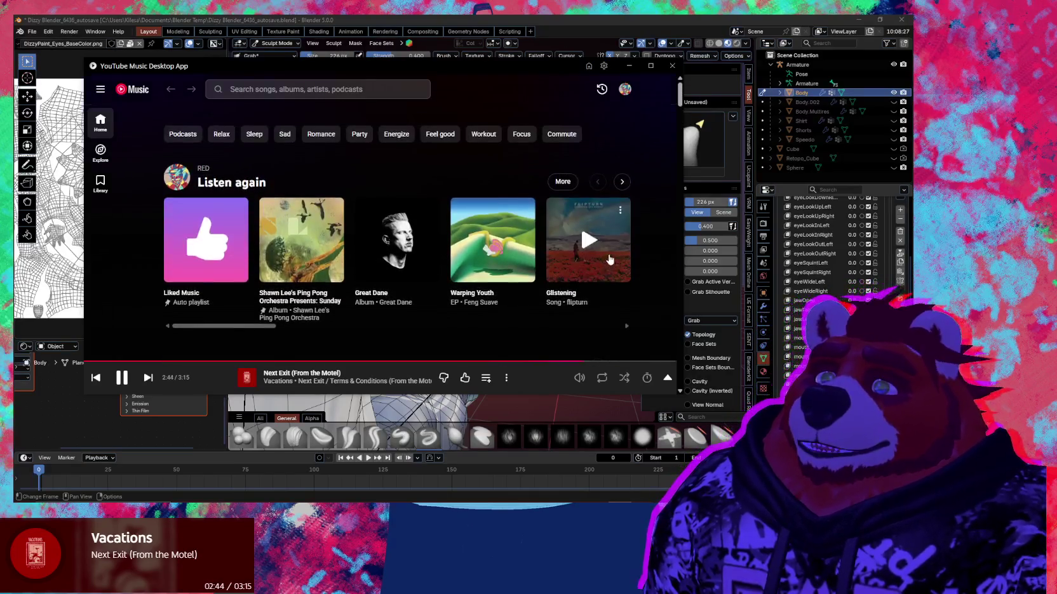
pyautogui.click(622, 182)
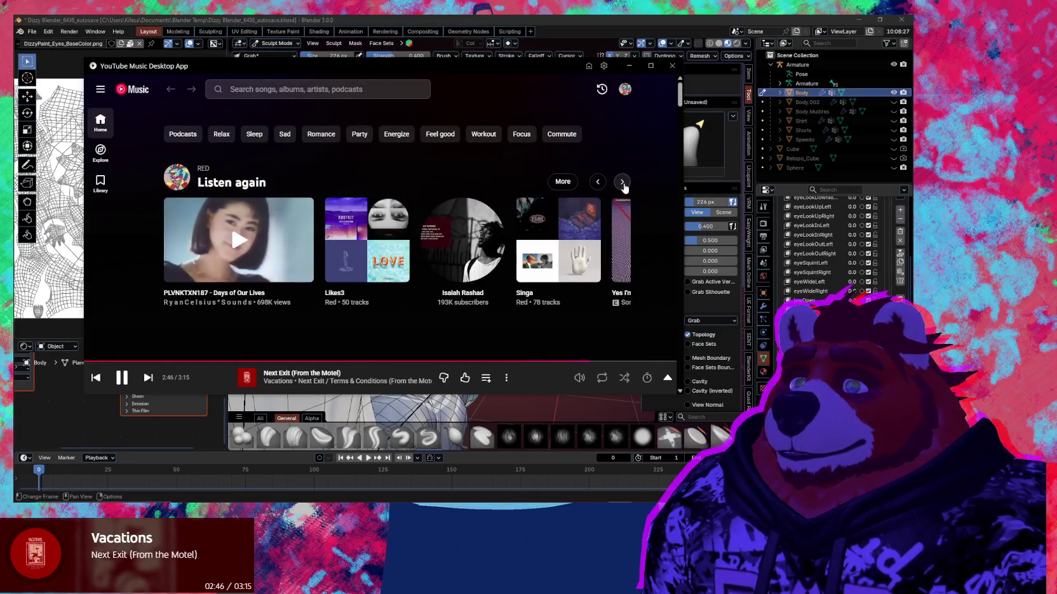
pyautogui.click(622, 183)
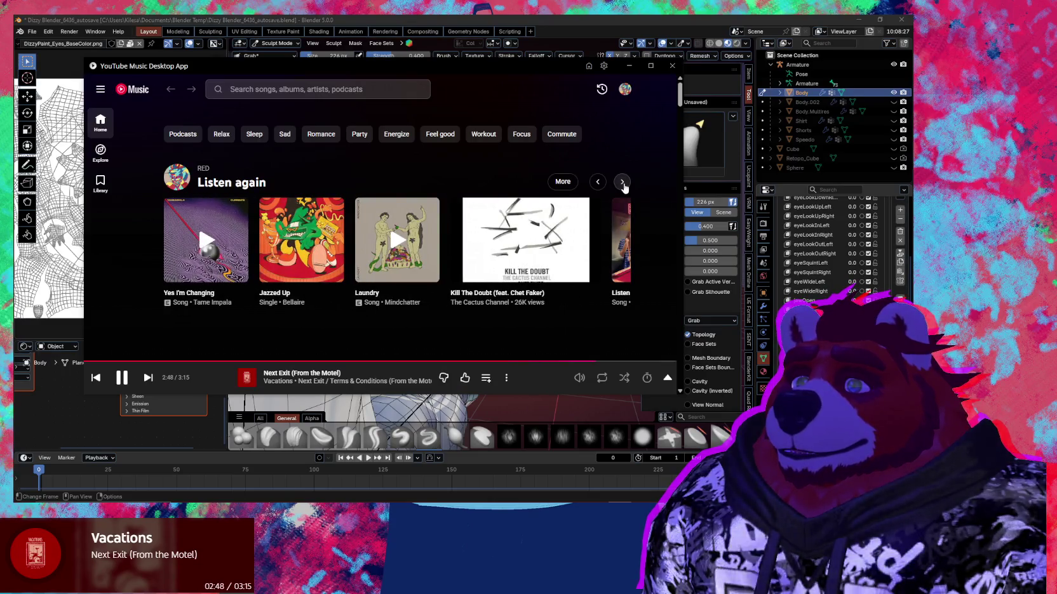
pyautogui.click(622, 182)
pyautogui.click(622, 182)
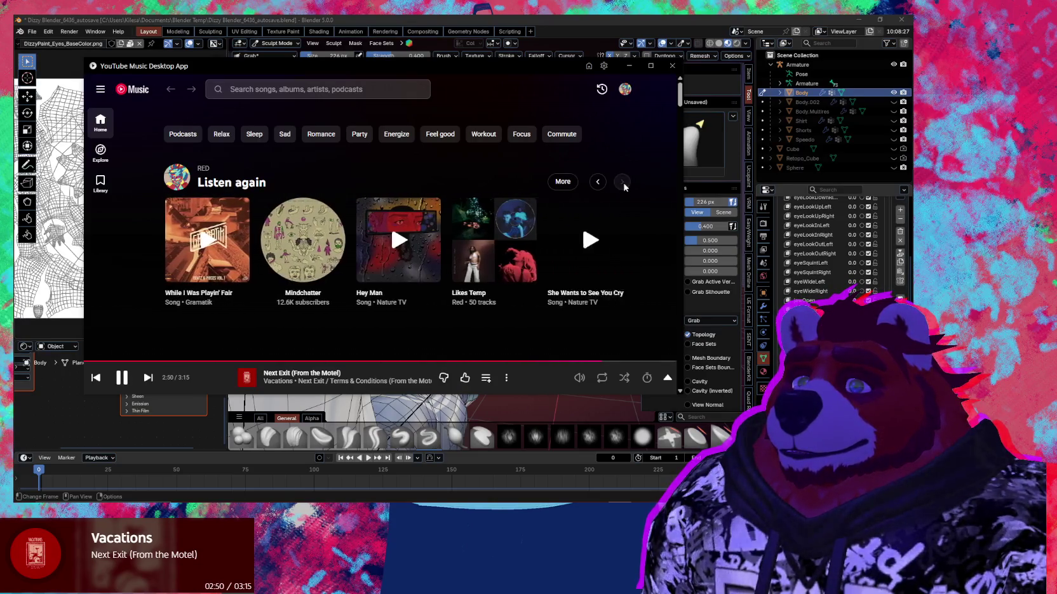
# Step: Scroll down through the home feed's recommendation shelves and back up to the top
pyautogui.scroll(-3, 244, 185)
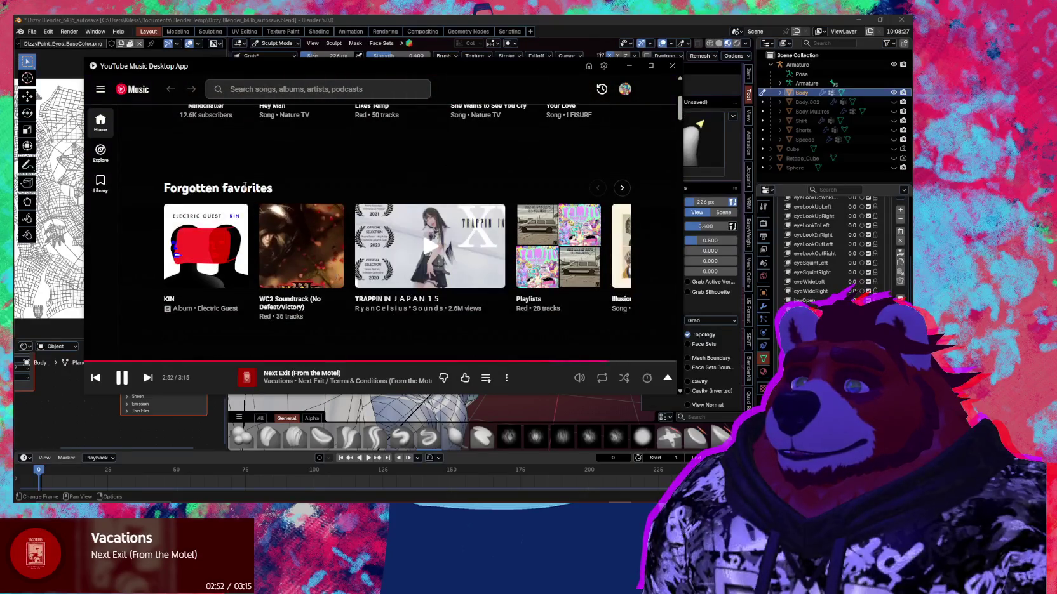
pyautogui.scroll(3, 556, 184)
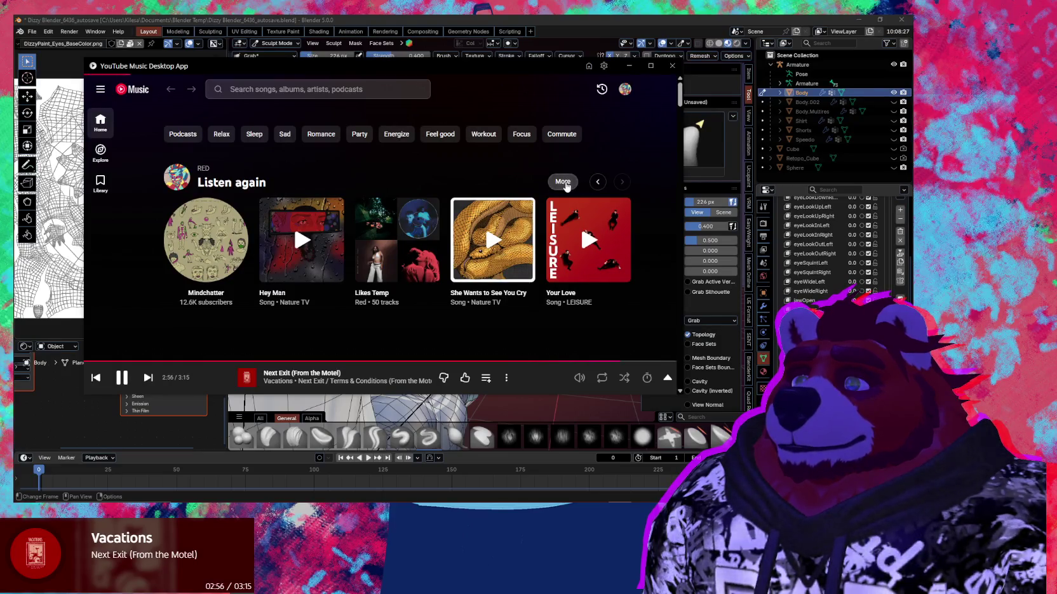
pyautogui.moveTo(206, 239)
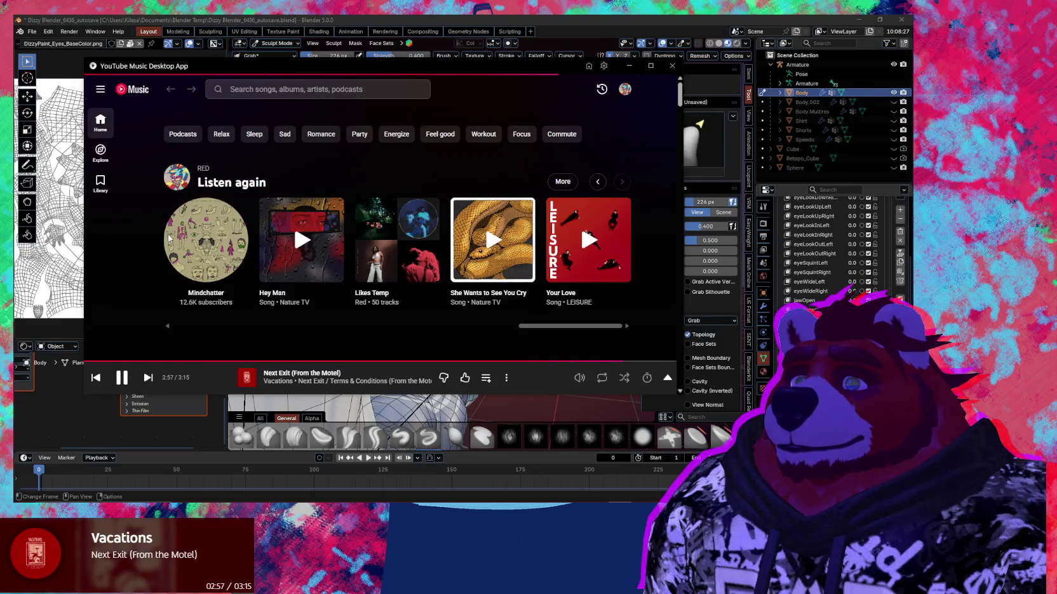
pyautogui.scroll(-1, 158, 234)
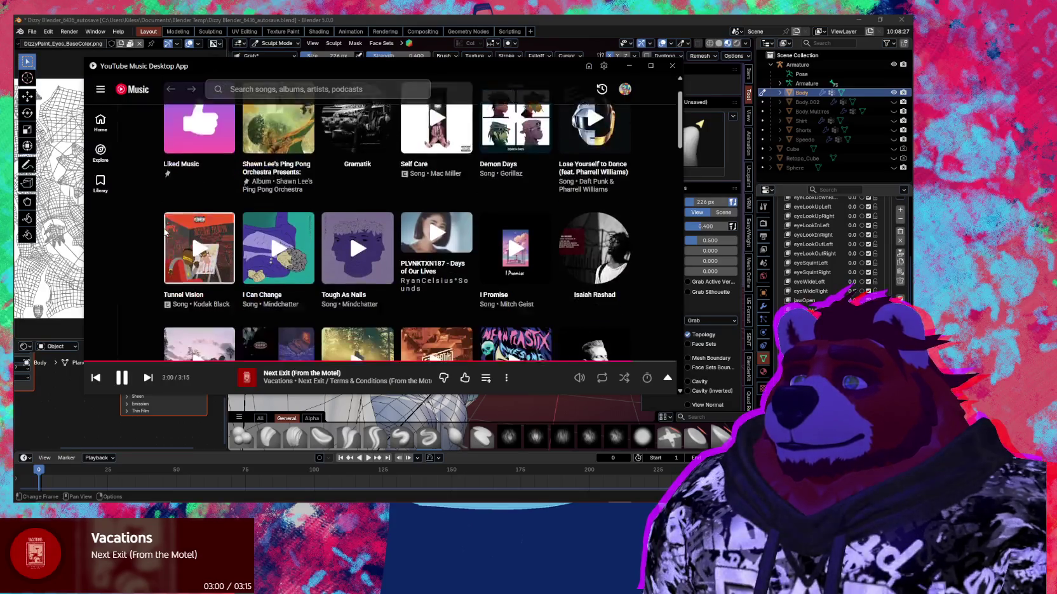
pyautogui.scroll(-1, 160, 232)
pyautogui.scroll(-3, 162, 231)
pyautogui.scroll(-2, 164, 229)
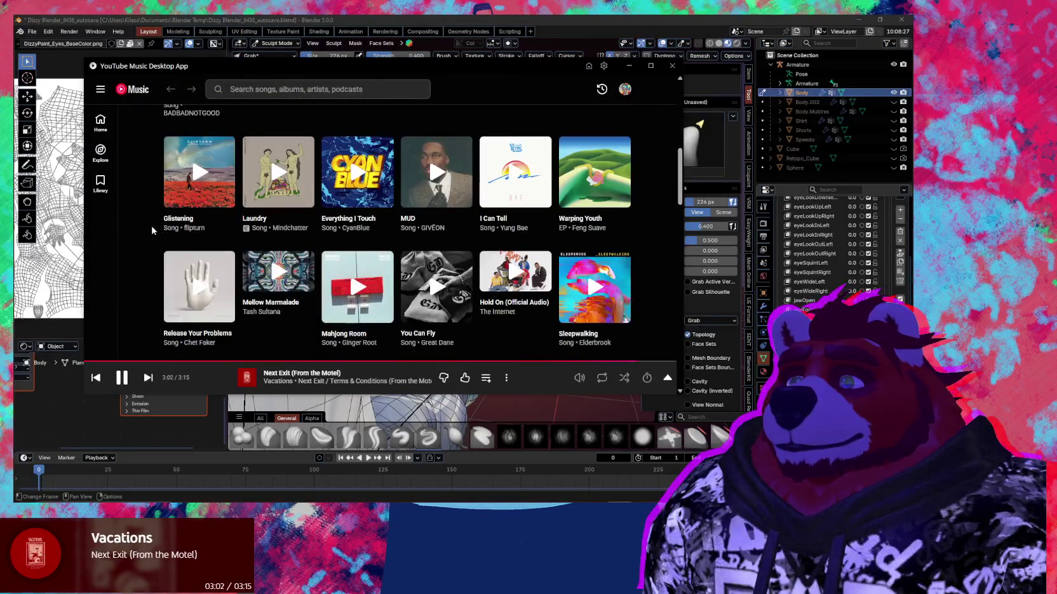
pyautogui.scroll(-1, 151, 230)
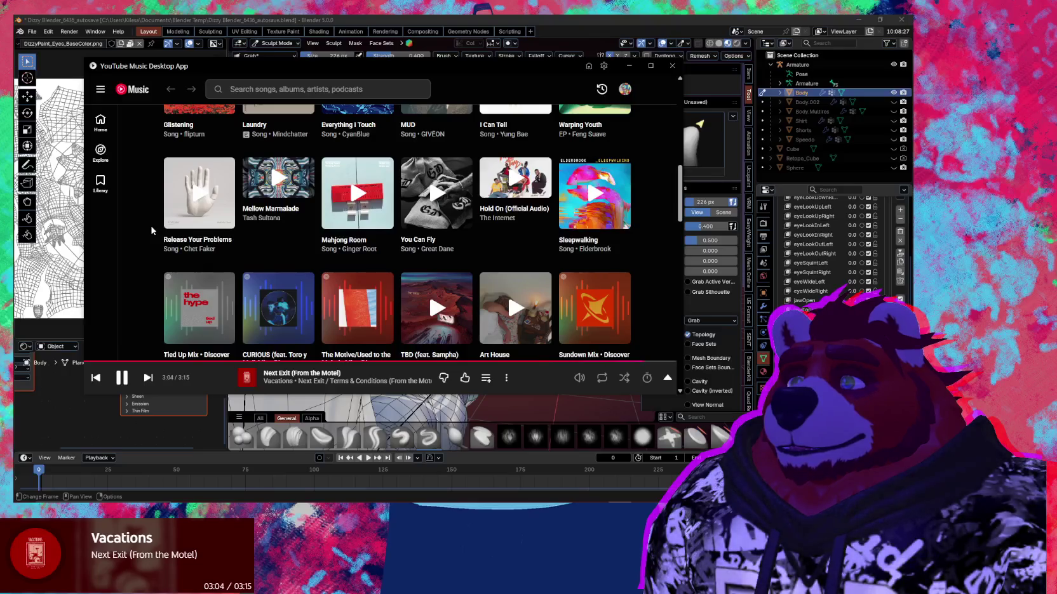
pyautogui.scroll(-2, 151, 225)
pyautogui.scroll(-2, 150, 225)
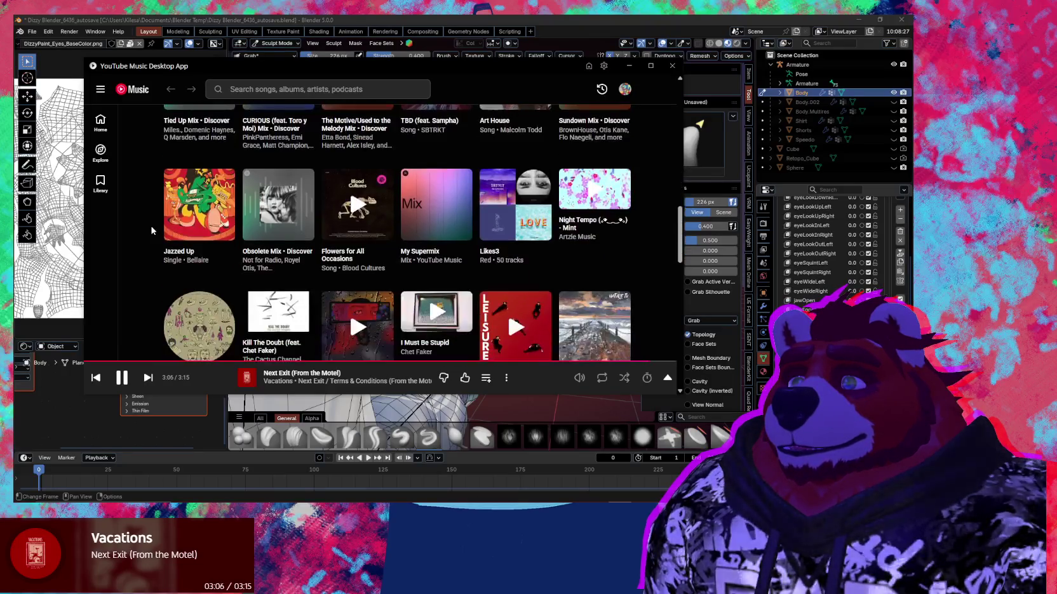
pyautogui.scroll(-2, 151, 225)
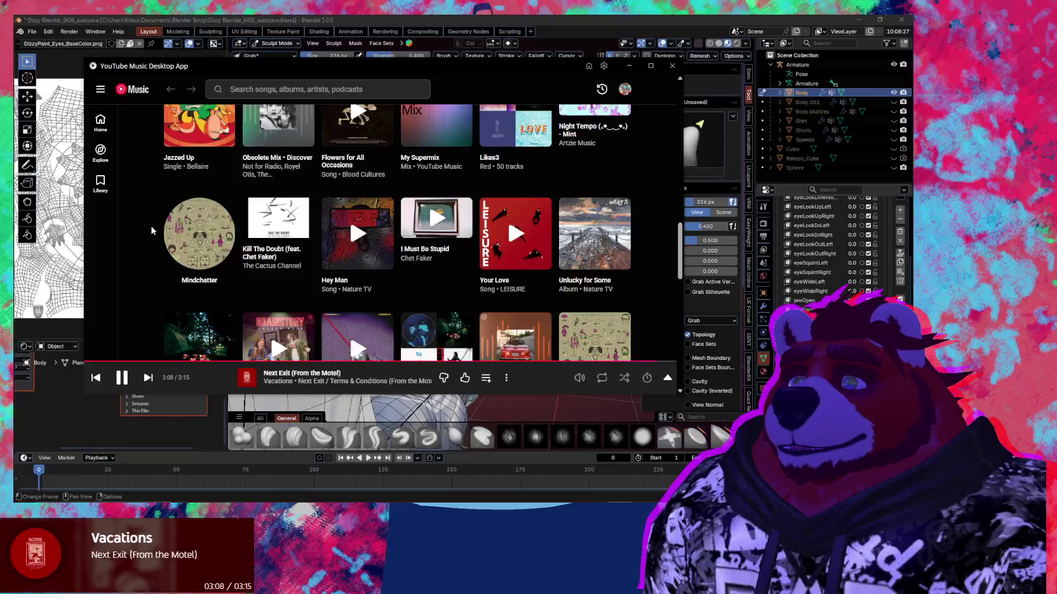
pyautogui.scroll(-3, 151, 230)
pyautogui.scroll(-2, 151, 230)
pyautogui.scroll(-1, 152, 230)
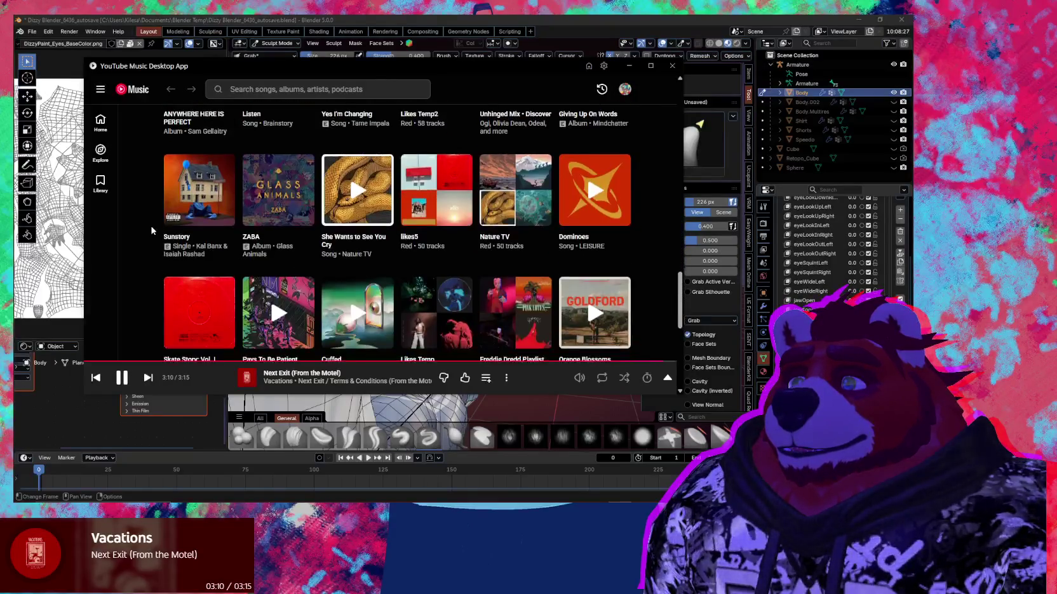
pyautogui.scroll(-2, 151, 230)
pyautogui.scroll(1, 151, 231)
pyautogui.scroll(-3, 151, 231)
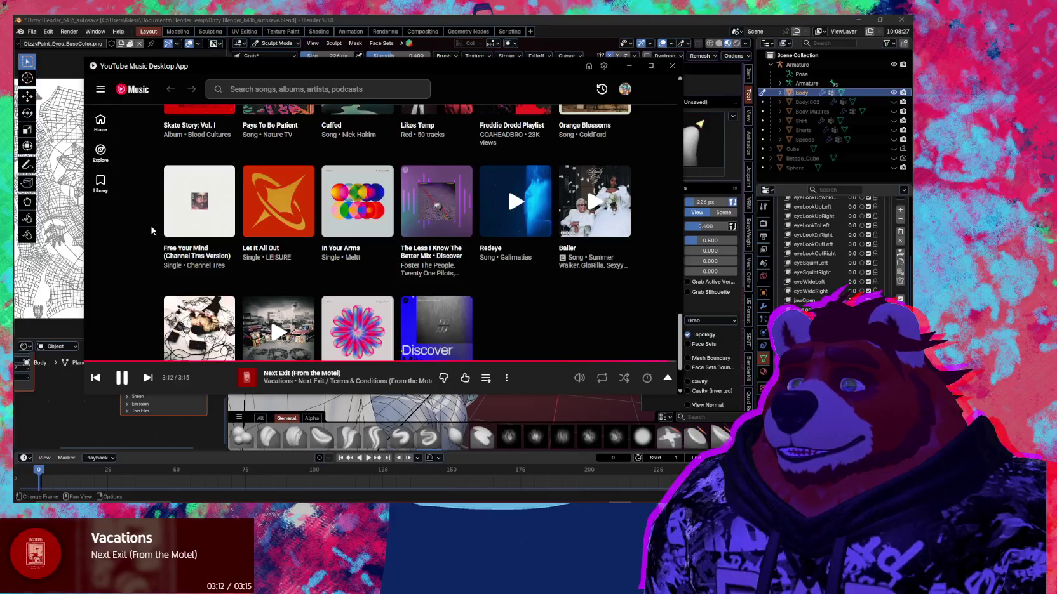
pyautogui.scroll(2, 160, 242)
pyautogui.scroll(3, 160, 242)
pyautogui.scroll(3, 160, 242)
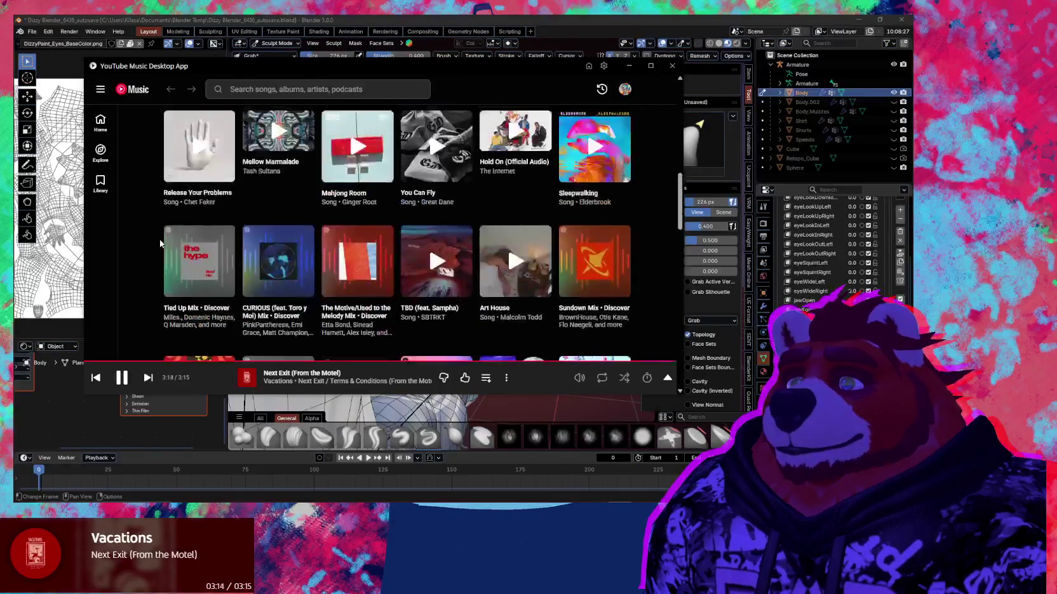
pyautogui.scroll(3, 160, 242)
pyautogui.scroll(3, 160, 229)
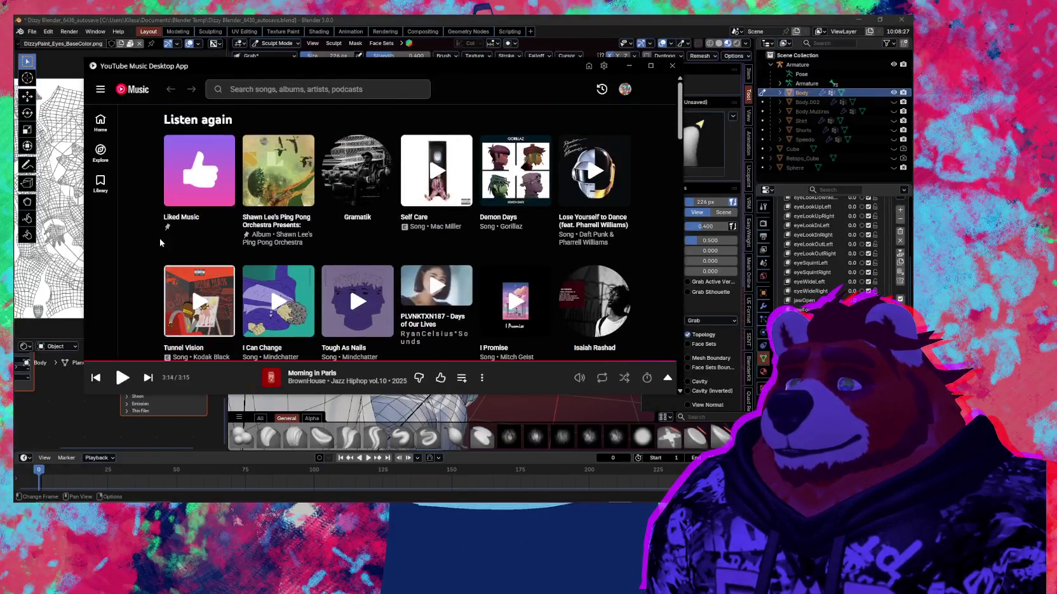
# Step: Open the Liked Music playlist and scroll its track list
pyautogui.click(192, 176)
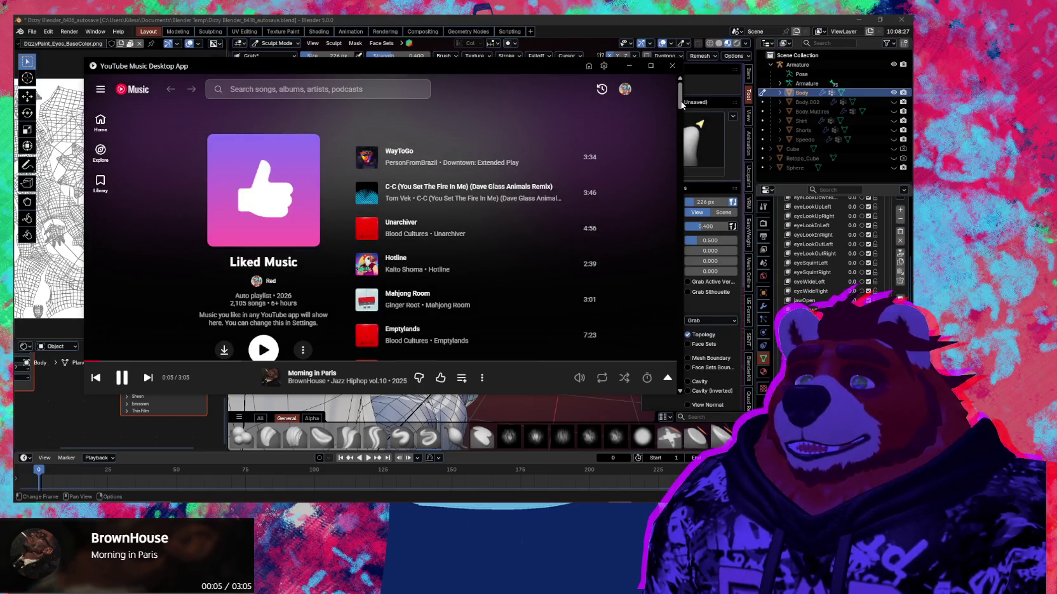
pyautogui.moveTo(680, 105)
pyautogui.mouseDown()
pyautogui.moveTo(693, 135)
pyautogui.moveTo(676, 195)
pyautogui.mouseUp()
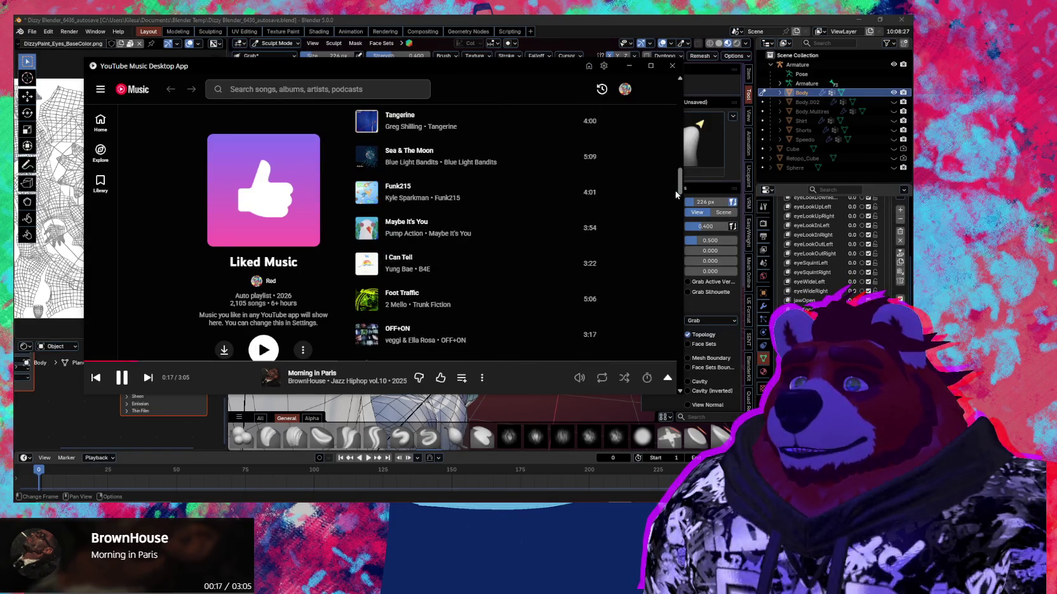
pyautogui.moveTo(676, 195); pyautogui.dragTo(675, 204)
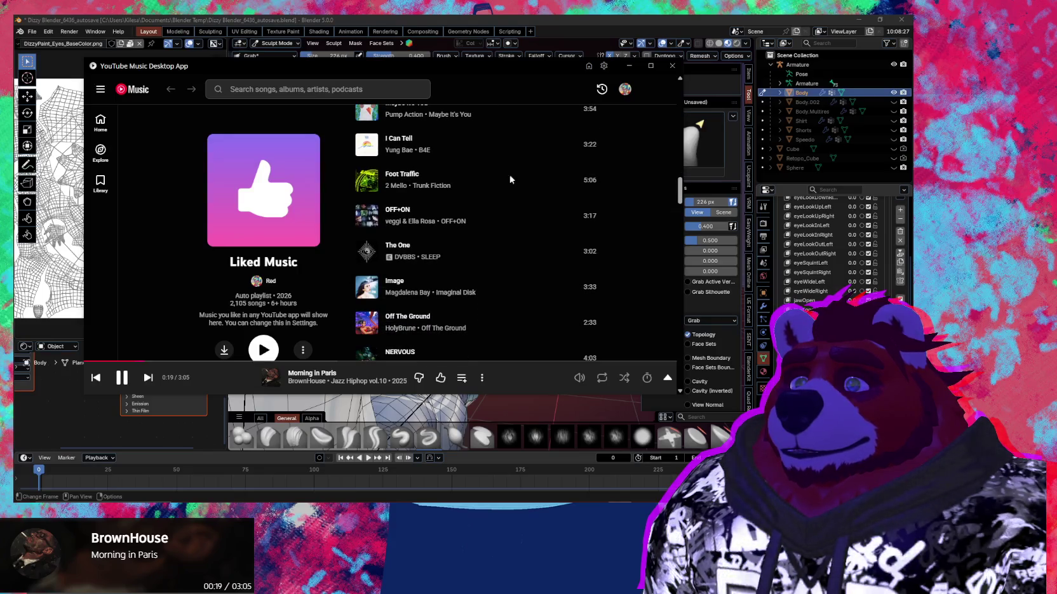
# Step: Start a mix from 'I Can Tell', skip one track, and expand the now-playing queue
pyautogui.rightClick(373, 149)
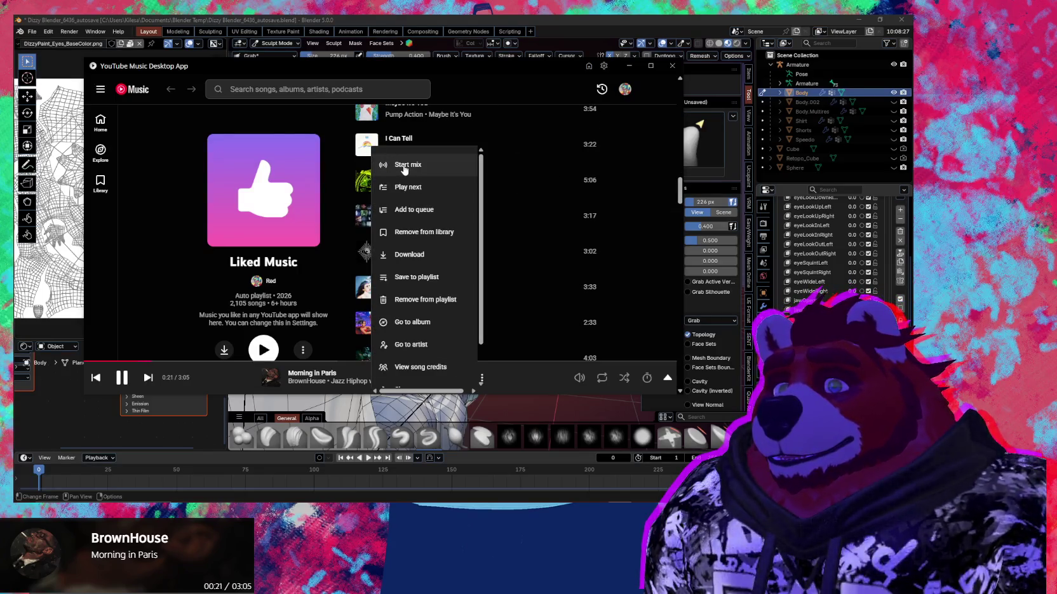
pyautogui.click(404, 166)
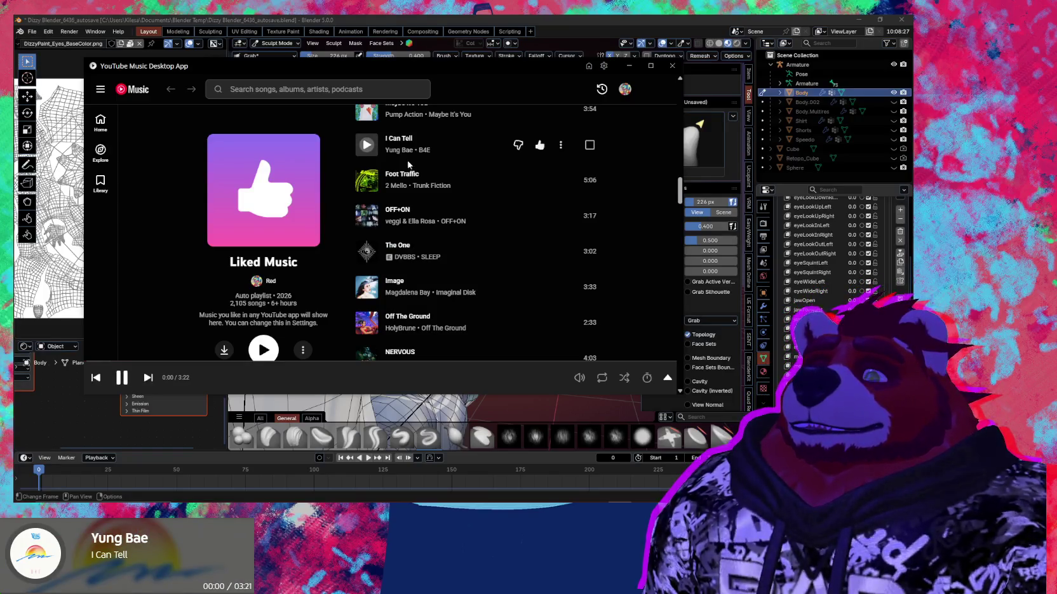
pyautogui.click(148, 379)
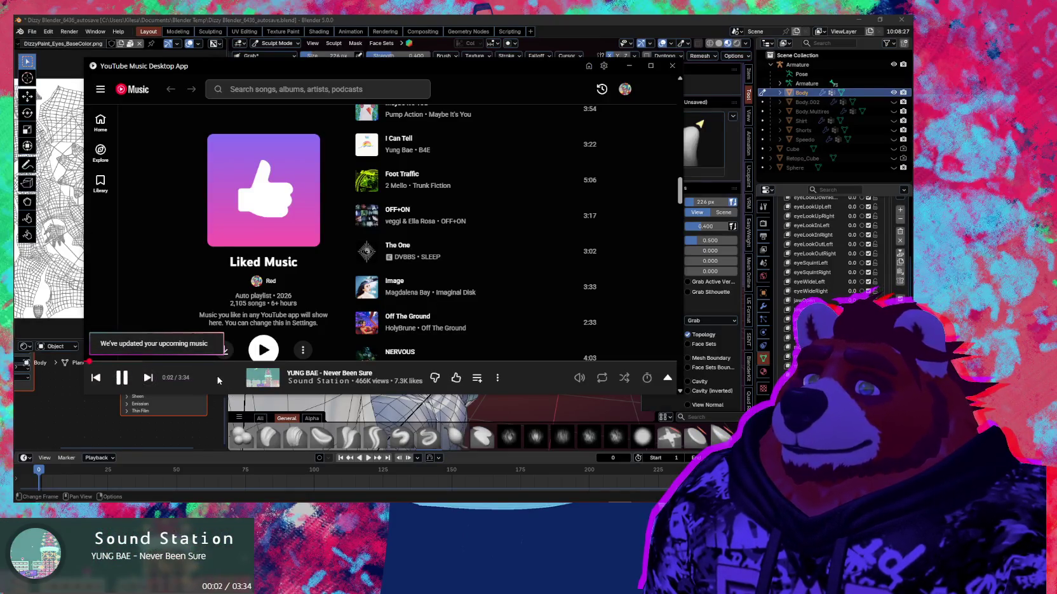
pyautogui.click(217, 379)
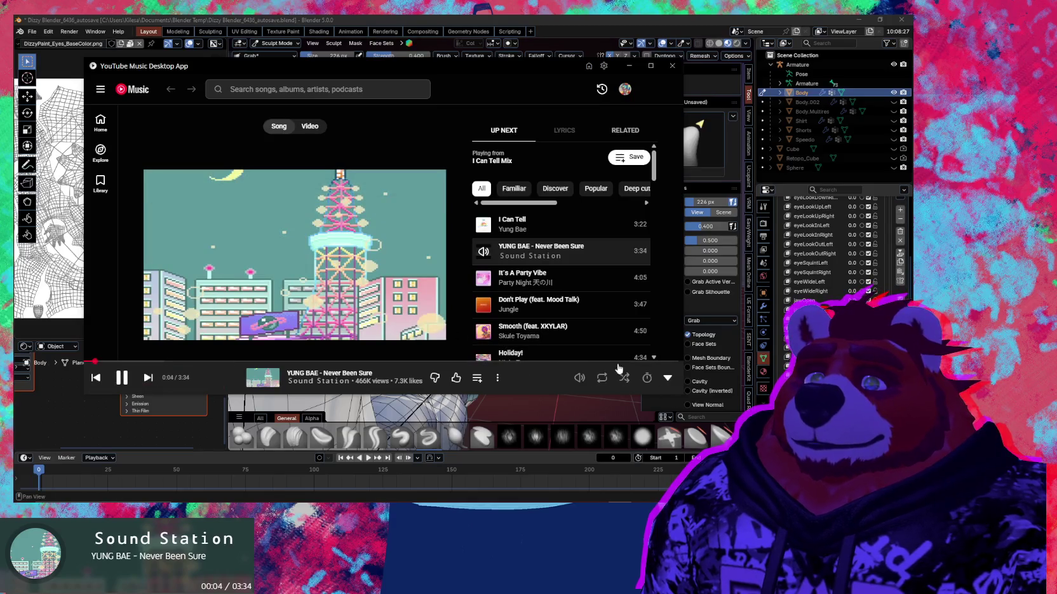
# Step: Filter Up Next to Discover tracks, then minimise YouTube Music to reveal Blender
pyautogui.click(563, 190)
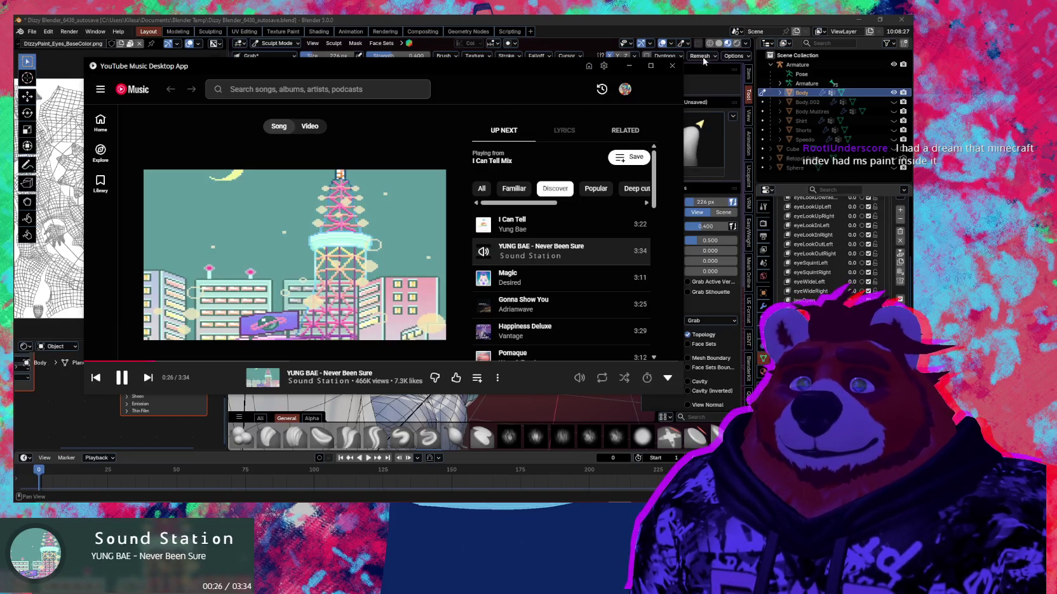
pyautogui.click(636, 67)
# Step: Hide Blender's viewport overlays and pick the Inflate brush while orbiting the orca head
pyautogui.moveTo(483, 216)
pyautogui.mouseDown(button='middle')
pyautogui.moveTo(501, 253)
pyautogui.moveTo(478, 257)
pyautogui.mouseUp(button='middle')
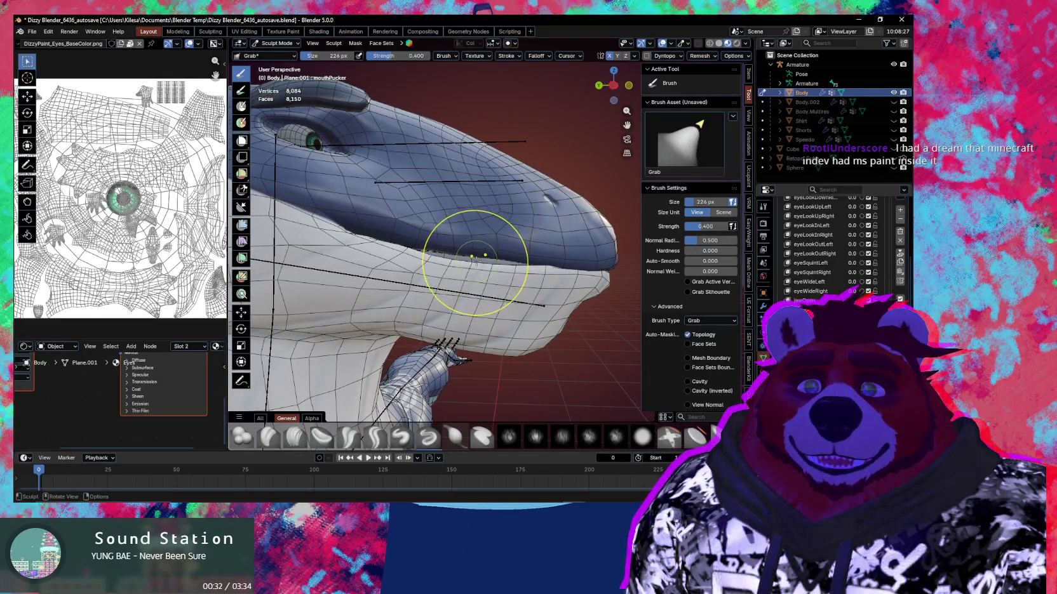
pyautogui.moveTo(470, 249)
pyautogui.mouseDown(button='middle')
pyautogui.moveTo(489, 253)
pyautogui.moveTo(486, 284)
pyautogui.moveTo(479, 265)
pyautogui.mouseUp(button='middle')
pyautogui.hotkey('shift', 'alt', 'z')
pyautogui.press('i')
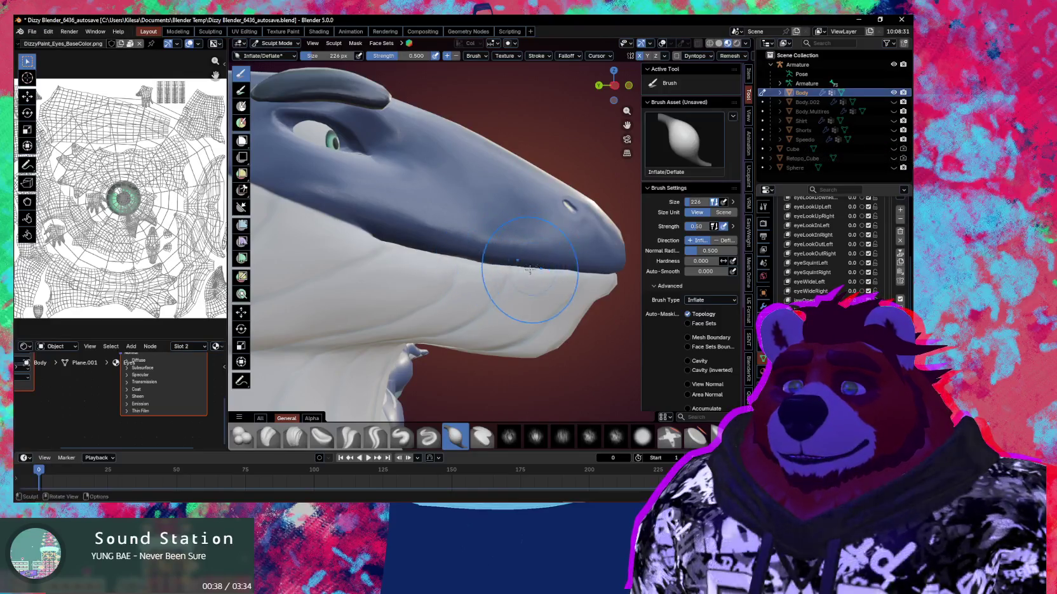
pyautogui.moveTo(468, 261); pyautogui.dragTo(698, 347, button='middle')
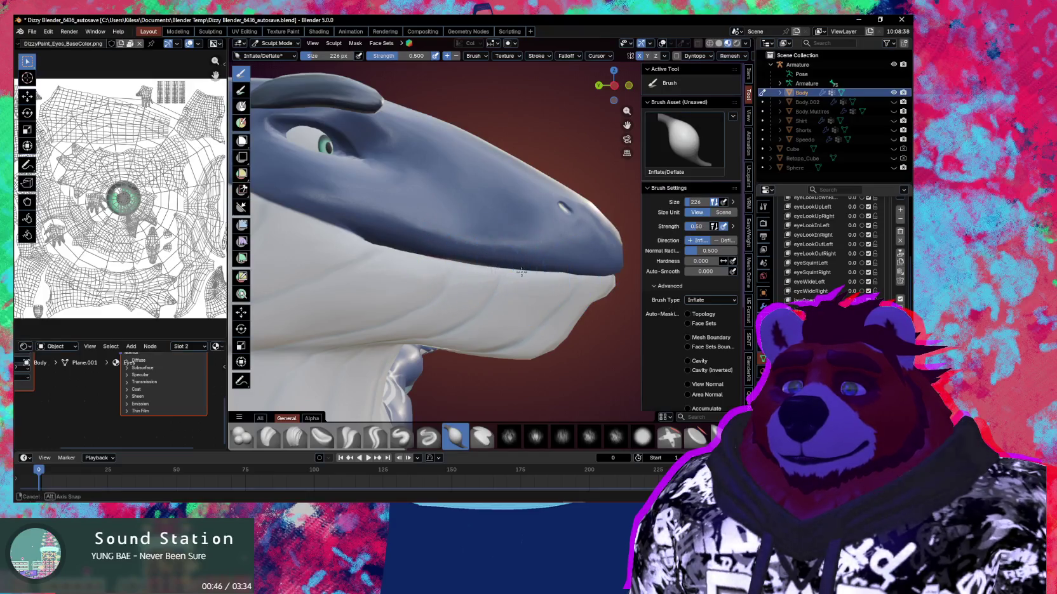
pyautogui.moveTo(521, 272); pyautogui.dragTo(516, 270, button='middle')
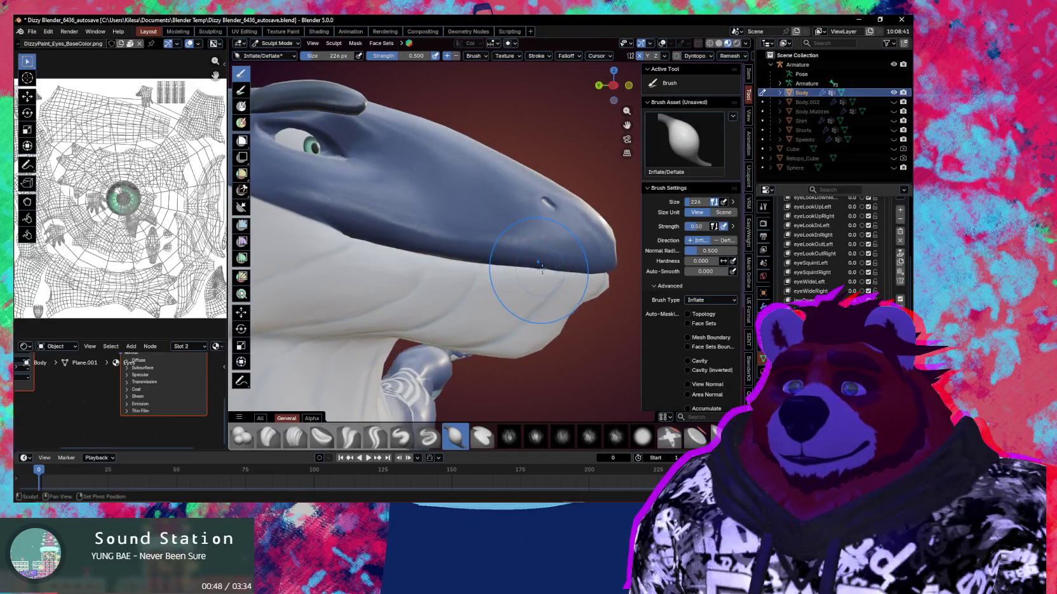
# Step: Switch to the Grab brush and pull the snout and chin slightly
pyautogui.press('g')
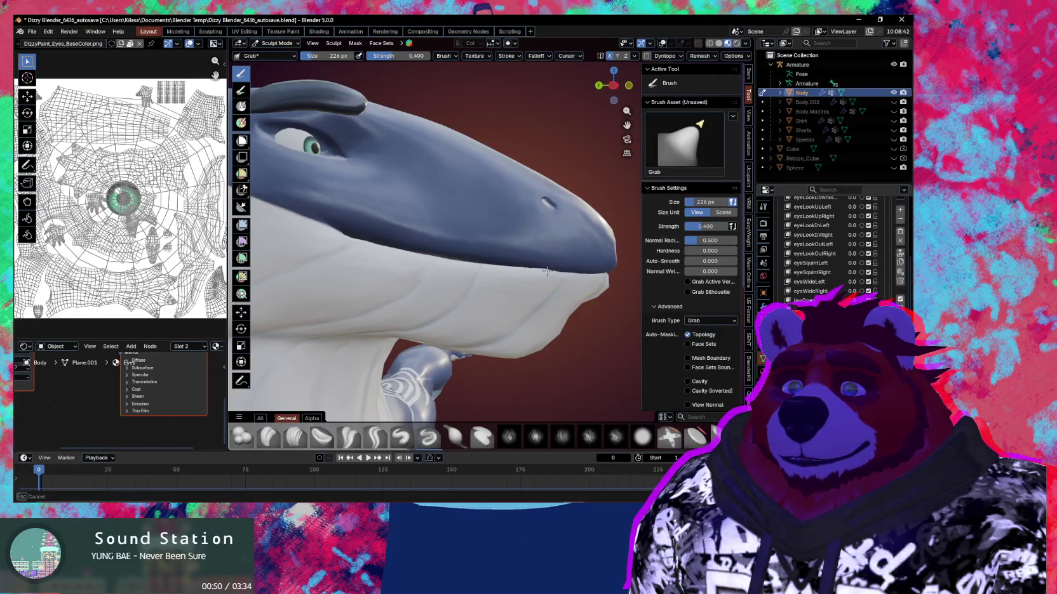
pyautogui.moveTo(547, 271)
pyautogui.mouseDown(button='middle')
pyautogui.moveTo(456, 274)
pyautogui.moveTo(450, 254)
pyautogui.moveTo(507, 247)
pyautogui.mouseUp(button='middle')
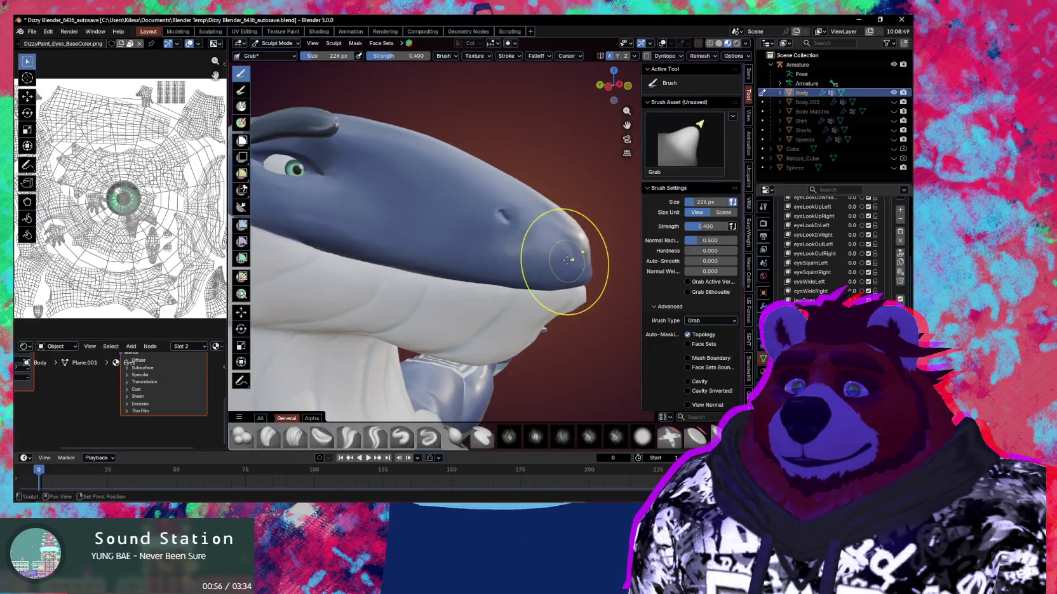
pyautogui.moveTo(536, 271); pyautogui.dragTo(526, 263)
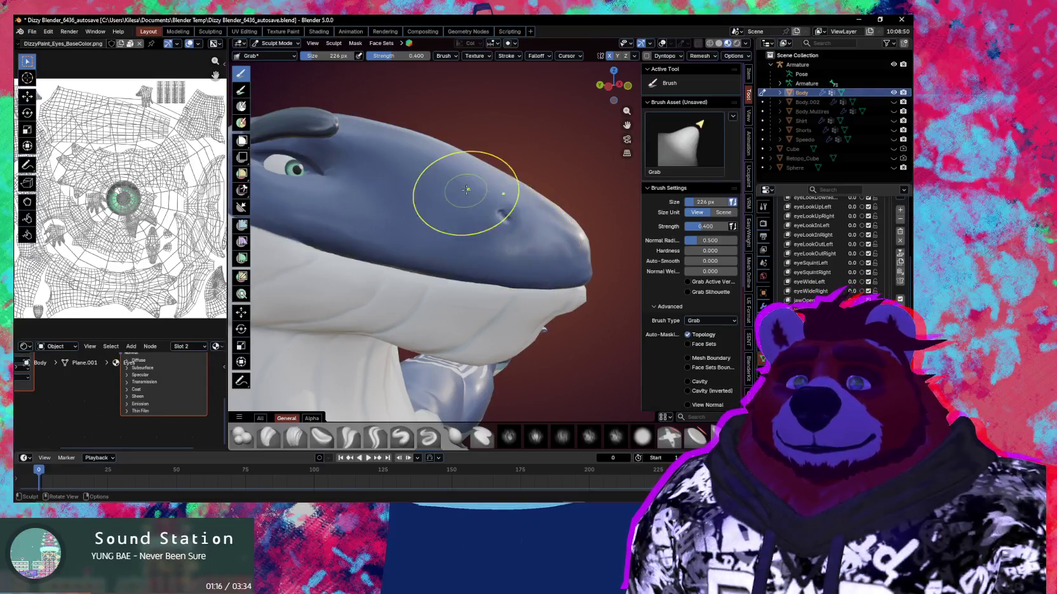
# Step: Set the sculpt brush radius to 208 px while viewing the head from the front
pyautogui.moveTo(509, 238)
pyautogui.mouseDown(button='middle')
pyautogui.moveTo(442, 271)
pyautogui.moveTo(467, 295)
pyautogui.mouseUp(button='middle')
pyautogui.press('f')
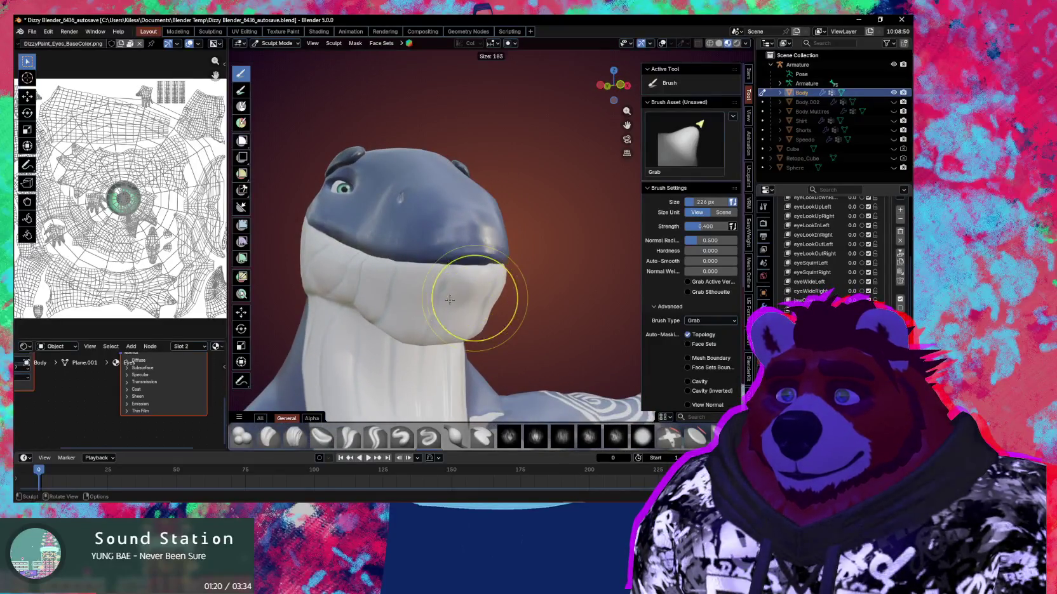
pyautogui.moveTo(465, 291)
pyautogui.mouseDown(button='middle')
pyautogui.moveTo(502, 271)
pyautogui.moveTo(463, 275)
pyautogui.moveTo(455, 256)
pyautogui.moveTo(547, 240)
pyautogui.moveTo(537, 226)
pyautogui.moveTo(539, 244)
pyautogui.moveTo(449, 261)
pyautogui.mouseUp(button='middle')
pyautogui.press('f')
pyautogui.click(473, 277)
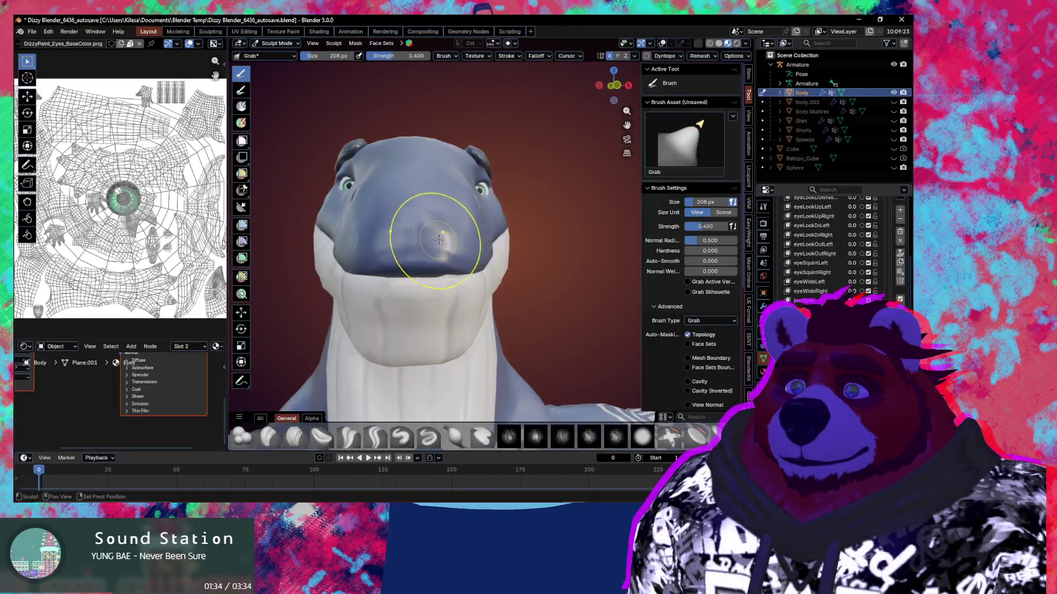
# Step: Pull the mouth corner with a grab stroke, then switch to the Draw brush
pyautogui.moveTo(436, 235)
pyautogui.mouseDown(button='middle')
pyautogui.moveTo(479, 245)
pyautogui.moveTo(473, 238)
pyautogui.mouseUp(button='middle')
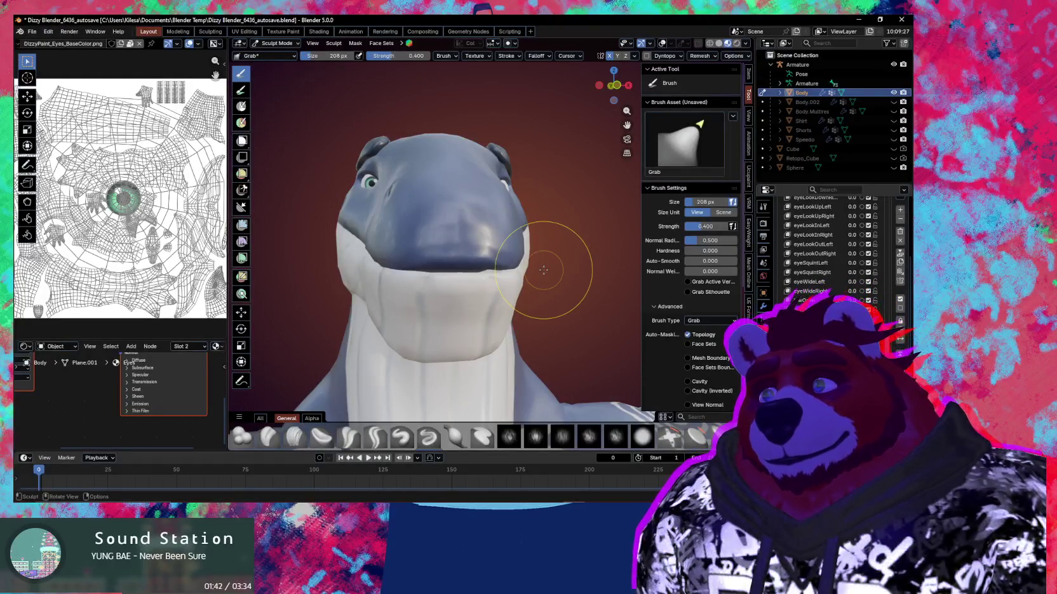
pyautogui.moveTo(483, 176); pyautogui.dragTo(424, 212)
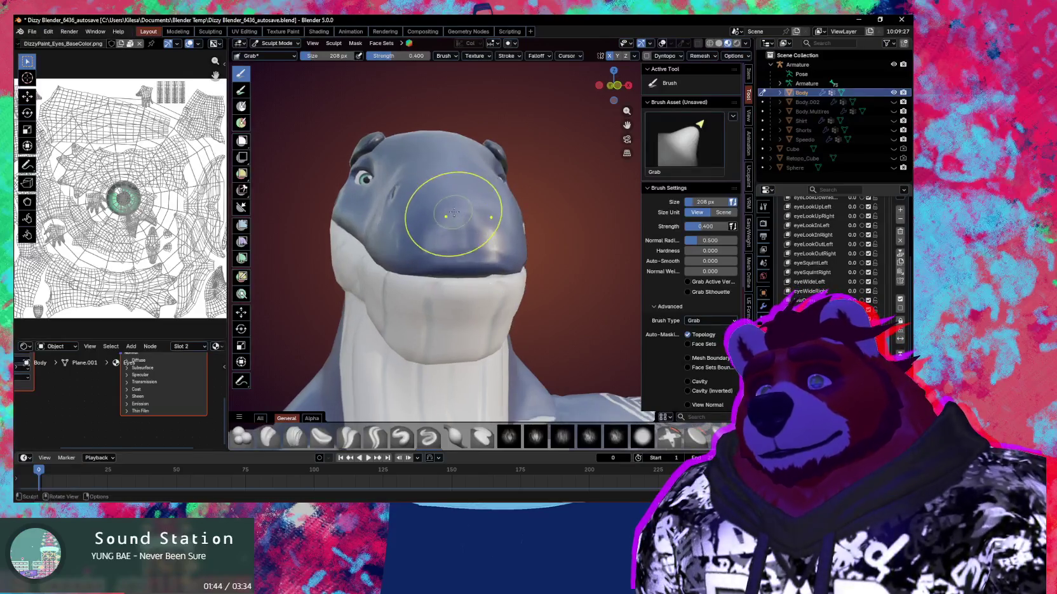
pyautogui.press('x')
pyautogui.moveTo(463, 239)
pyautogui.mouseDown(button='middle')
pyautogui.moveTo(478, 251)
pyautogui.moveTo(337, 201)
pyautogui.mouseUp(button='middle')
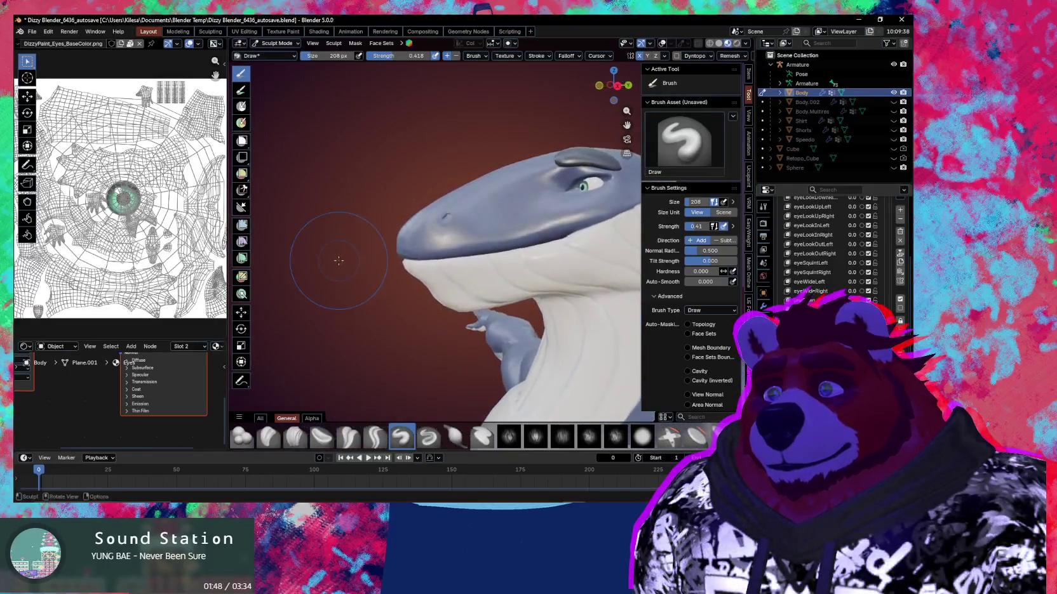
# Step: Orbit and zoom around the whale head, then restore the wireframe and statistics overlay
pyautogui.scroll(2, 603, 305)
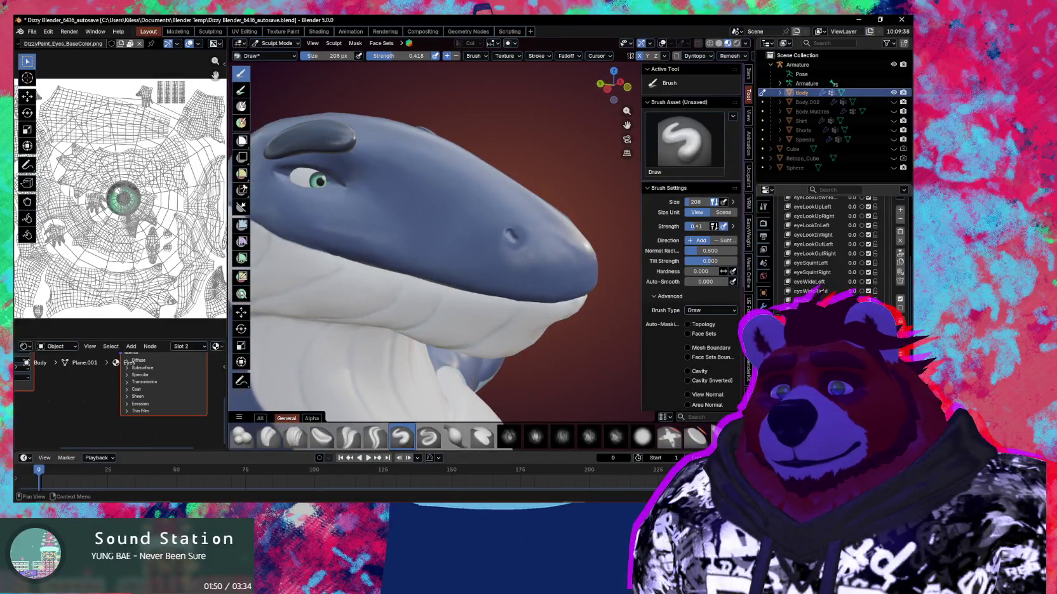
pyautogui.moveTo(603, 305); pyautogui.dragTo(597, 298, button='middle')
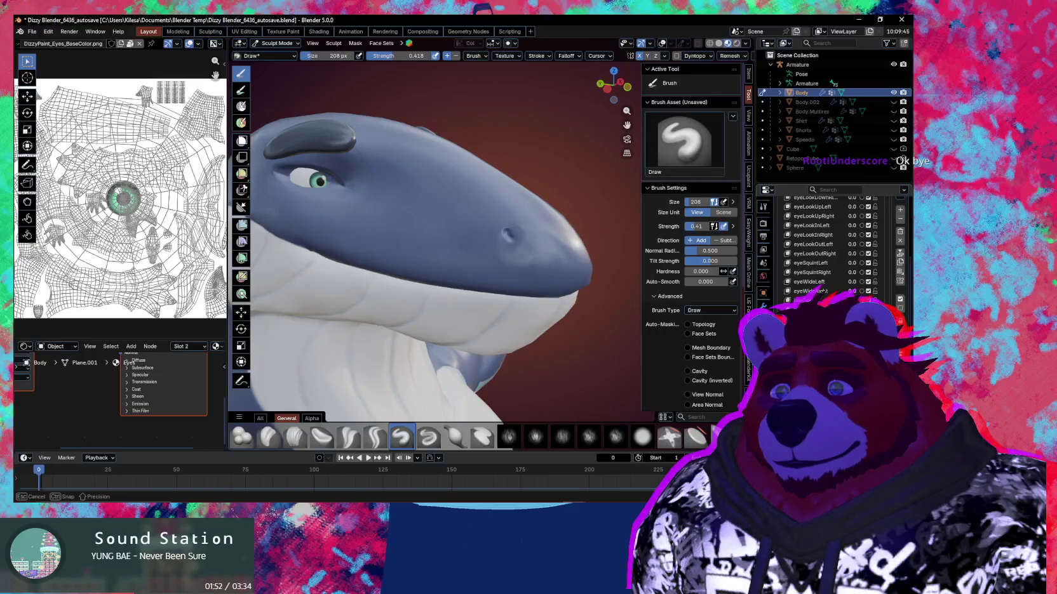
pyautogui.moveTo(596, 299); pyautogui.dragTo(592, 304, button='middle')
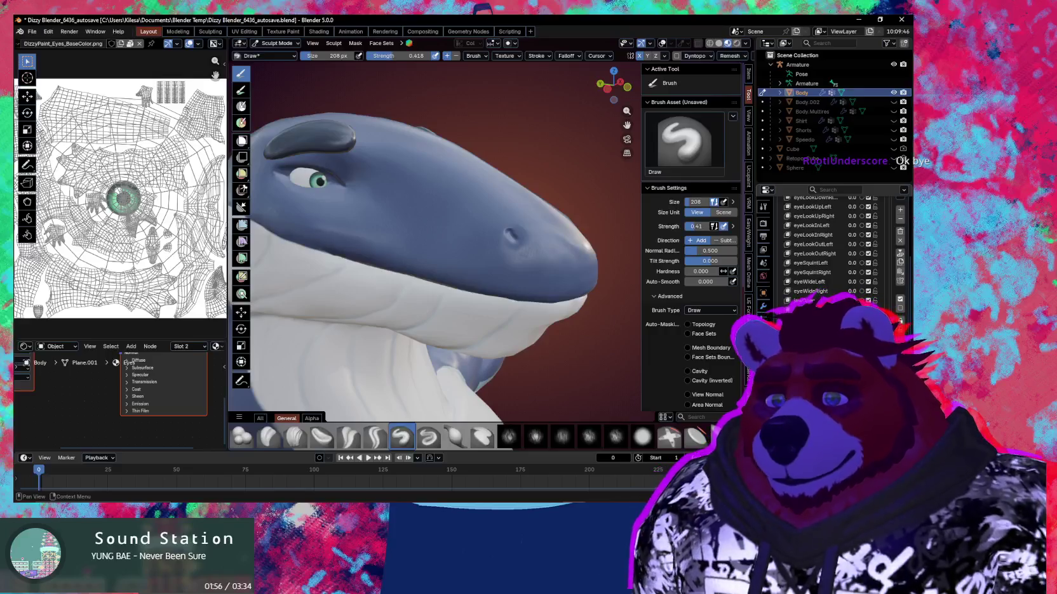
pyautogui.moveTo(592, 304); pyautogui.dragTo(587, 306, button='middle')
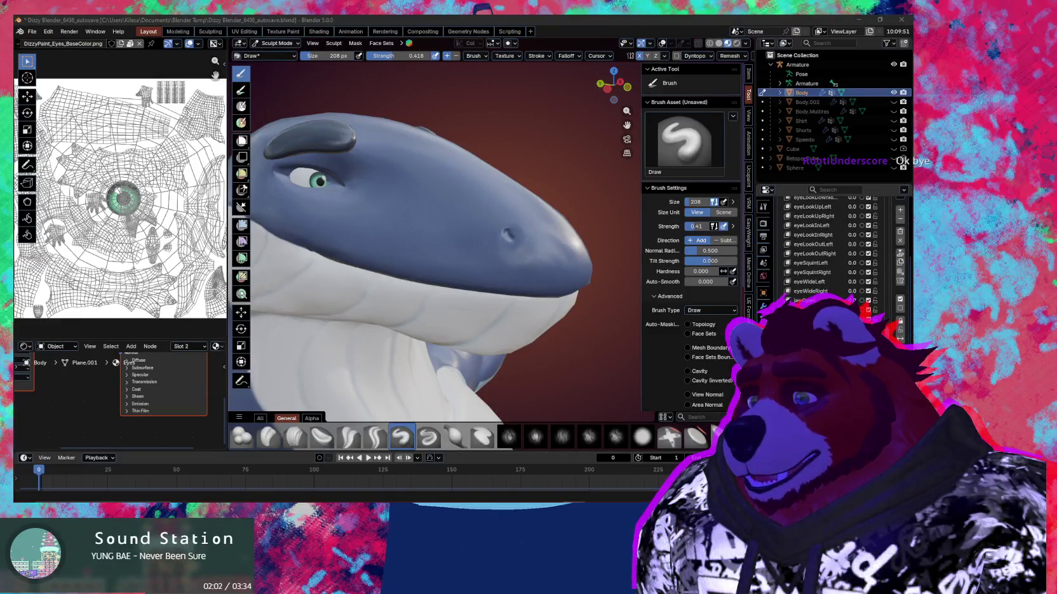
pyautogui.moveTo(571, 286); pyautogui.dragTo(842, 274, button='middle')
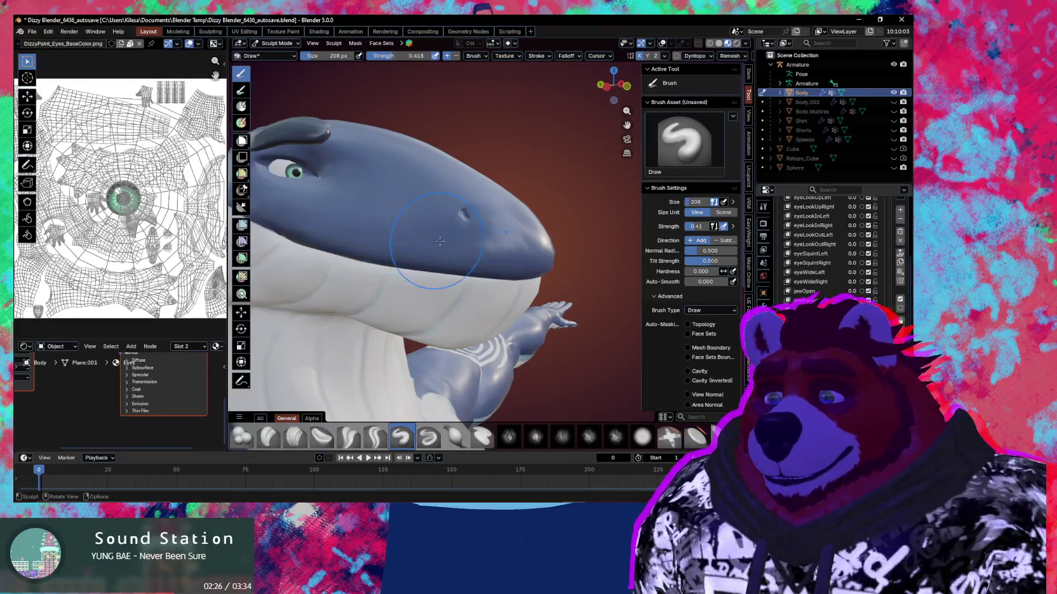
pyautogui.moveTo(413, 264)
pyautogui.mouseDown(button='middle')
pyautogui.moveTo(537, 257)
pyautogui.moveTo(482, 266)
pyautogui.moveTo(476, 290)
pyautogui.moveTo(510, 286)
pyautogui.moveTo(481, 264)
pyautogui.moveTo(542, 255)
pyautogui.mouseUp(button='middle')
pyautogui.hotkey('shift', 'alt', 'z')
# Step: Enter Edit Mode on the head mesh and zoom in close on the mouth
pyautogui.press('g')
pyautogui.press('x')
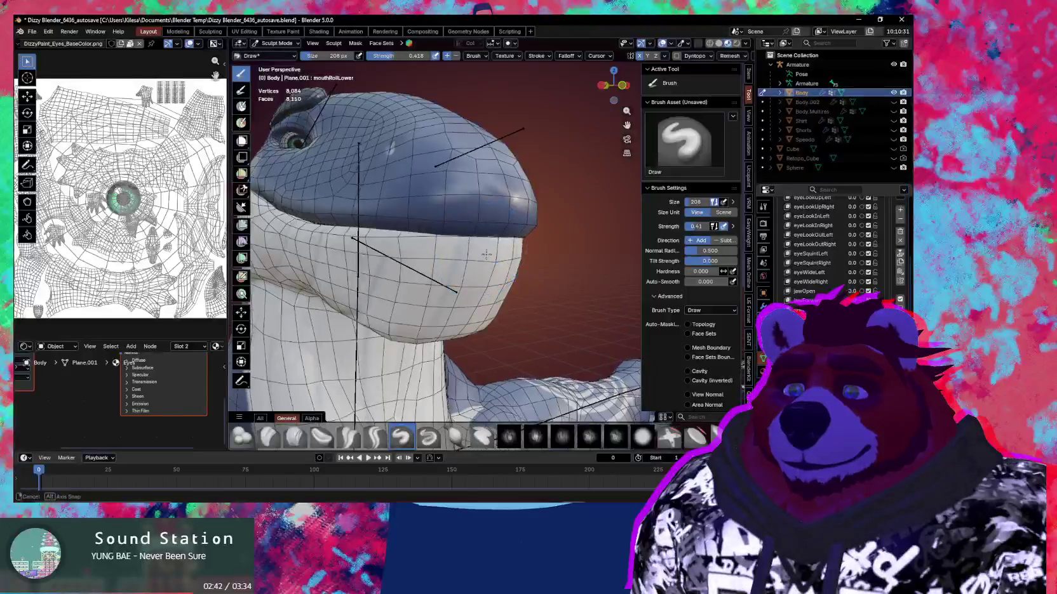
pyautogui.moveTo(483, 250); pyautogui.dragTo(523, 259, button='middle')
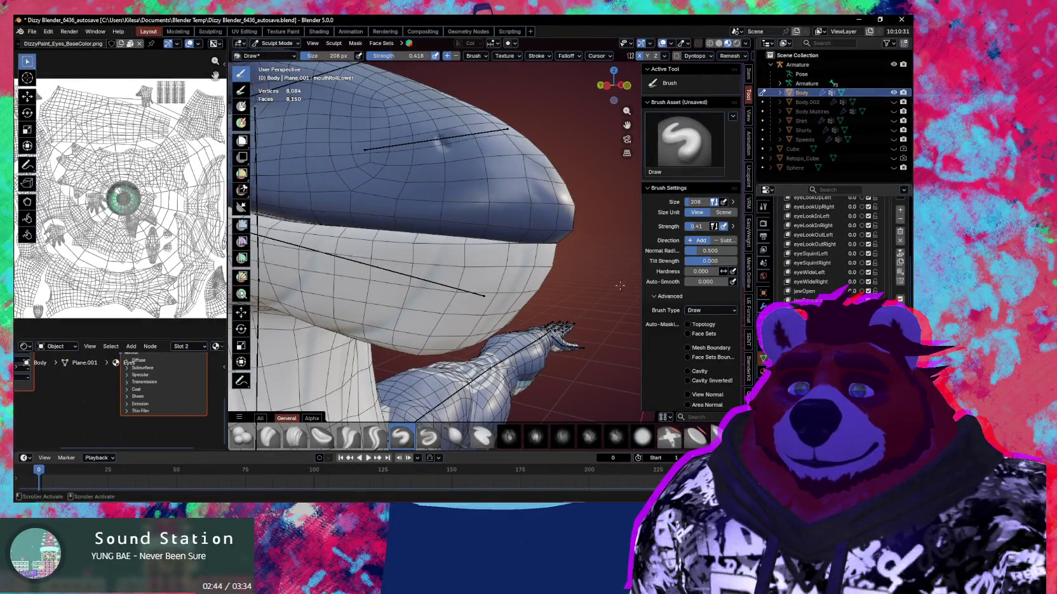
pyautogui.press('Tab')
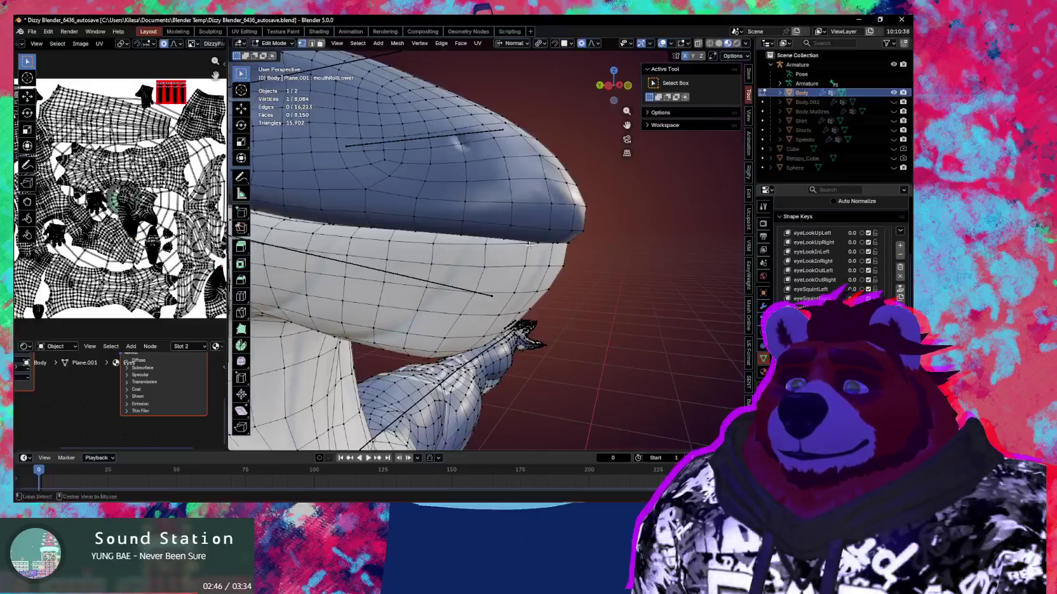
pyautogui.moveTo(516, 253); pyautogui.dragTo(484, 252, button='middle')
pyautogui.scroll(2, 484, 252)
pyautogui.scroll(5, 566, 259)
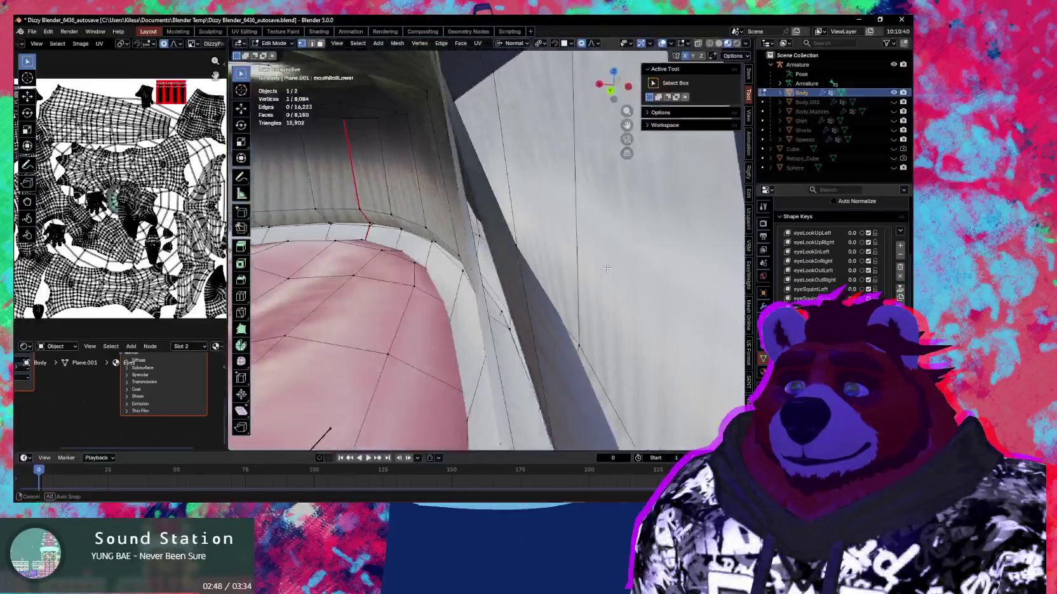
pyautogui.moveTo(565, 260)
pyautogui.mouseDown(button='middle')
pyautogui.moveTo(600, 277)
pyautogui.moveTo(518, 242)
pyautogui.moveTo(601, 256)
pyautogui.mouseUp(button='middle')
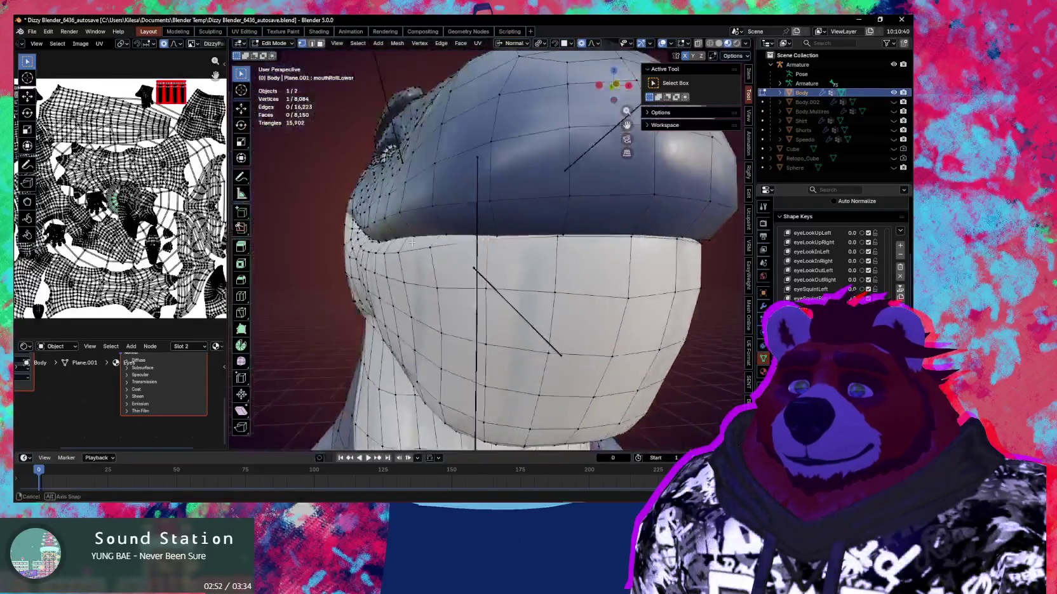
# Step: Rotate the lower-lip vertices about the X axis in three small passes
pyautogui.press('r')
pyautogui.press('x')
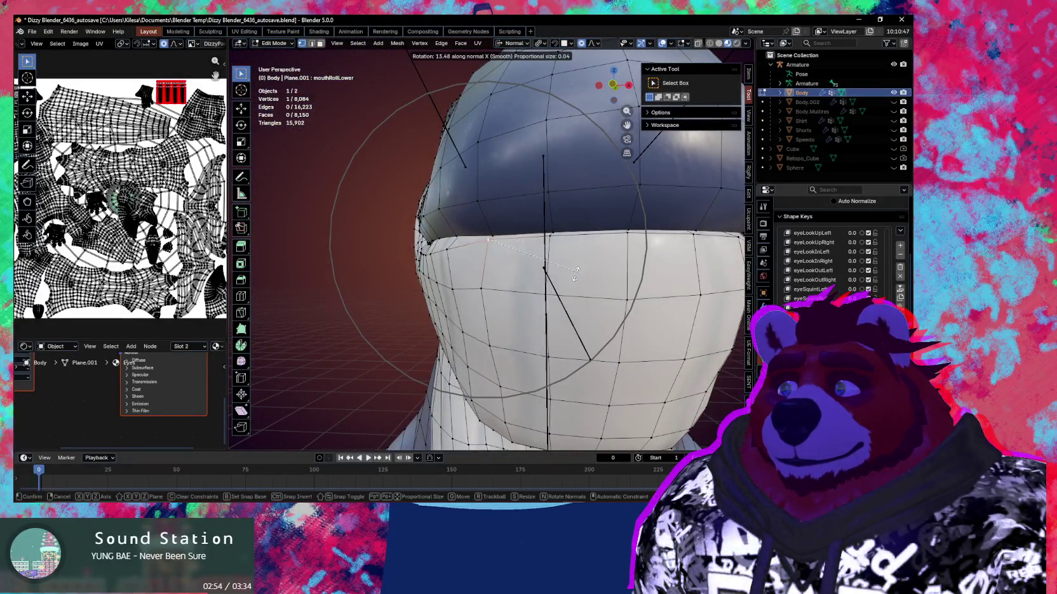
pyautogui.click(559, 293)
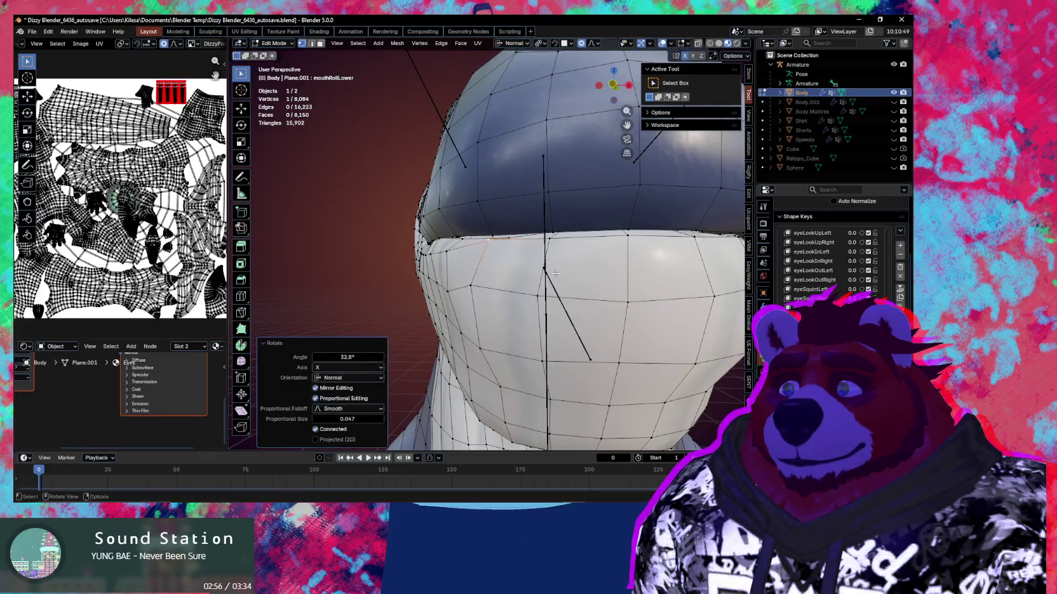
pyautogui.press('r')
pyautogui.press('x')
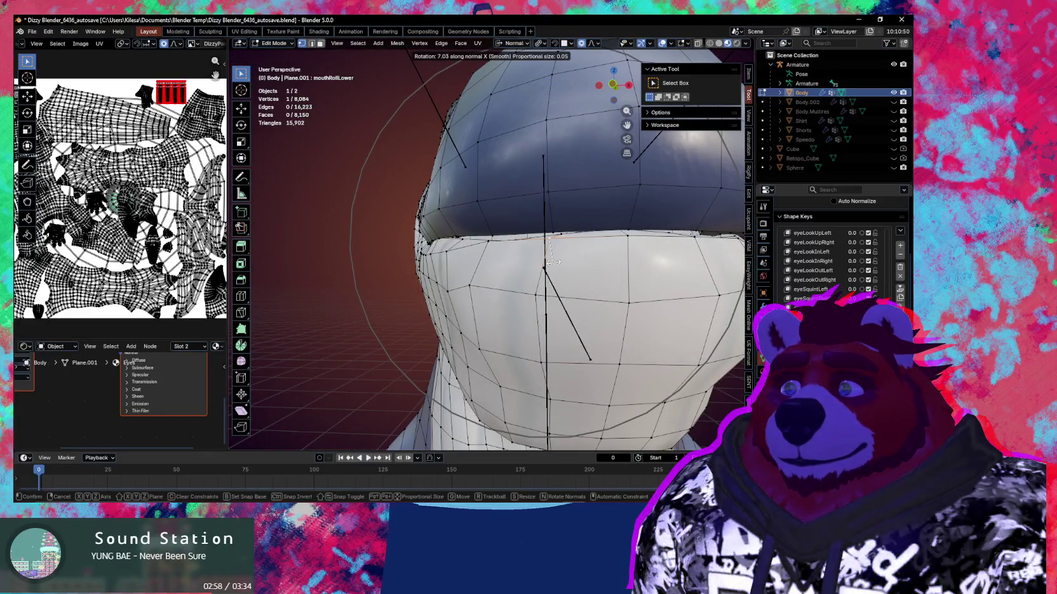
pyautogui.click(550, 262)
pyautogui.moveTo(550, 262); pyautogui.dragTo(594, 246, button='middle')
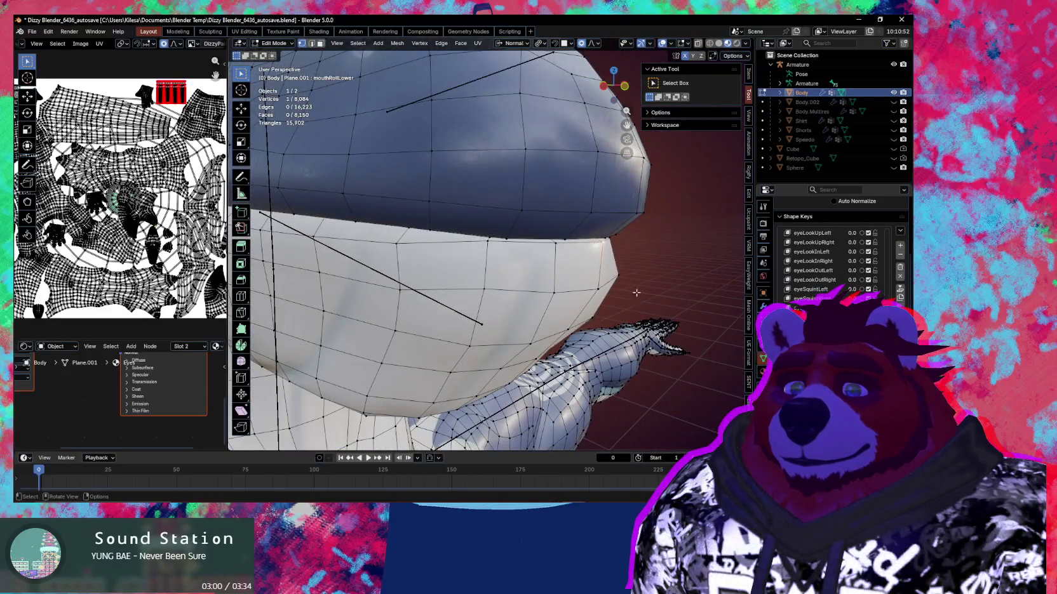
pyautogui.scroll(-3, 832, 254)
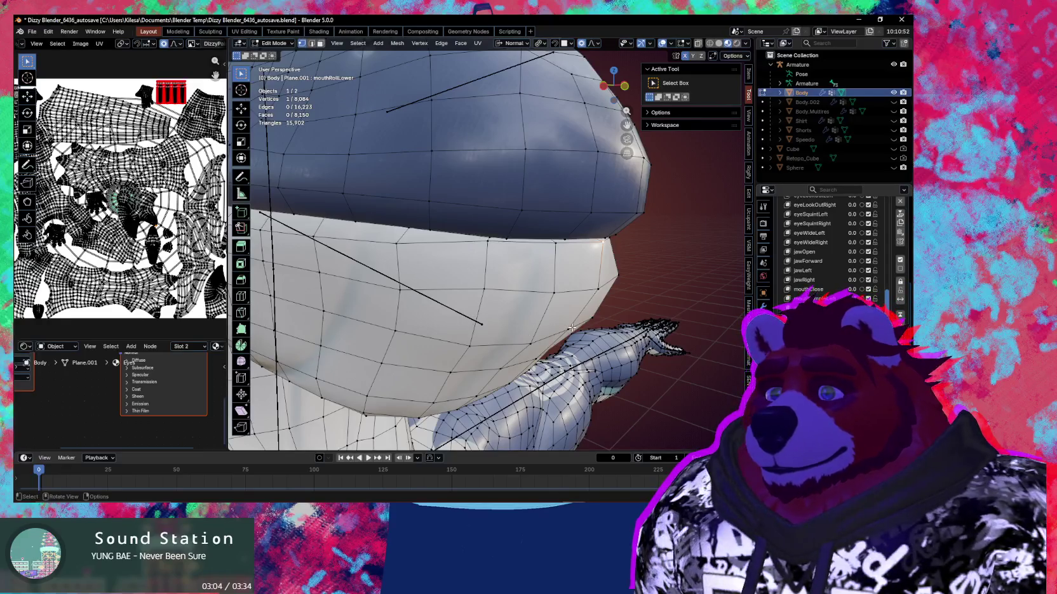
pyautogui.moveTo(423, 317)
pyautogui.mouseDown(button='middle')
pyautogui.moveTo(603, 329)
pyautogui.moveTo(499, 278)
pyautogui.moveTo(565, 291)
pyautogui.mouseUp(button='middle')
pyautogui.press('r')
pyautogui.press('x')
pyautogui.click(619, 308)
# Step: Select the lip's horizontal edge loop and rotate it 27.5° about X
pyautogui.keyDown('alt'); pyautogui.click(392, 243); pyautogui.keyUp('alt')
pyautogui.press('r')
pyautogui.press('x')
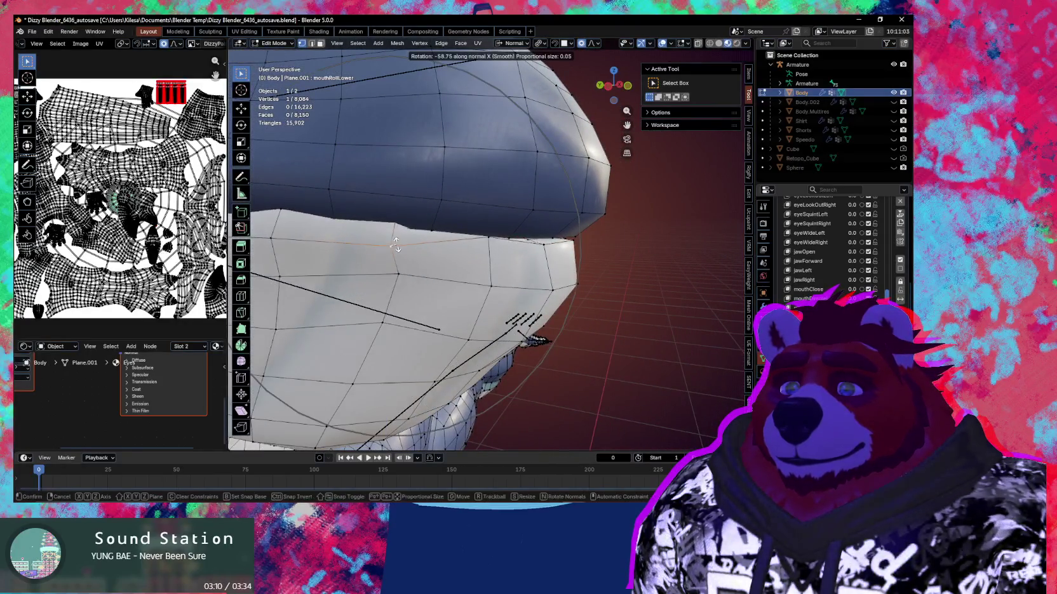
pyautogui.scroll(3, 392, 251)
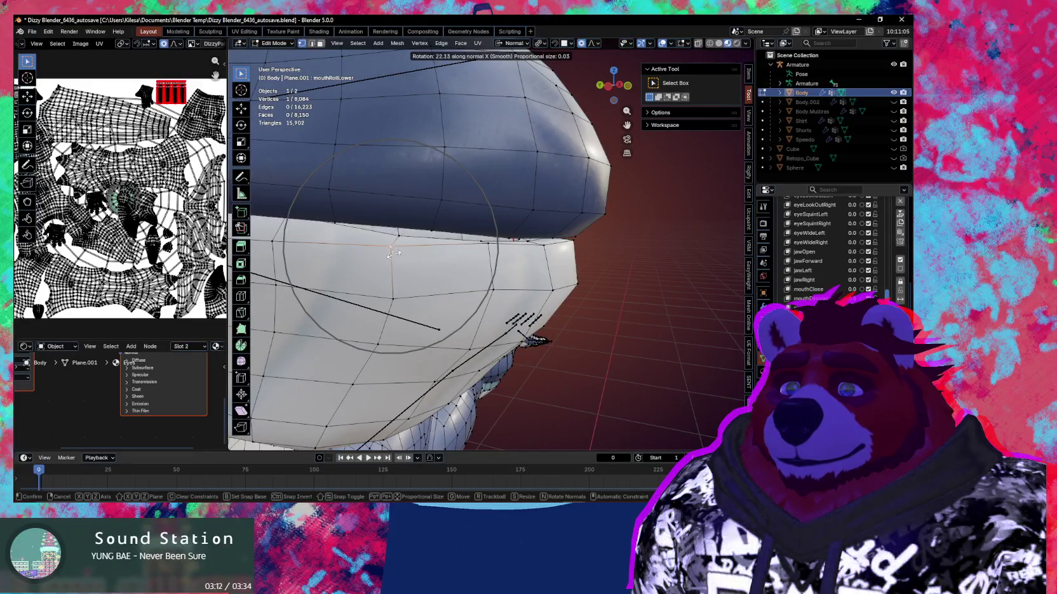
pyautogui.click(394, 257)
# Step: Lift the lip loop slightly along Z, then return to Sculpt Mode
pyautogui.moveTo(394, 258)
pyautogui.mouseDown(button='middle')
pyautogui.moveTo(532, 284)
pyautogui.moveTo(560, 266)
pyautogui.mouseUp(button='middle')
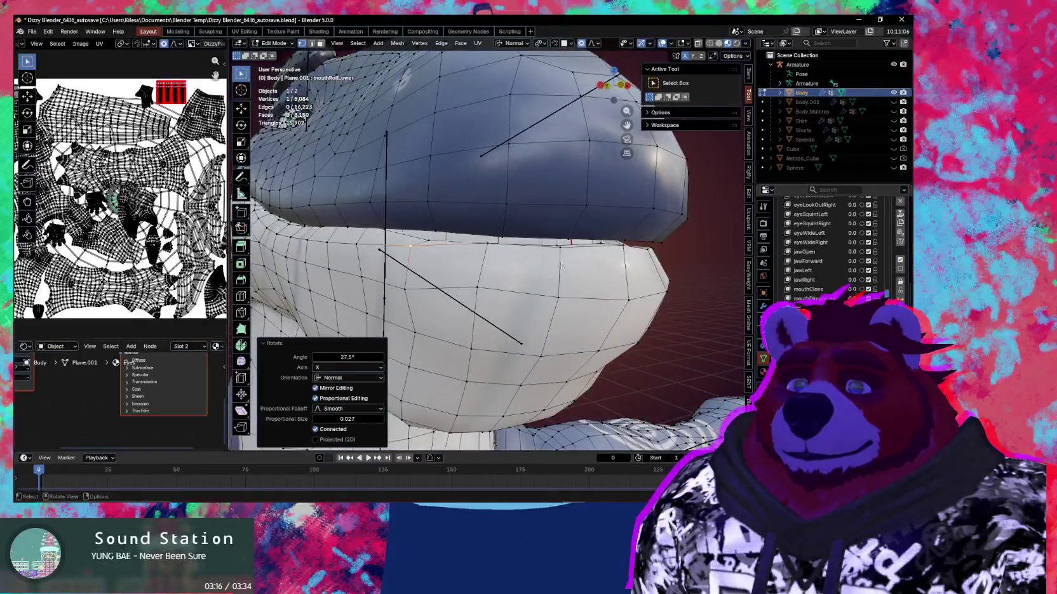
pyautogui.press('g')
pyautogui.press('z')
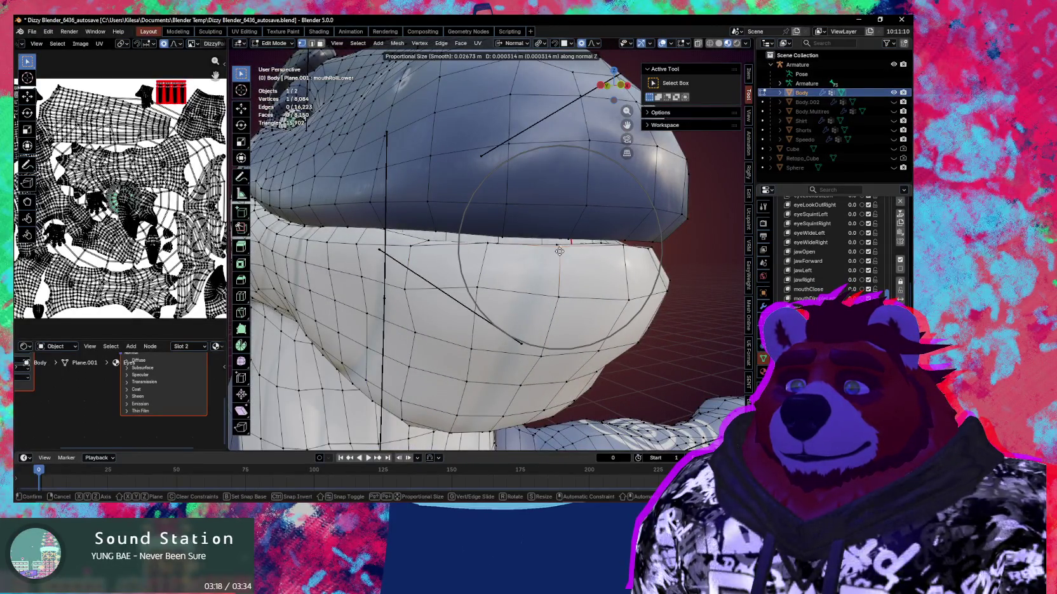
pyautogui.click(559, 253)
pyautogui.moveTo(559, 253); pyautogui.dragTo(594, 267, button='middle')
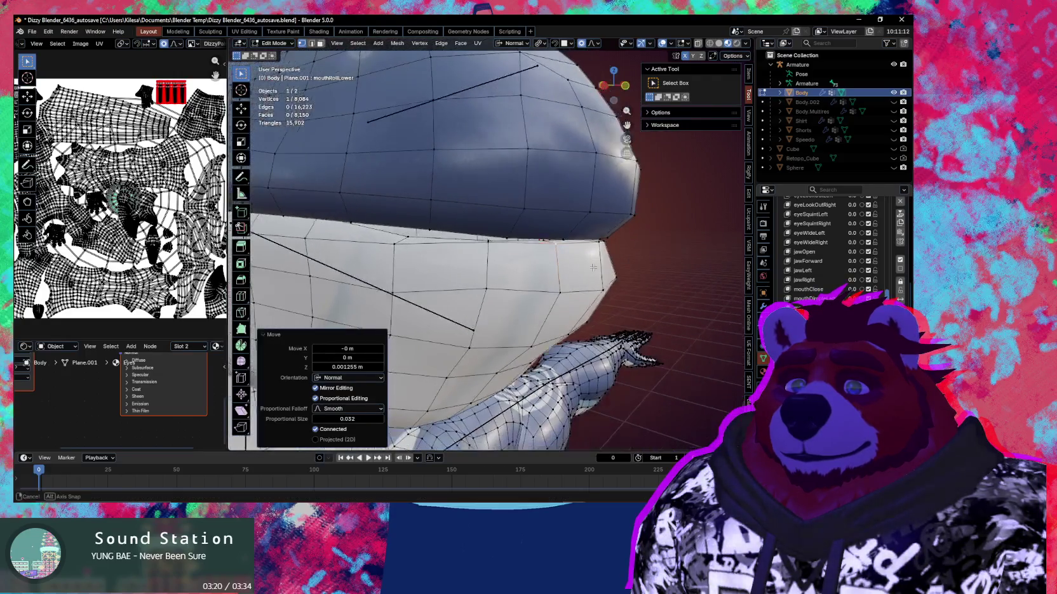
pyautogui.hotkey('ctrl', 'Tab')
pyautogui.click(590, 320)
pyautogui.moveTo(590, 320)
pyautogui.mouseDown(button='middle')
pyautogui.moveTo(548, 310)
pyautogui.moveTo(508, 280)
pyautogui.mouseUp(button='middle')
# Step: Grab-pull the lower lip mesh, resizing the brush to 355, 261 and 359 px between strokes
pyautogui.press('f')
pyautogui.click(529, 252)
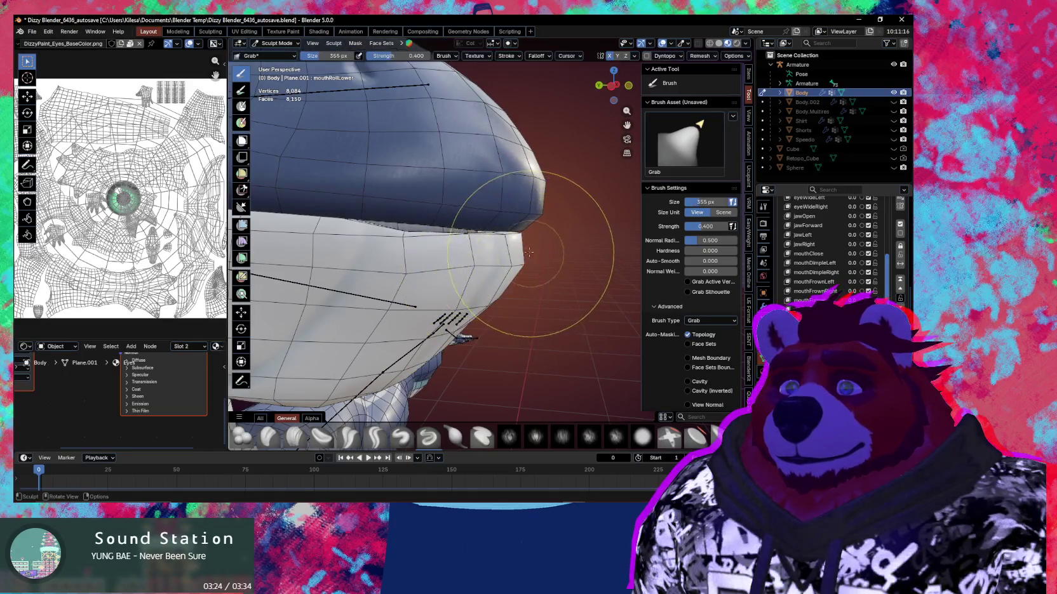
pyautogui.moveTo(528, 252); pyautogui.dragTo(495, 236)
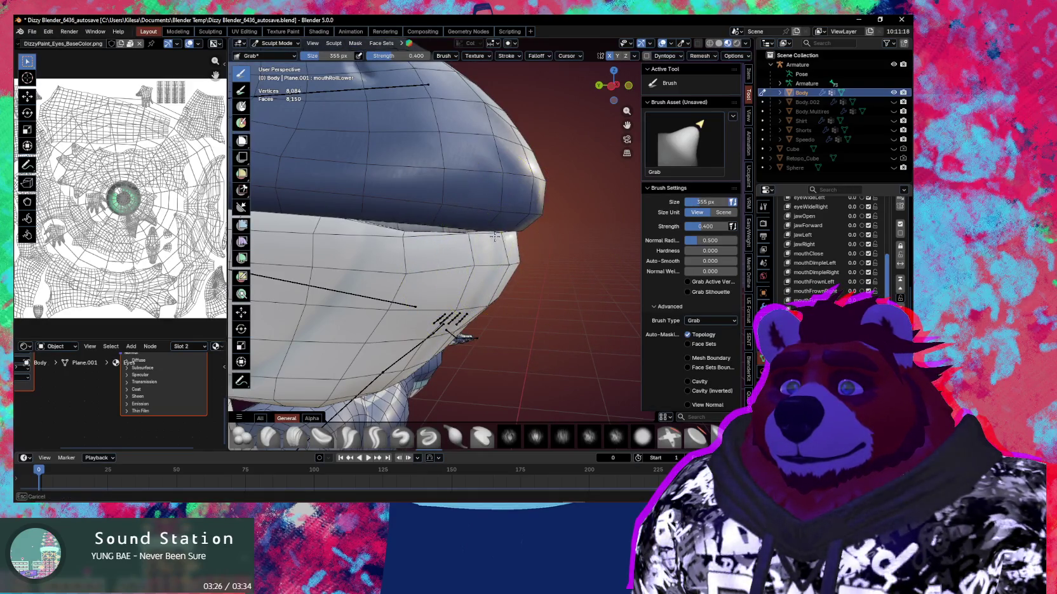
pyautogui.press('f')
pyautogui.click(407, 238)
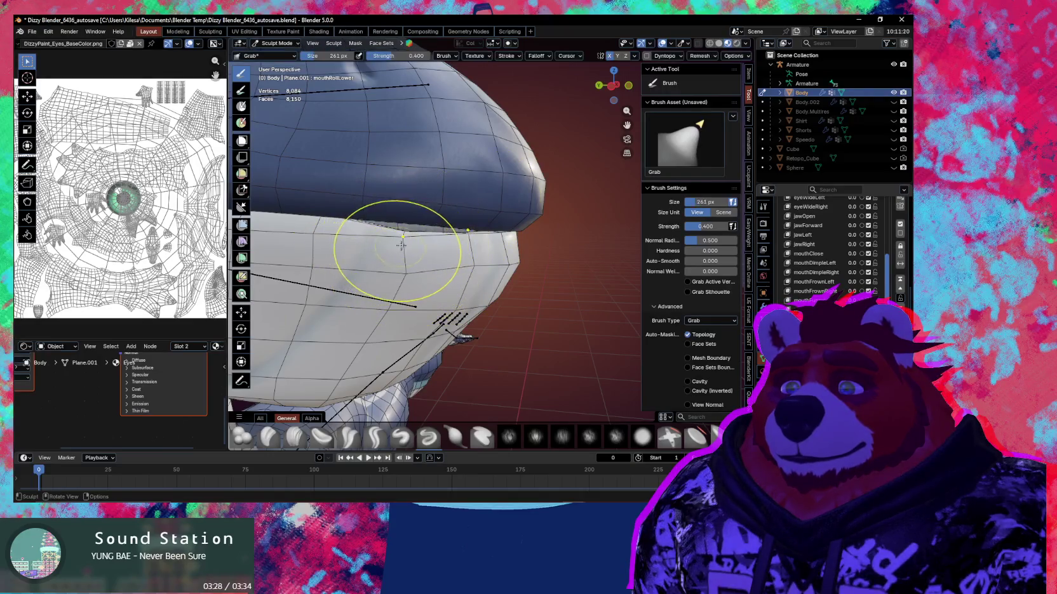
pyautogui.moveTo(356, 239)
pyautogui.mouseDown()
pyautogui.moveTo(317, 229)
pyautogui.moveTo(389, 247)
pyautogui.moveTo(406, 224)
pyautogui.mouseUp()
pyautogui.press('f')
pyautogui.click(404, 230)
pyautogui.moveTo(463, 246)
pyautogui.mouseDown()
pyautogui.moveTo(466, 234)
pyautogui.moveTo(496, 237)
pyautogui.mouseUp()
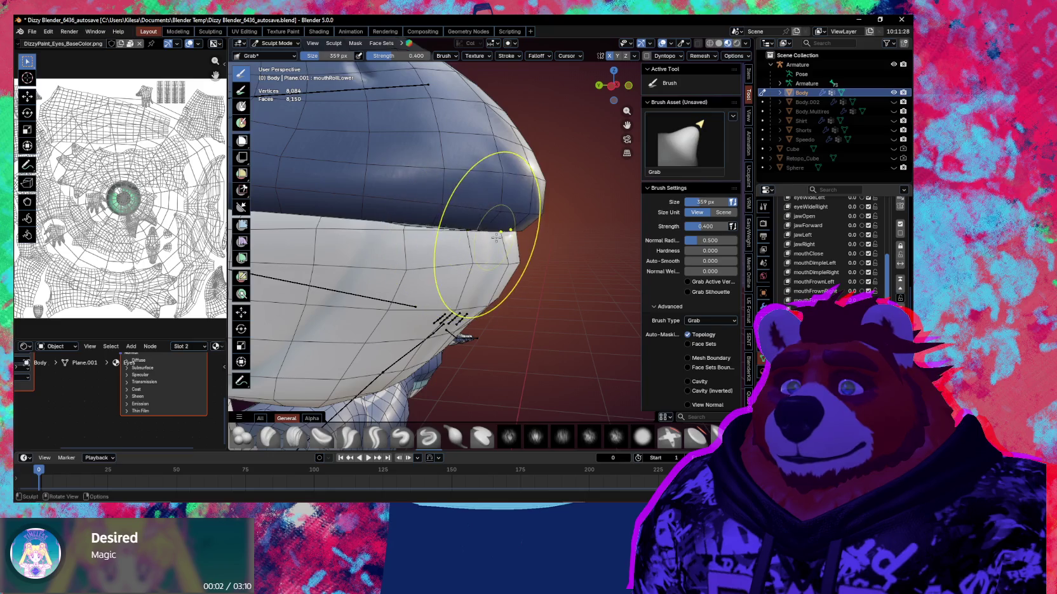
# Step: Reshape the lip region and pull the lower lip corner and seam vertices with grab strokes
pyautogui.moveTo(510, 254); pyautogui.dragTo(479, 212, button='middle')
pyautogui.moveTo(479, 212); pyautogui.dragTo(528, 242)
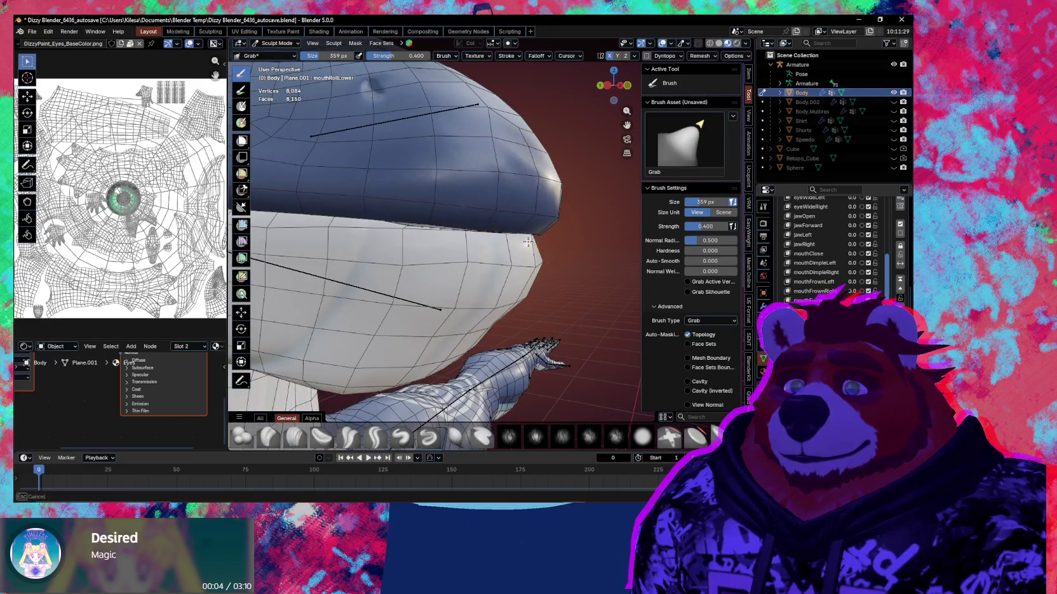
pyautogui.moveTo(525, 239); pyautogui.dragTo(502, 250, button='middle')
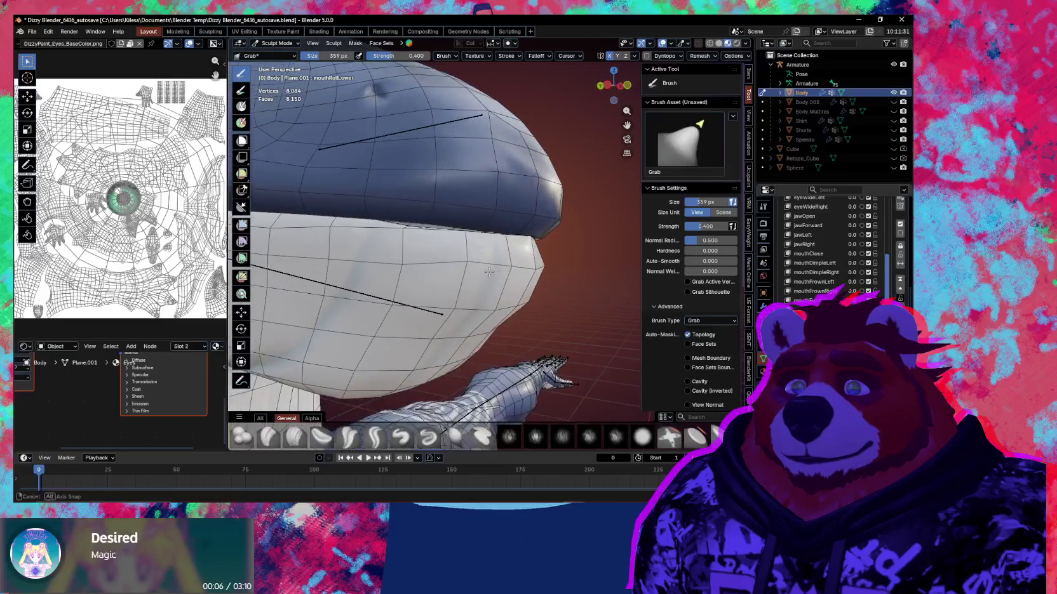
pyautogui.moveTo(501, 251)
pyautogui.mouseDown()
pyautogui.moveTo(477, 265)
pyautogui.moveTo(533, 268)
pyautogui.moveTo(484, 269)
pyautogui.mouseUp()
pyautogui.moveTo(484, 269); pyautogui.dragTo(521, 255, button='middle')
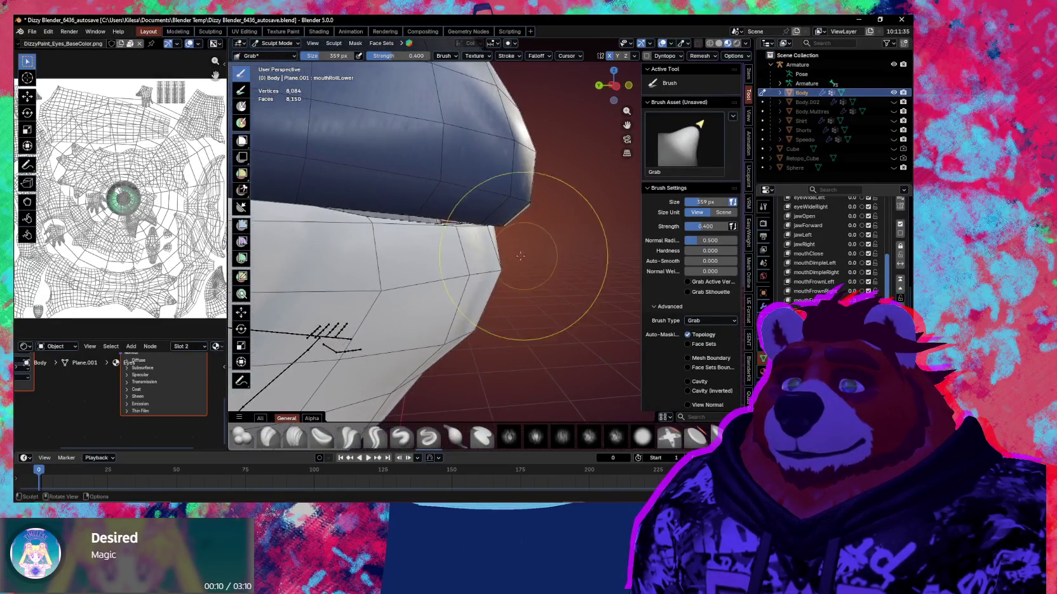
pyautogui.moveTo(450, 238); pyautogui.dragTo(482, 236)
pyautogui.moveTo(482, 236)
pyautogui.mouseDown(button='middle')
pyautogui.moveTo(498, 236)
pyautogui.moveTo(410, 232)
pyautogui.mouseUp(button='middle')
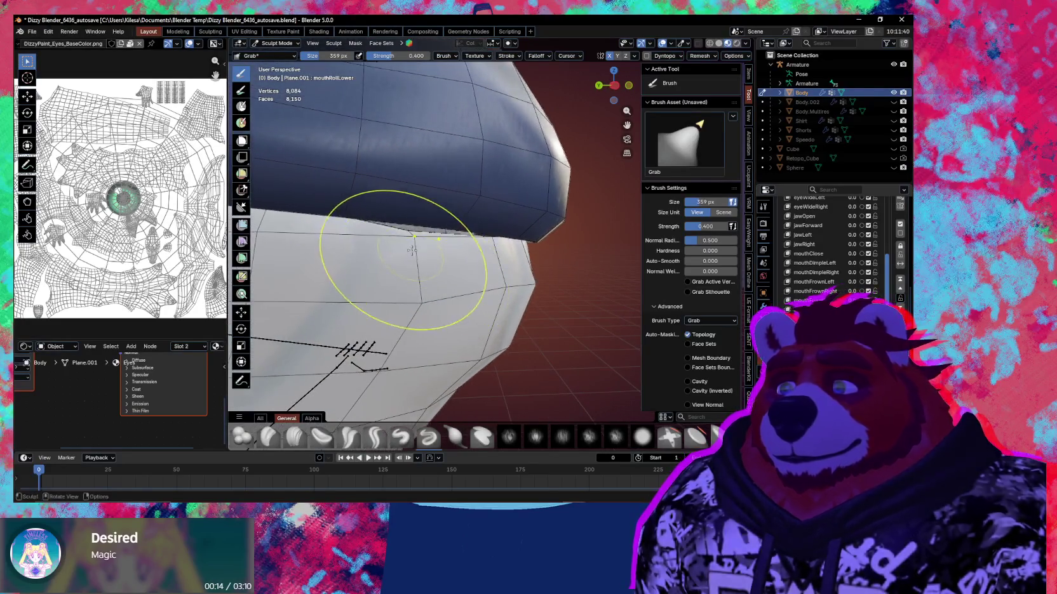
pyautogui.moveTo(410, 232); pyautogui.dragTo(411, 230)
pyautogui.moveTo(412, 229); pyautogui.dragTo(490, 248, button='middle')
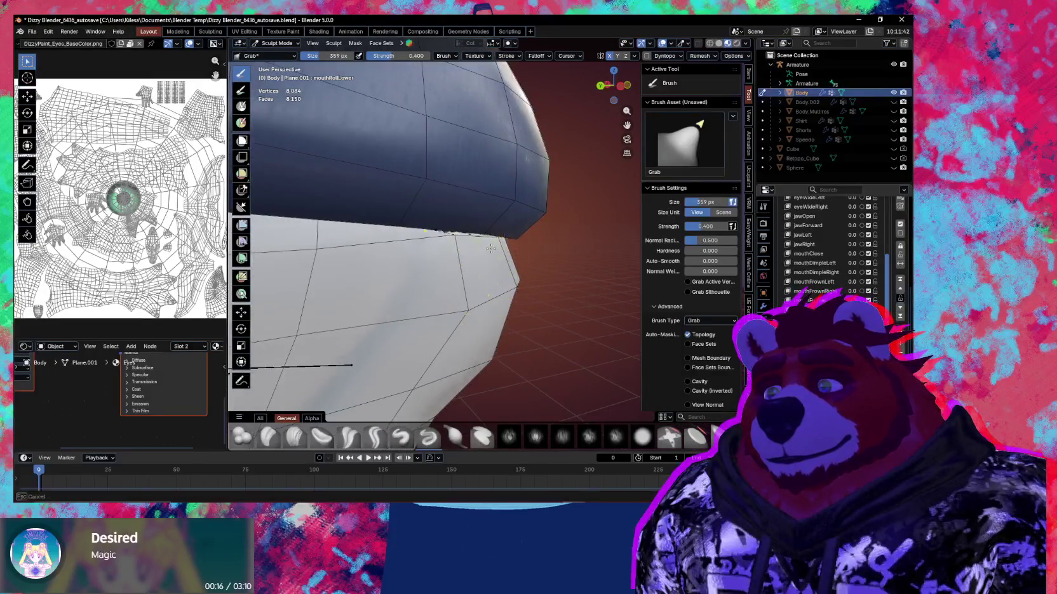
pyautogui.moveTo(451, 242); pyautogui.dragTo(441, 231)
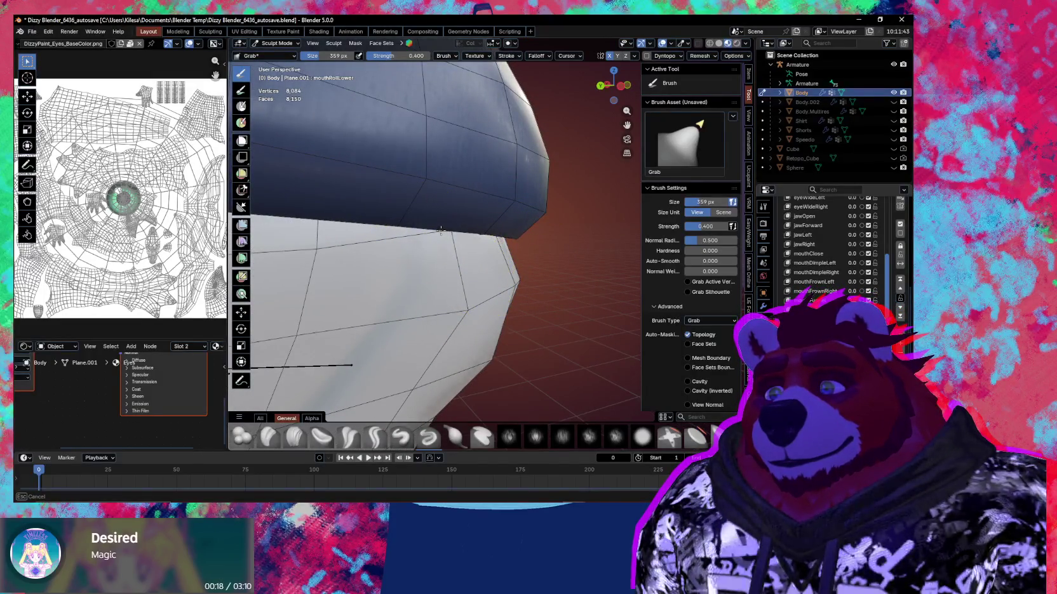
pyautogui.moveTo(496, 257); pyautogui.dragTo(481, 255, button='middle')
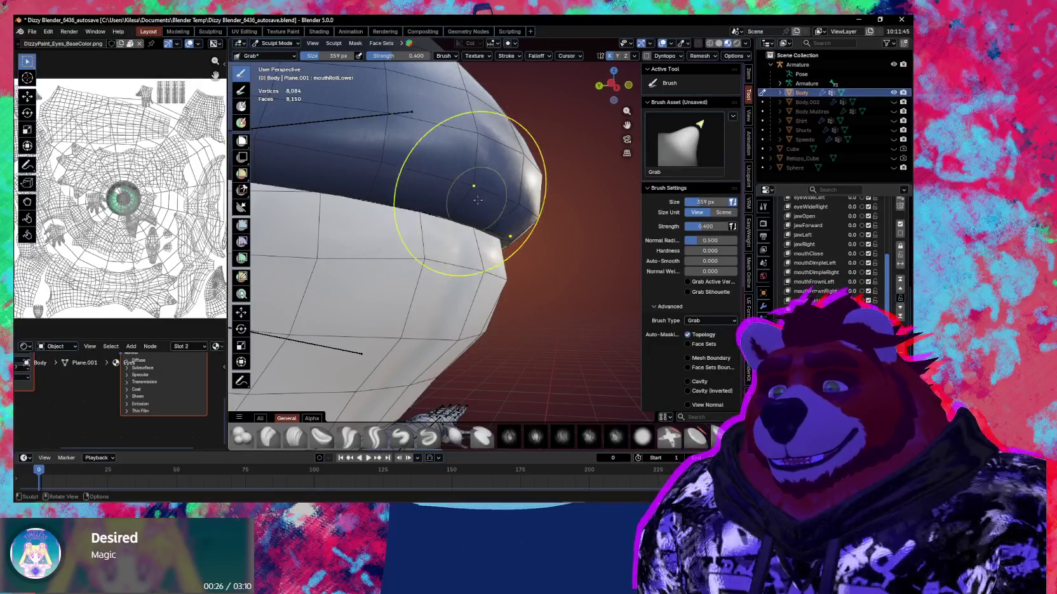
pyautogui.moveTo(460, 188)
pyautogui.mouseDown(button='middle')
pyautogui.moveTo(483, 247)
pyautogui.moveTo(484, 301)
pyautogui.moveTo(523, 288)
pyautogui.moveTo(511, 295)
pyautogui.moveTo(495, 279)
pyautogui.moveTo(527, 290)
pyautogui.moveTo(504, 305)
pyautogui.mouseUp(button='middle')
# Step: Resize the grab brush to 432, 503, 413, then 331 px and frame the head frontally
pyautogui.press('f')
pyautogui.click(517, 308)
pyautogui.press('f')
pyautogui.click(492, 304)
pyautogui.press('f')
pyautogui.click(486, 271)
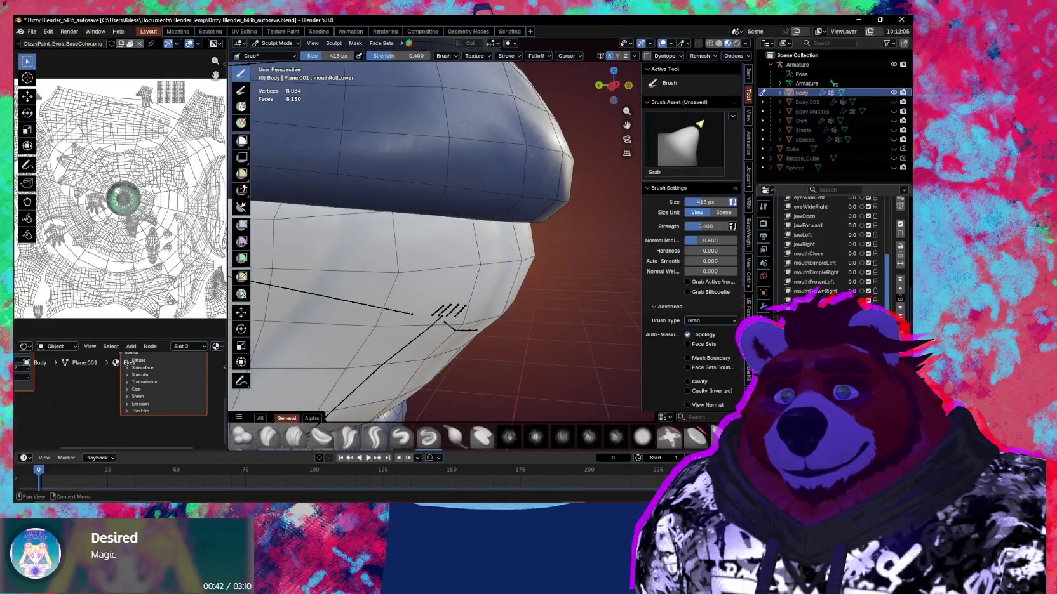
pyautogui.moveTo(500, 318)
pyautogui.mouseDown(button='middle')
pyautogui.moveTo(494, 281)
pyautogui.moveTo(497, 305)
pyautogui.mouseUp(button='middle')
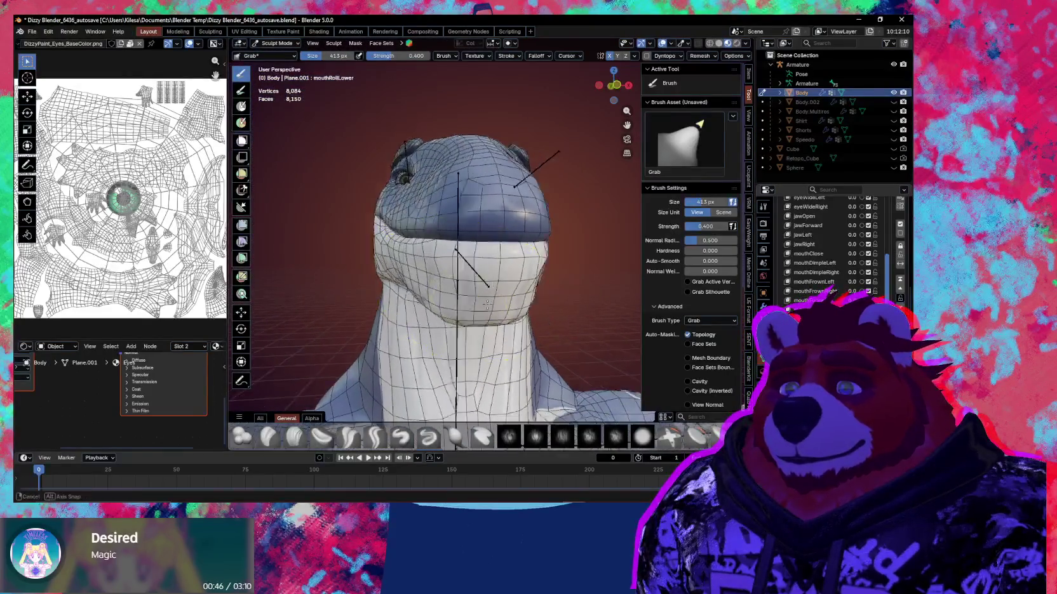
pyautogui.press('f')
pyautogui.click(478, 298)
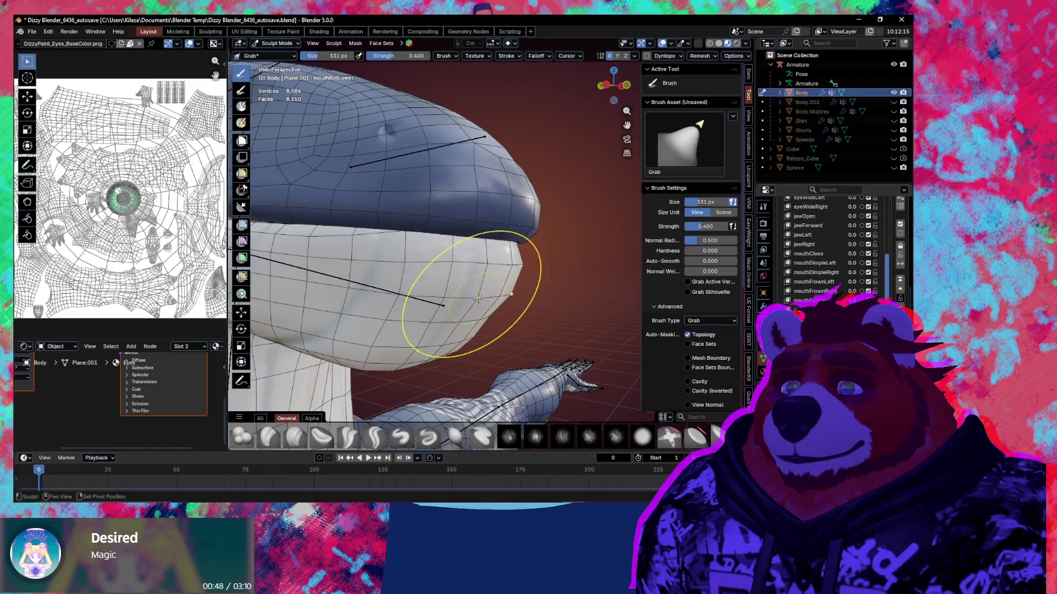
pyautogui.moveTo(475, 304); pyautogui.dragTo(445, 299, button='middle')
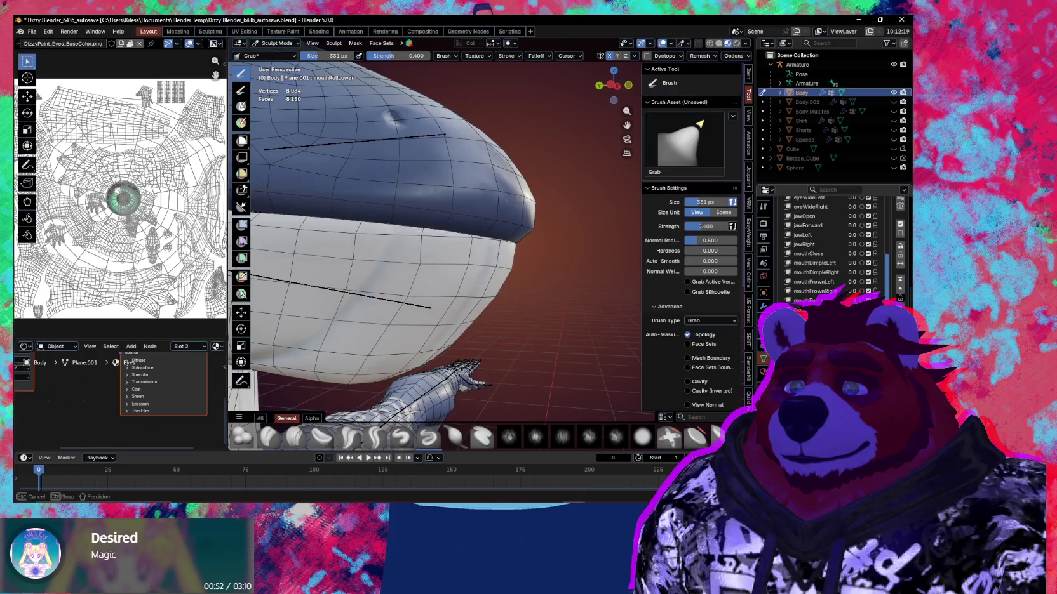
pyautogui.moveTo(635, 324)
pyautogui.keyDown('shift'); pyautogui.mouseDown(button='middle')
pyautogui.moveTo(508, 279)
pyautogui.moveTo(500, 293)
pyautogui.moveTo(458, 280)
pyautogui.mouseUp(button='middle'); pyautogui.keyUp('shift')
pyautogui.scroll(3, 483, 278)
# Step: In Edit Mode, rotate the selected lower-lip vertices 23.5° about normal X with proportional falloff
pyautogui.scroll(2, 443, 295)
pyautogui.press('Tab')
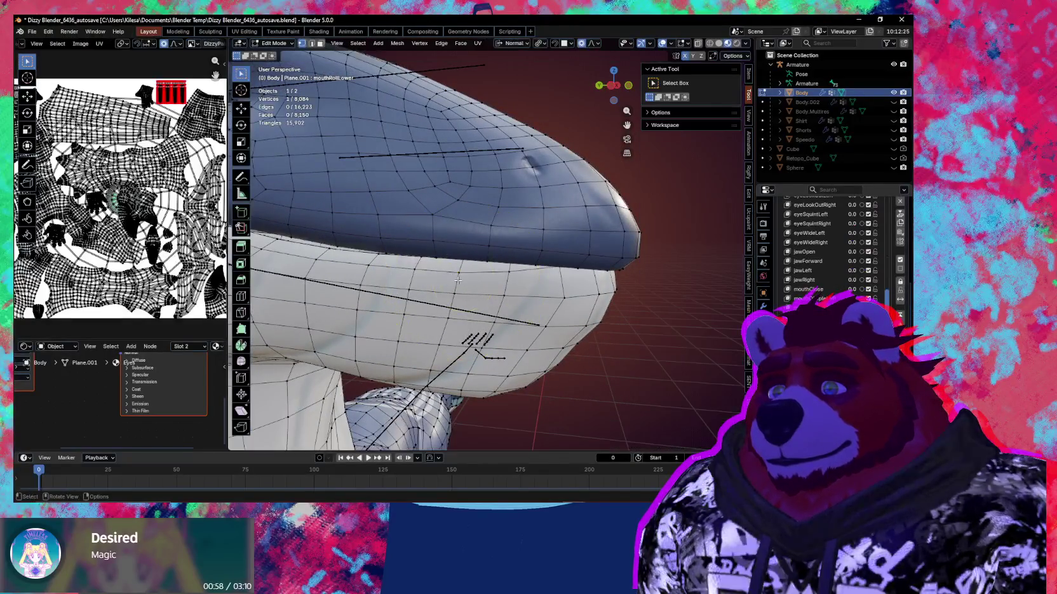
pyautogui.press('r')
pyautogui.press('x')
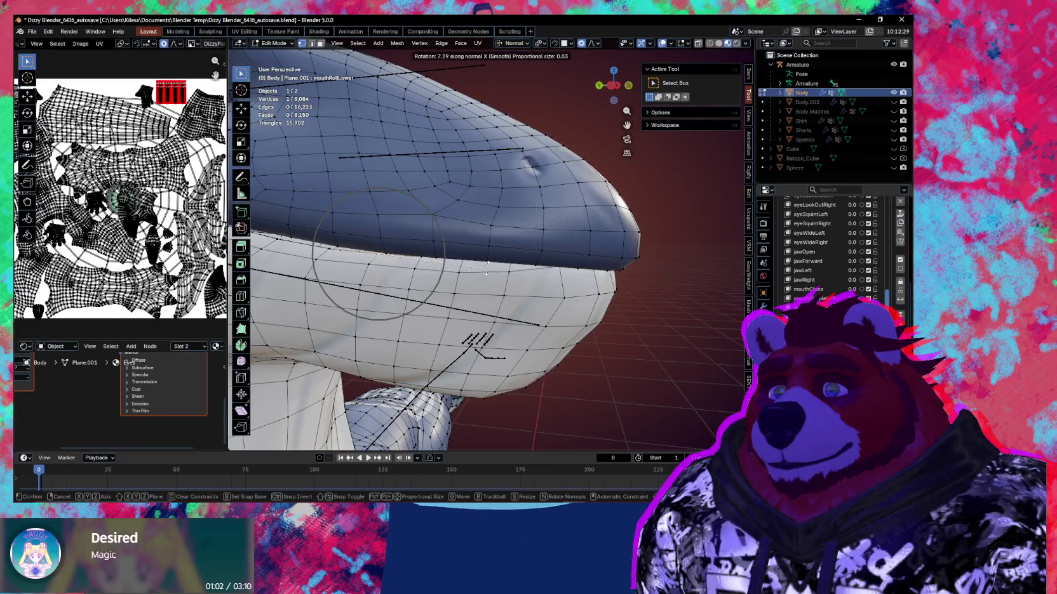
pyautogui.scroll(-2, 492, 254)
pyautogui.scroll(-1, 491, 262)
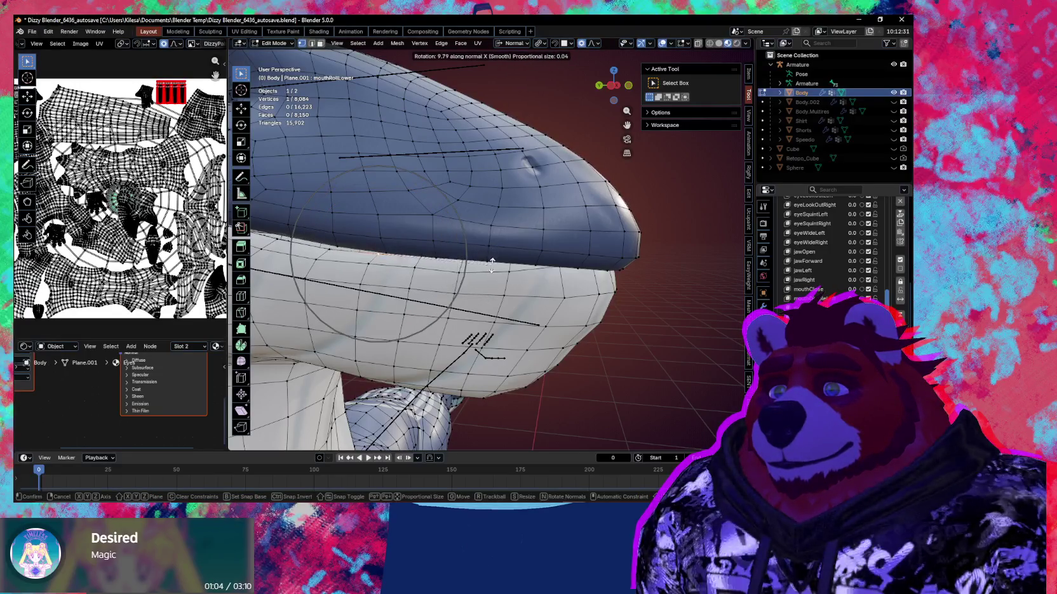
pyautogui.click(497, 235)
# Step: Select more lip vertices, rotate them 11.7° about normal X, and return to Object Mode
pyautogui.moveTo(497, 236); pyautogui.dragTo(508, 292, button='middle')
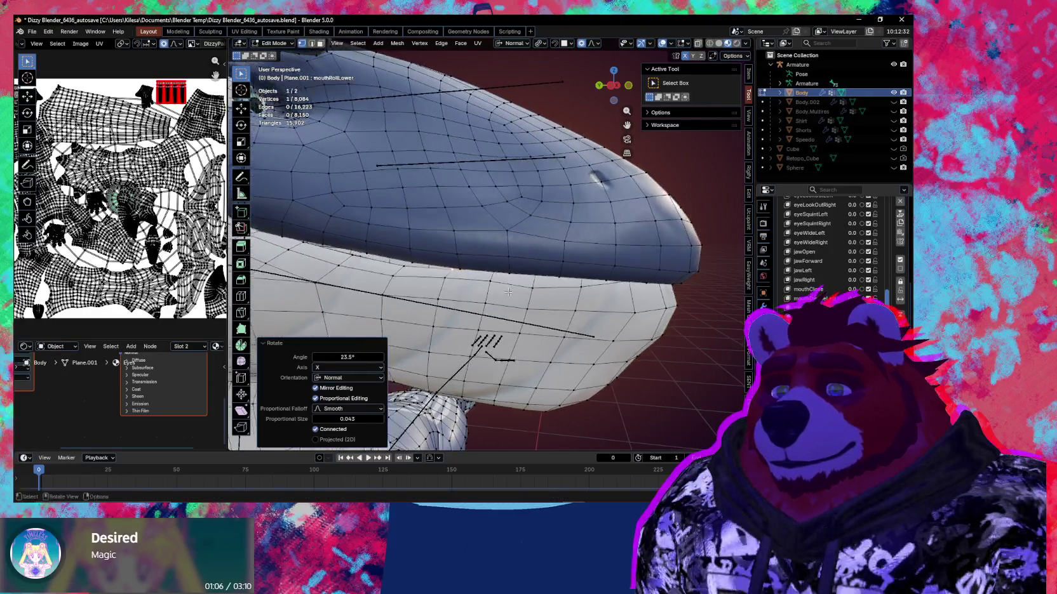
pyautogui.click(393, 275)
pyautogui.press('r')
pyautogui.press('x')
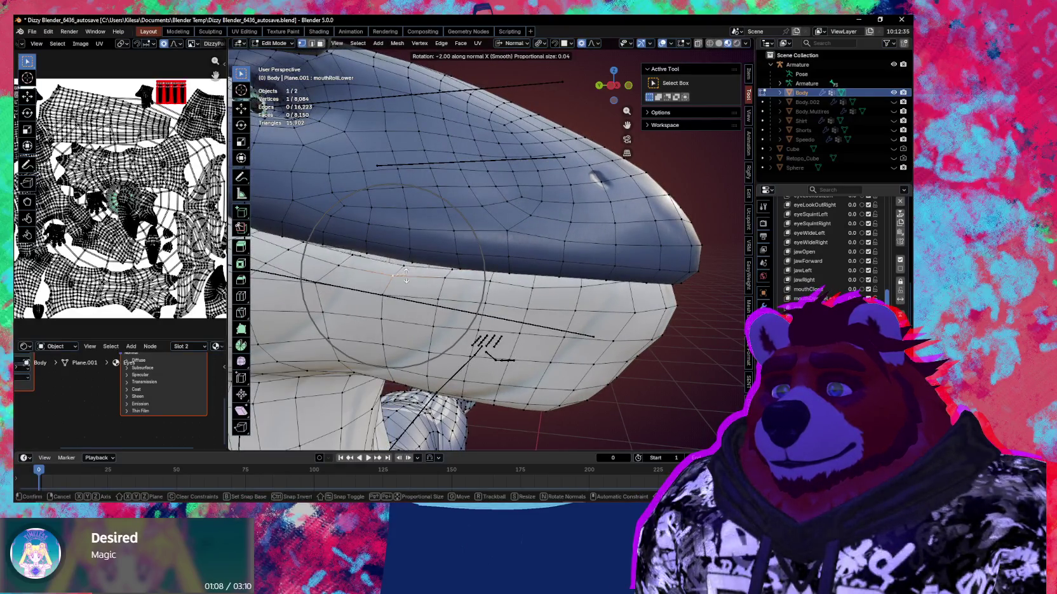
pyautogui.click(404, 276)
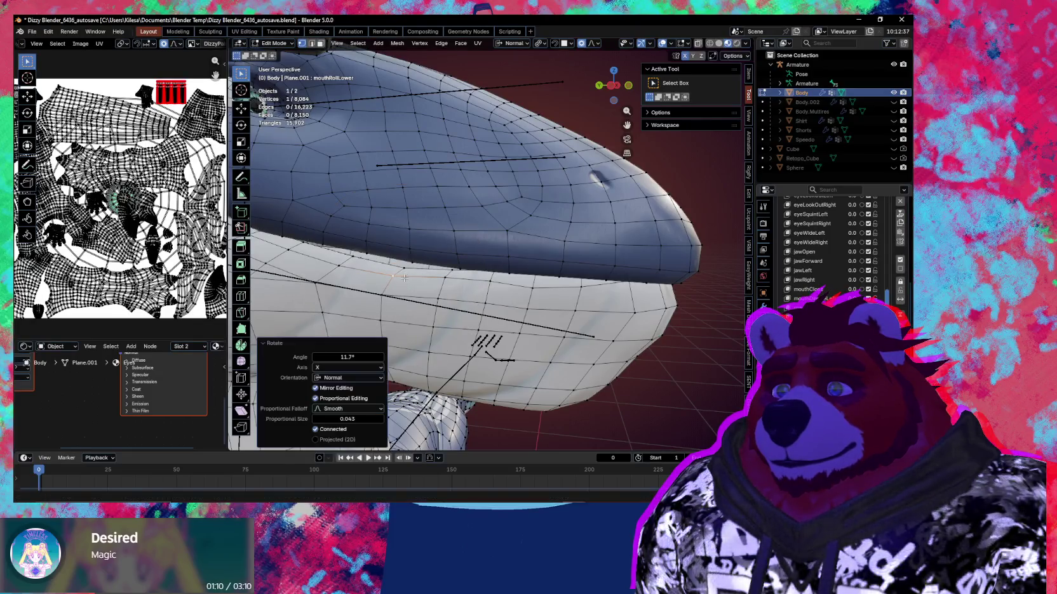
pyautogui.hotkey('ctrl', 'Tab')
pyautogui.click(508, 303)
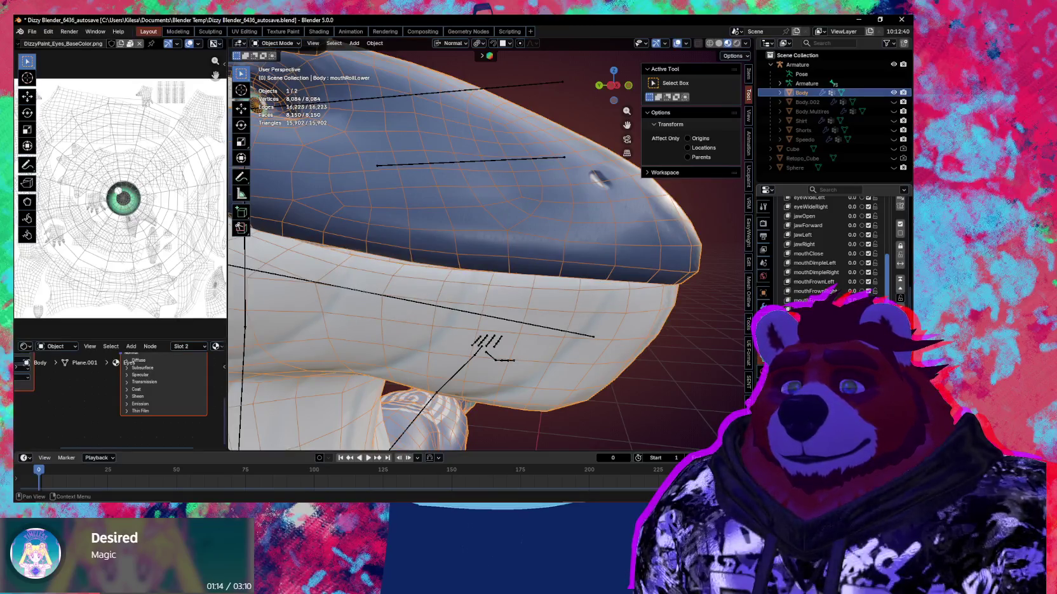
# Step: Make Basis the active shape key, enter Sculpt Mode with the Inflate/Deflate brush, and hide overlays
pyautogui.scroll(5, 838, 254)
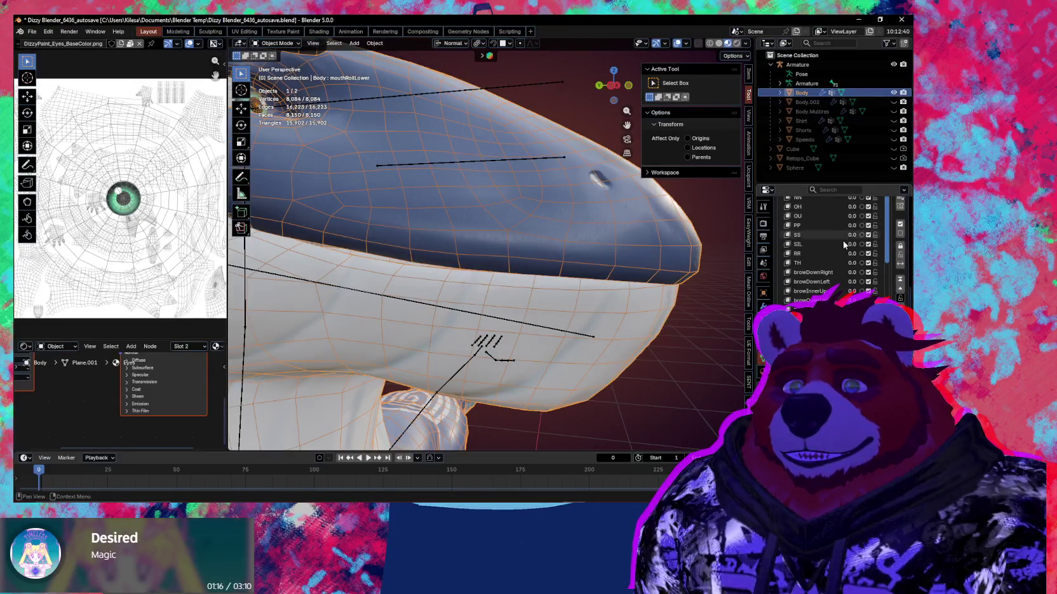
pyautogui.scroll(5, 890, 249)
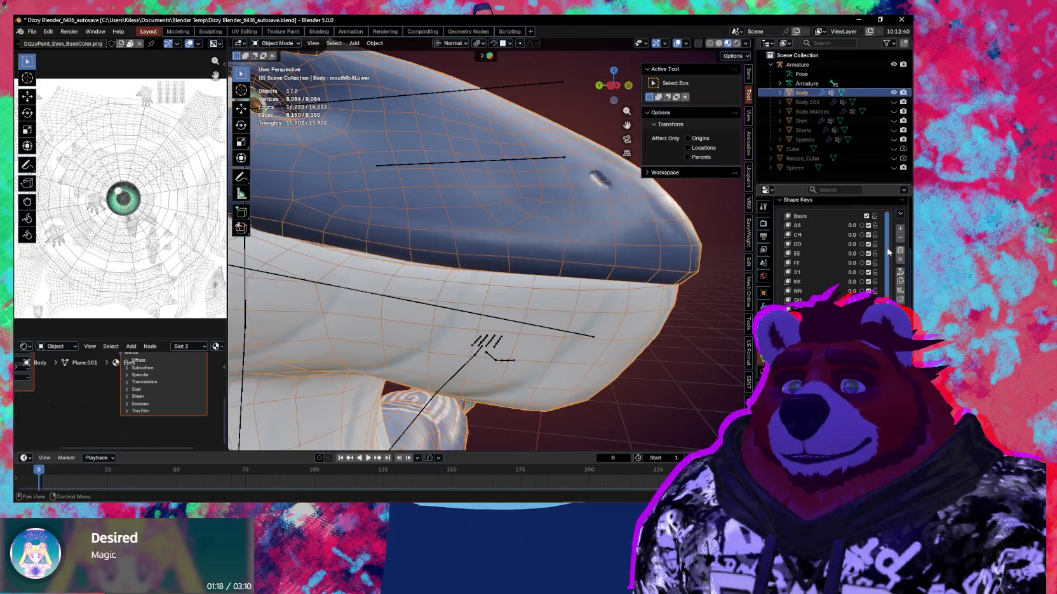
pyautogui.click(825, 216)
pyautogui.hotkey('ctrl', 'Tab')
pyautogui.scroll(4, 486, 325)
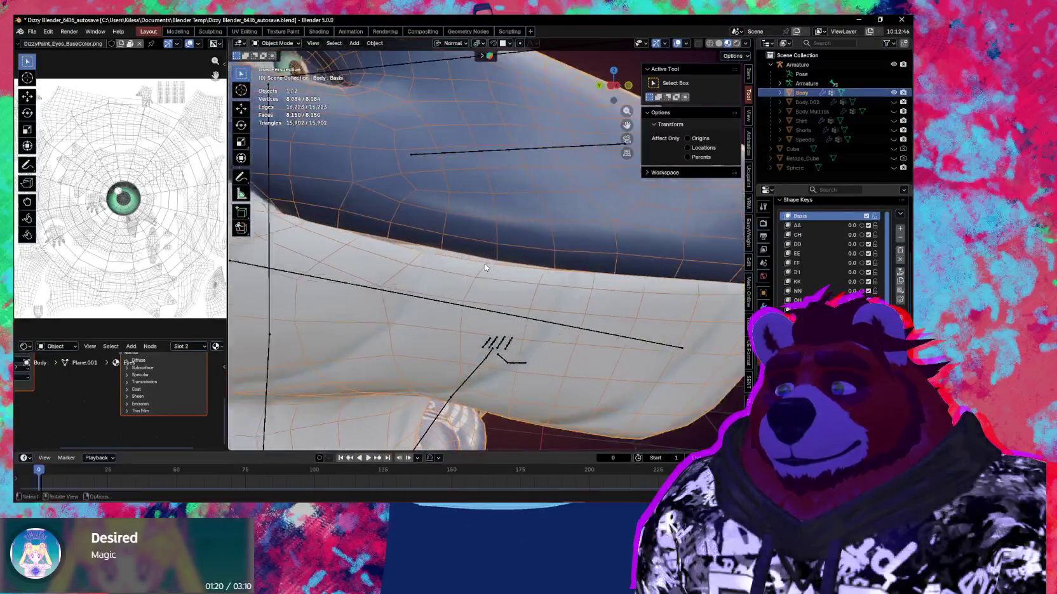
pyautogui.press('i')
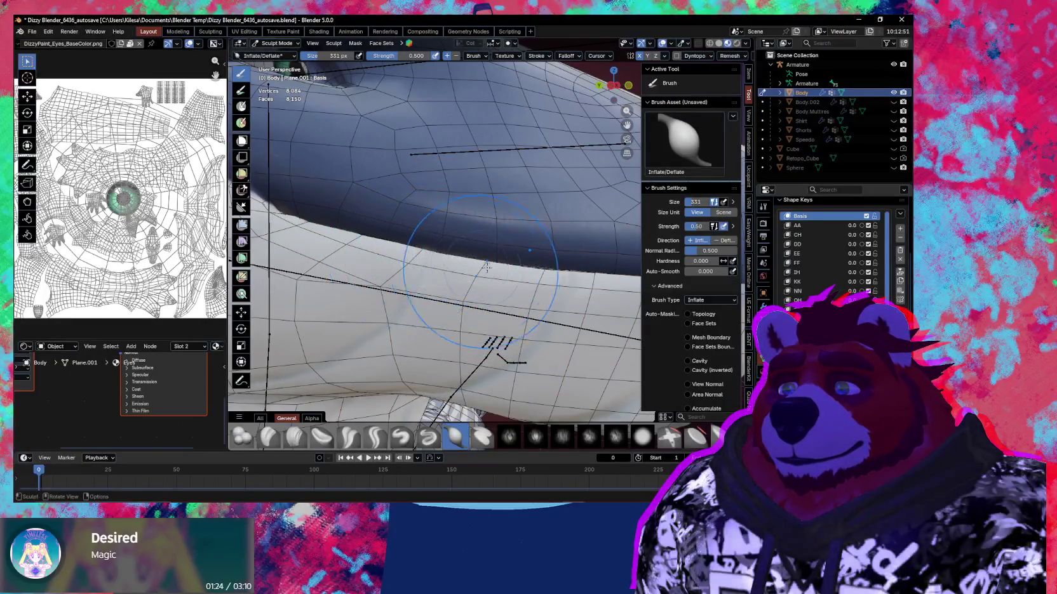
pyautogui.moveTo(537, 273)
pyautogui.mouseDown(button='middle')
pyautogui.moveTo(470, 272)
pyautogui.moveTo(460, 259)
pyautogui.moveTo(377, 249)
pyautogui.mouseUp(button='middle')
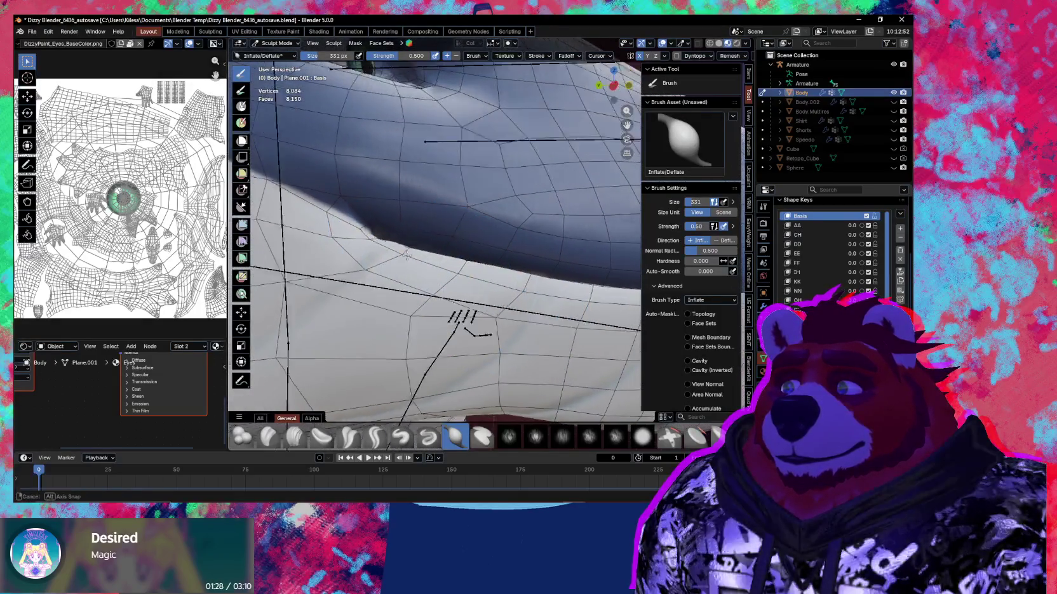
pyautogui.hotkey('shift', 'alt', 'z')
pyautogui.moveTo(496, 295)
pyautogui.mouseDown(button='middle')
pyautogui.moveTo(517, 282)
pyautogui.moveTo(448, 271)
pyautogui.moveTo(482, 308)
pyautogui.moveTo(592, 320)
pyautogui.mouseUp(button='middle')
pyautogui.scroll(-3, 448, 271)
# Step: After a trip to Object Mode, re-enter Sculpt Mode at the snout with a 175 px Grab brush and overlays restored
pyautogui.hotkey('ctrl', 'Tab')
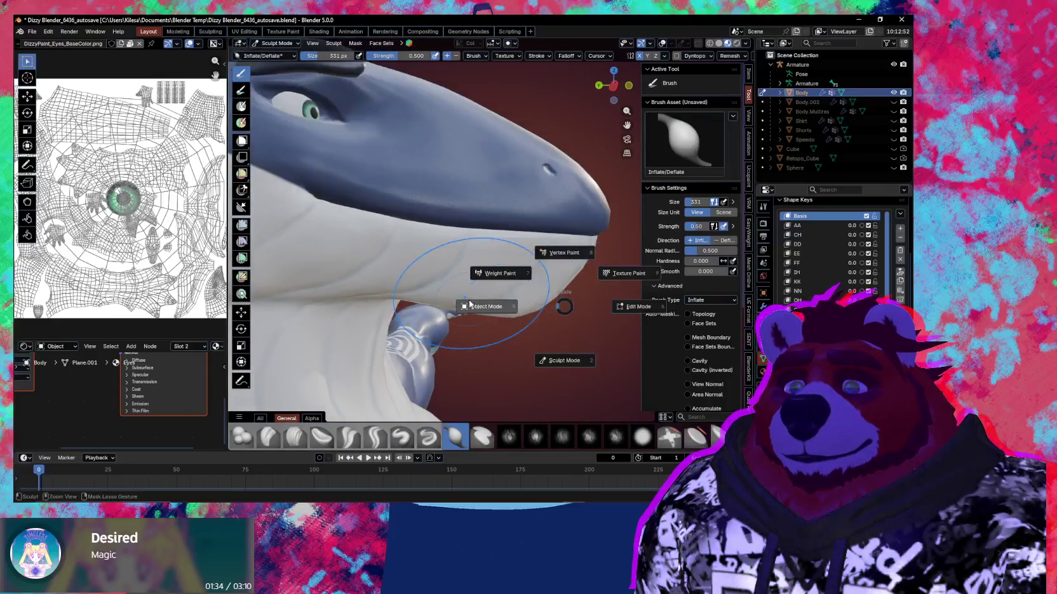
pyautogui.click(484, 307)
pyautogui.scroll(-5, 832, 254)
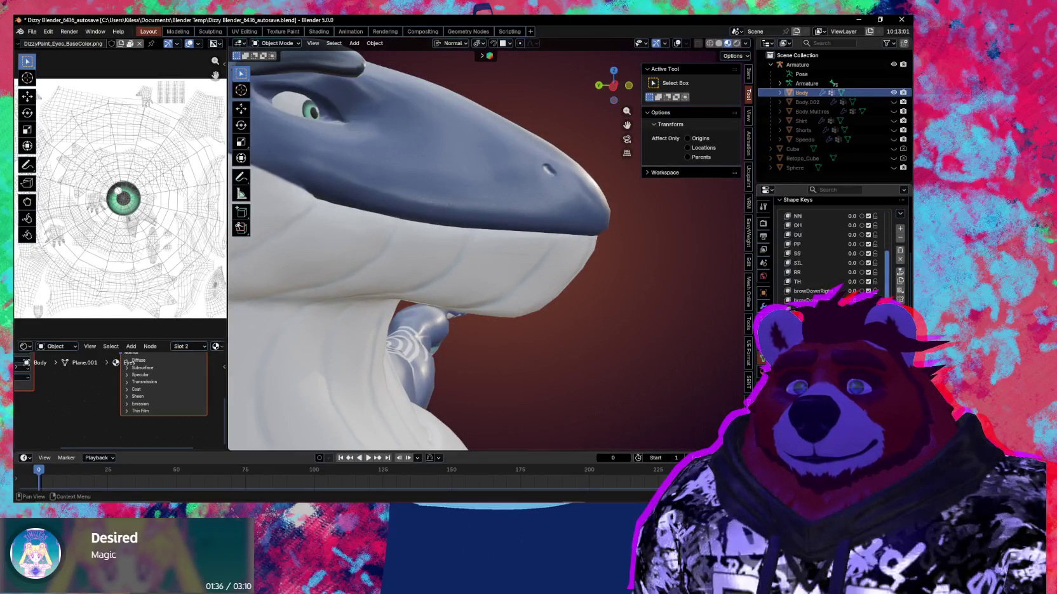
pyautogui.scroll(-10, 832, 254)
pyautogui.scroll(-2, 832, 254)
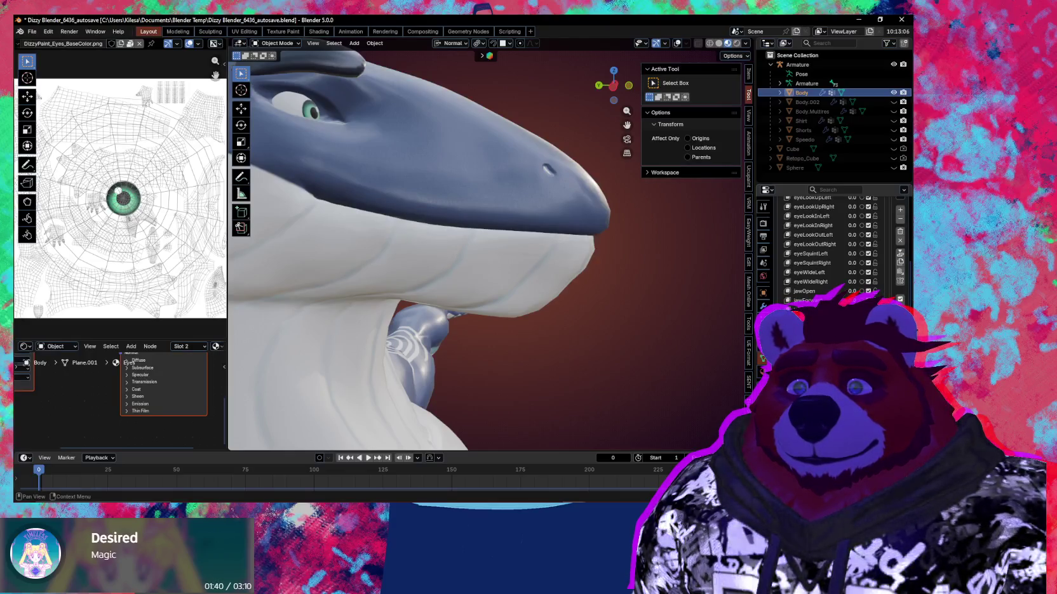
pyautogui.moveTo(580, 358); pyautogui.dragTo(540, 358, button='middle')
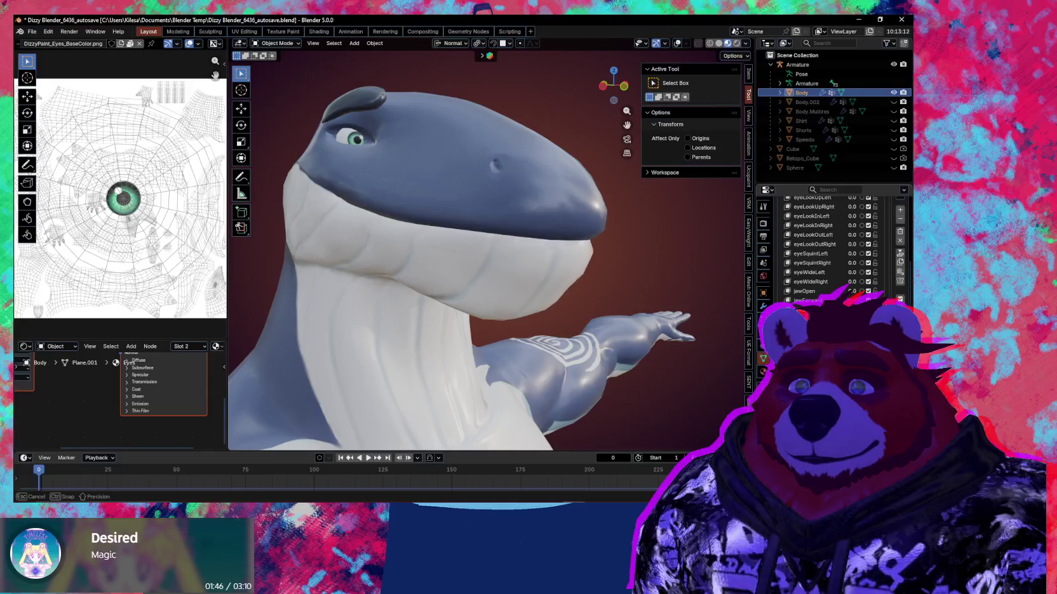
pyautogui.moveTo(448, 296)
pyautogui.mouseDown(button='middle')
pyautogui.moveTo(480, 277)
pyautogui.moveTo(399, 260)
pyautogui.mouseUp(button='middle')
pyautogui.hotkey('ctrl', 'Tab')
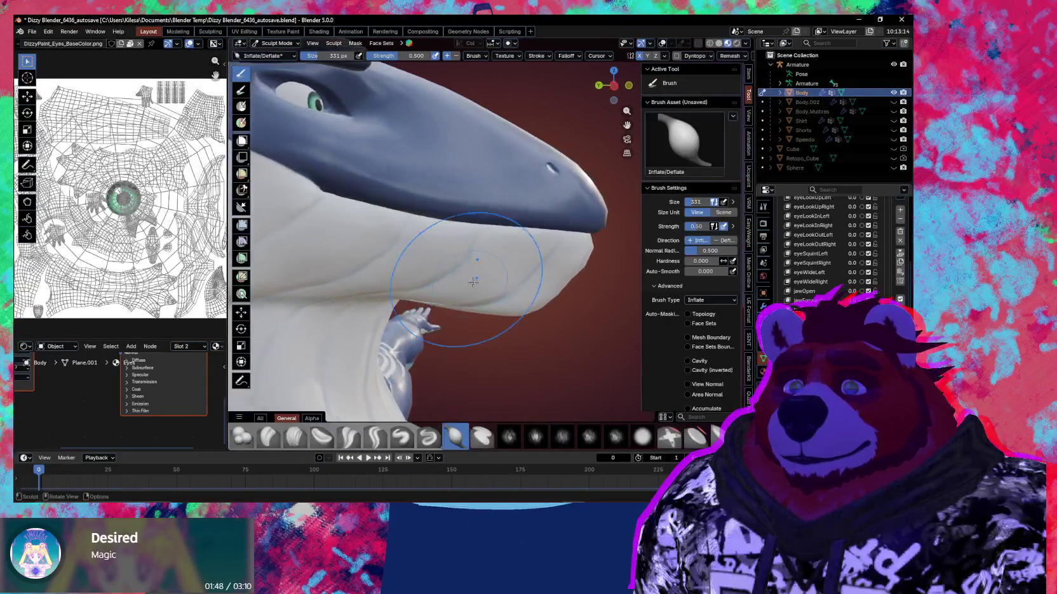
pyautogui.press('f')
pyautogui.click(400, 260)
pyautogui.hotkey('shift', 'alt', 'z')
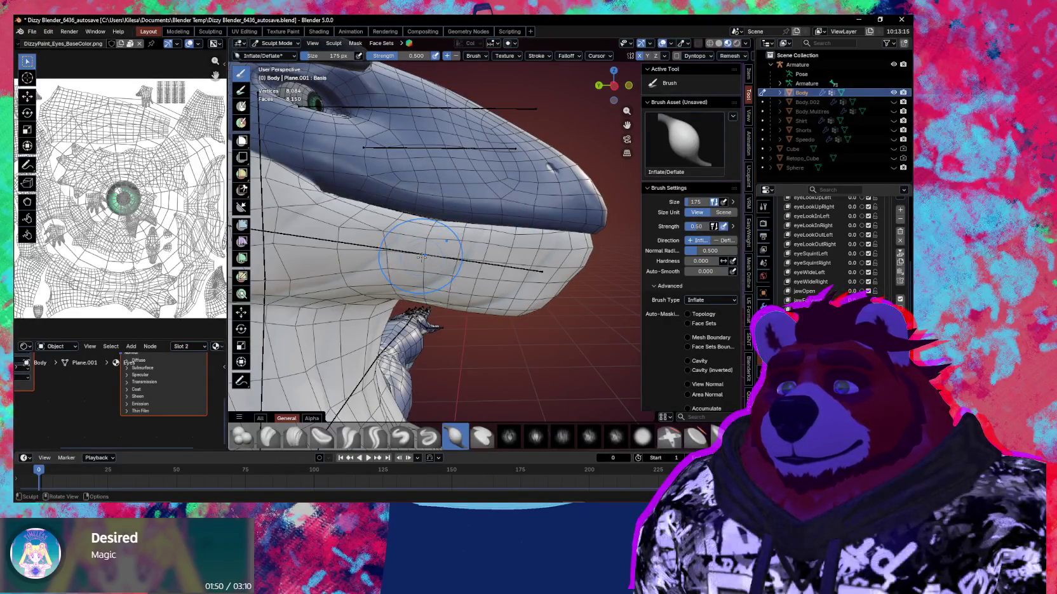
pyautogui.moveTo(422, 256); pyautogui.dragTo(404, 245, button='middle')
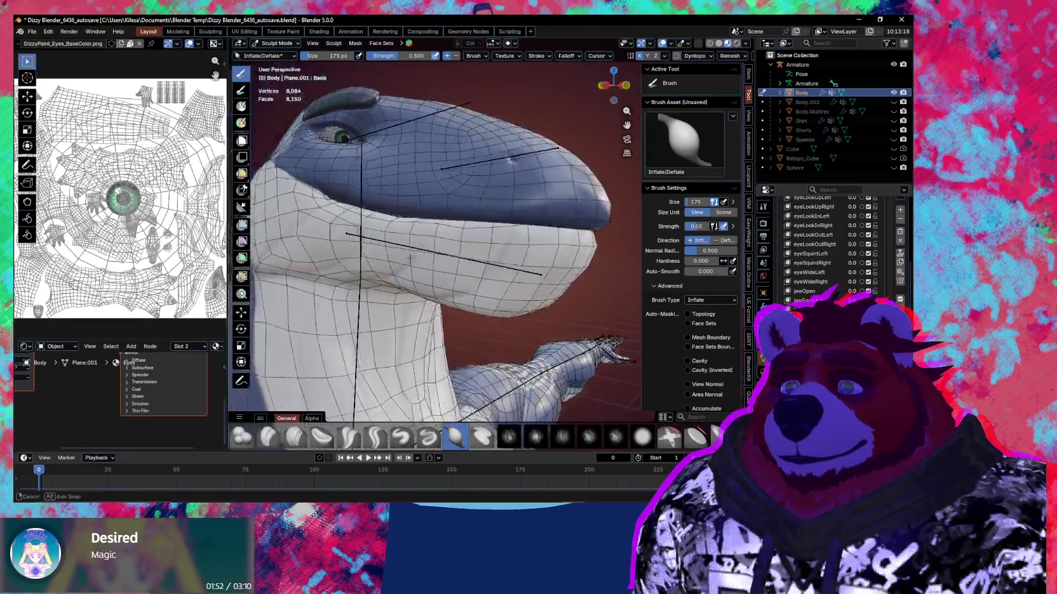
pyautogui.press('g')
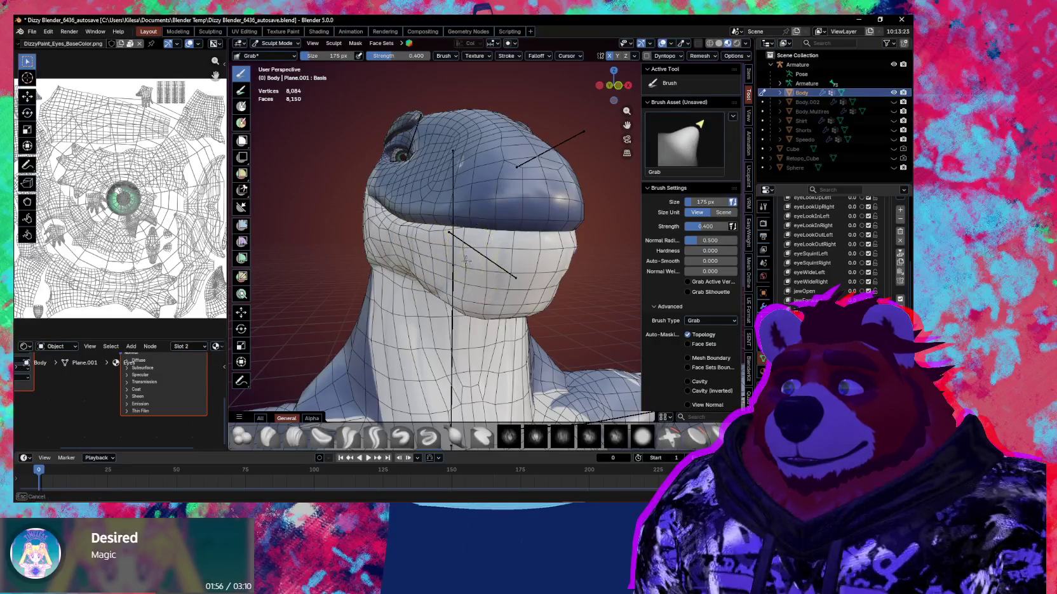
# Step: Pull the snout surface with the grab brush, set its radius to 121 px, and return to Object Mode
pyautogui.moveTo(508, 272); pyautogui.dragTo(585, 278, button='middle')
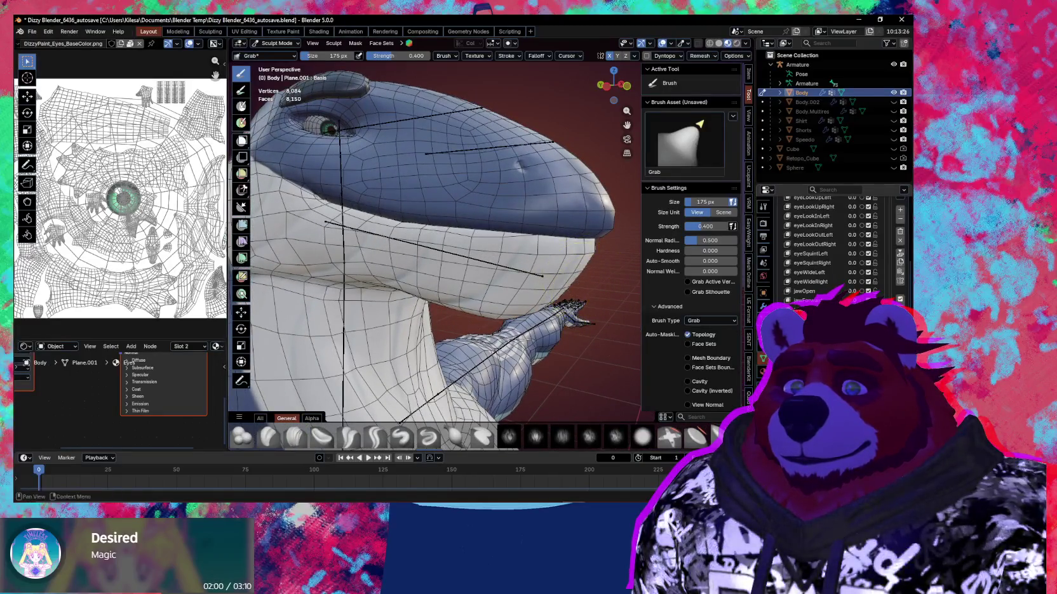
pyautogui.moveTo(444, 236); pyautogui.dragTo(446, 237)
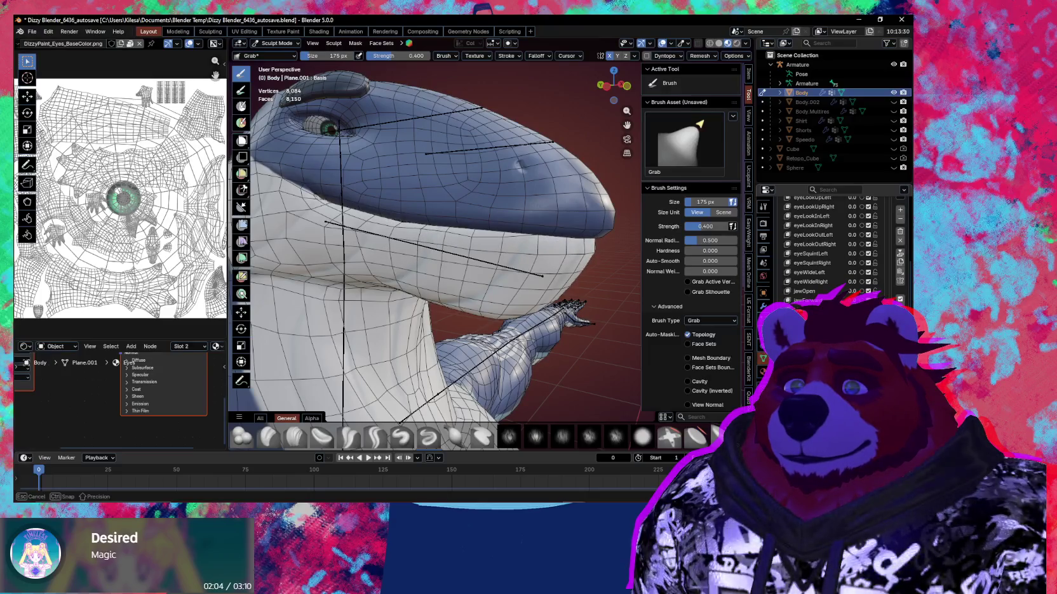
pyautogui.moveTo(488, 284); pyautogui.dragTo(485, 241, button='middle')
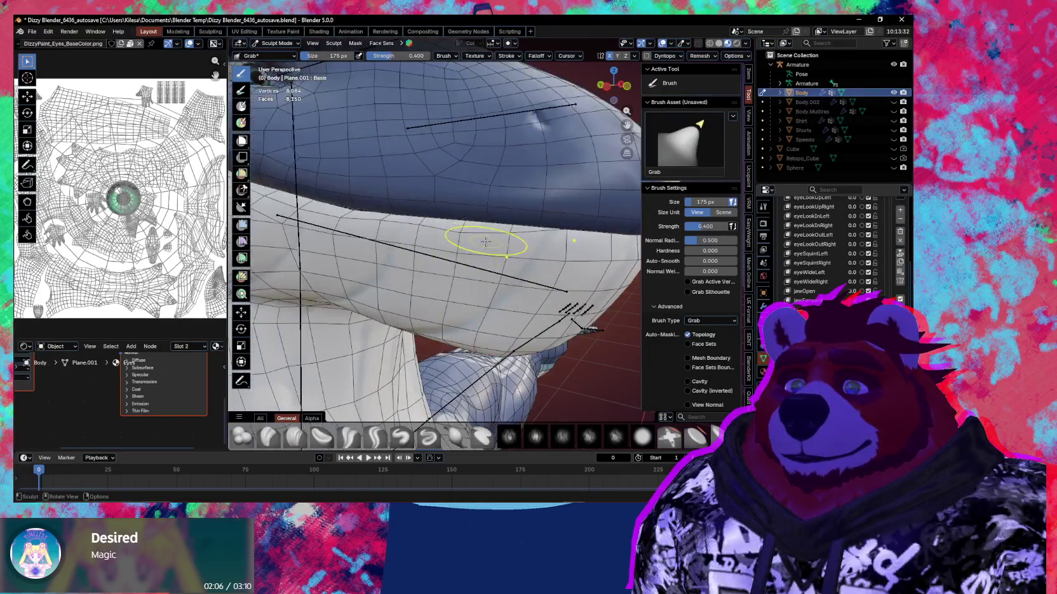
pyautogui.press('f')
pyautogui.click(451, 237)
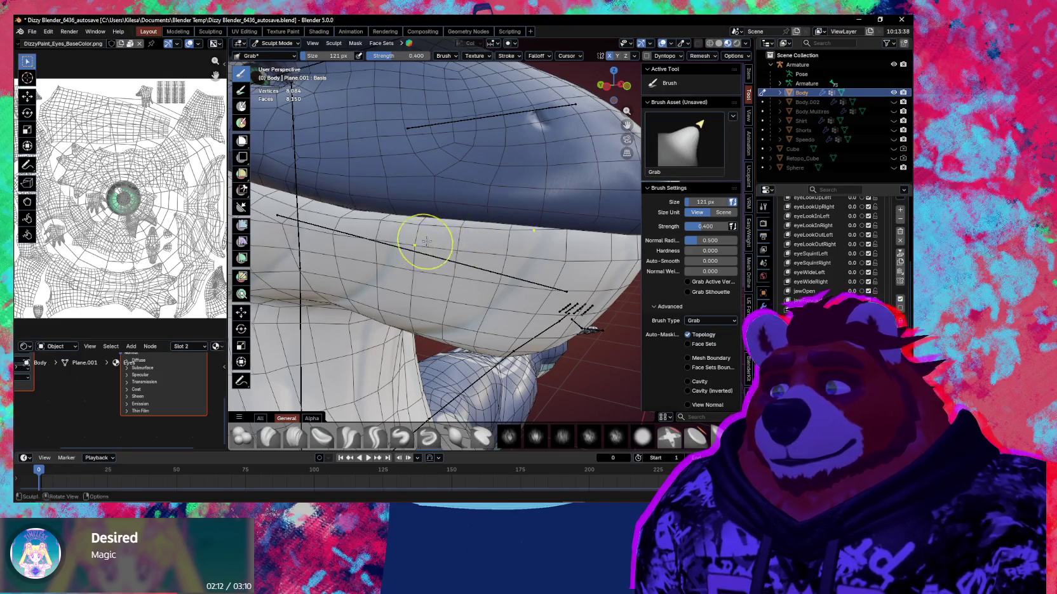
pyautogui.moveTo(425, 243); pyautogui.dragTo(509, 272, button='middle')
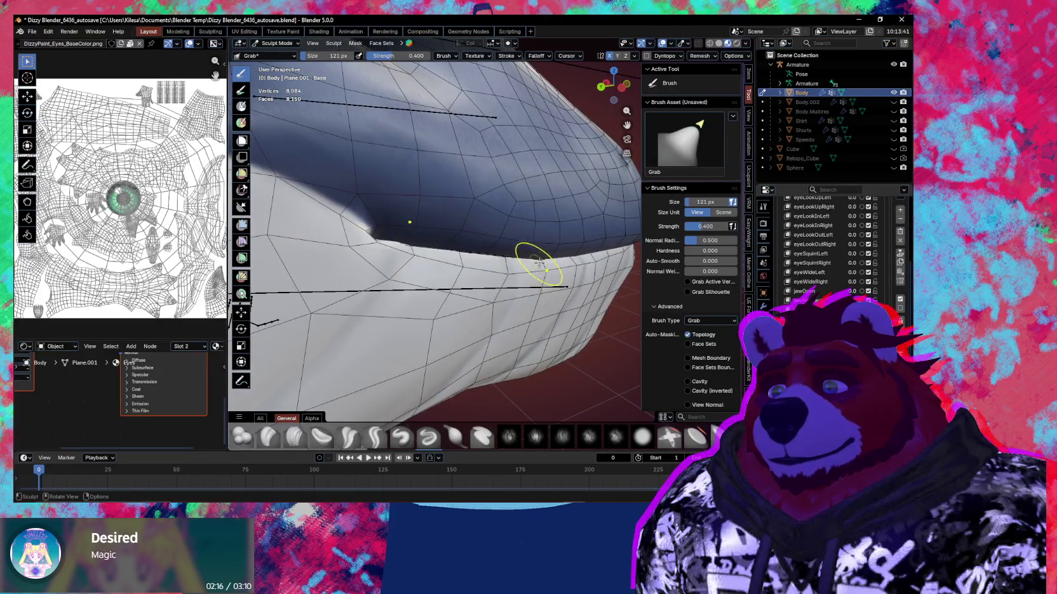
pyautogui.moveTo(558, 267); pyautogui.dragTo(501, 264, button='middle')
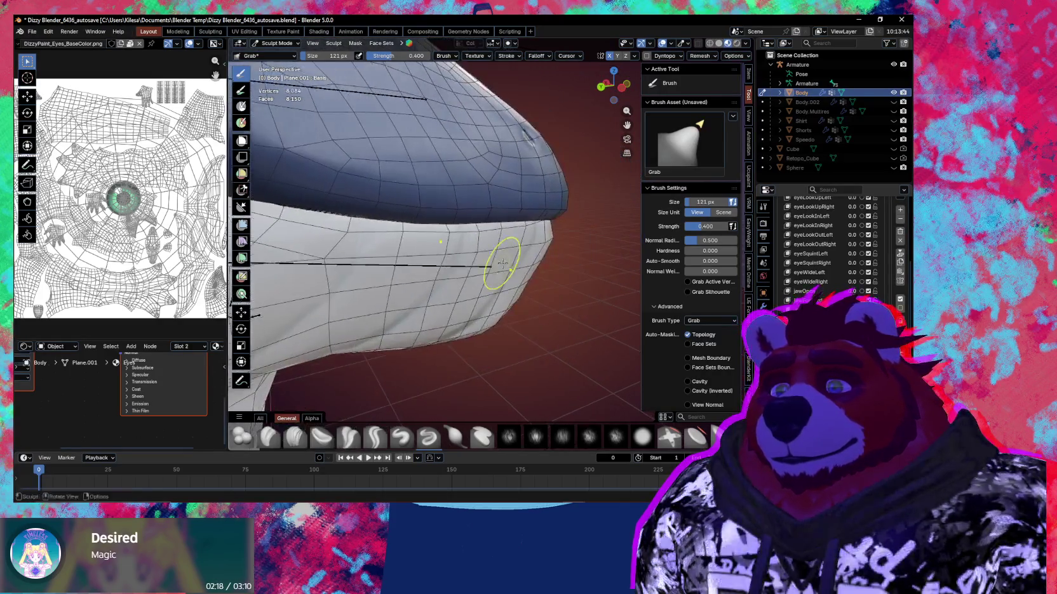
pyautogui.moveTo(449, 234)
pyautogui.mouseDown(button='middle')
pyautogui.moveTo(432, 283)
pyautogui.moveTo(567, 297)
pyautogui.mouseUp(button='middle')
pyautogui.scroll(-2, 432, 283)
pyautogui.hotkey('ctrl', 'Tab')
pyautogui.click(502, 287)
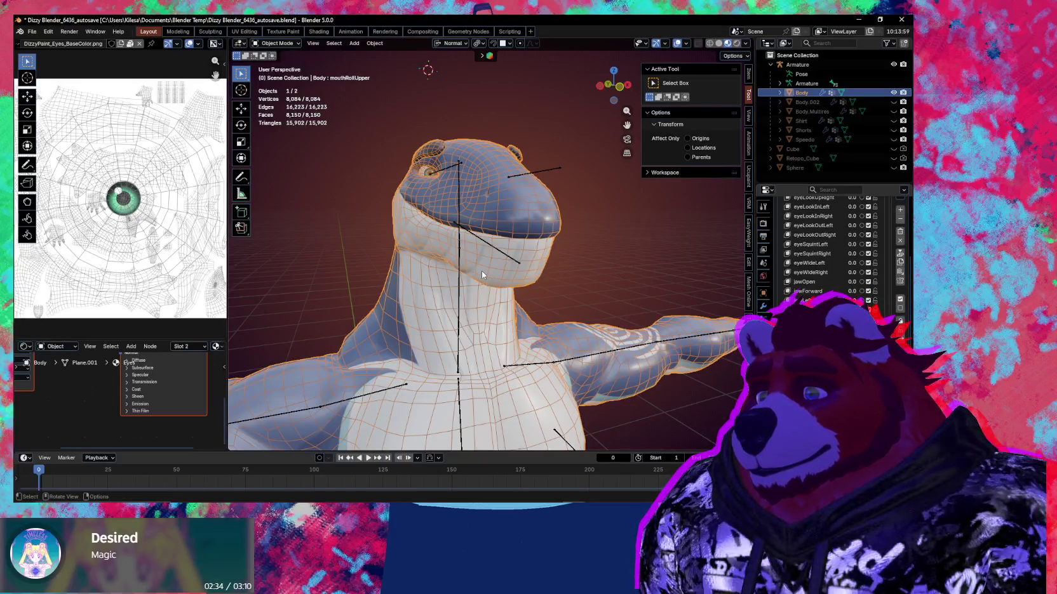
pyautogui.moveTo(481, 271)
pyautogui.mouseDown(button='middle')
pyautogui.moveTo(471, 301)
pyautogui.moveTo(516, 279)
pyautogui.mouseUp(button='middle')
# Step: Enter Edit Mode and rotate the mouth-corner vertex -43.2° about normal X
pyautogui.scroll(2, 523, 277)
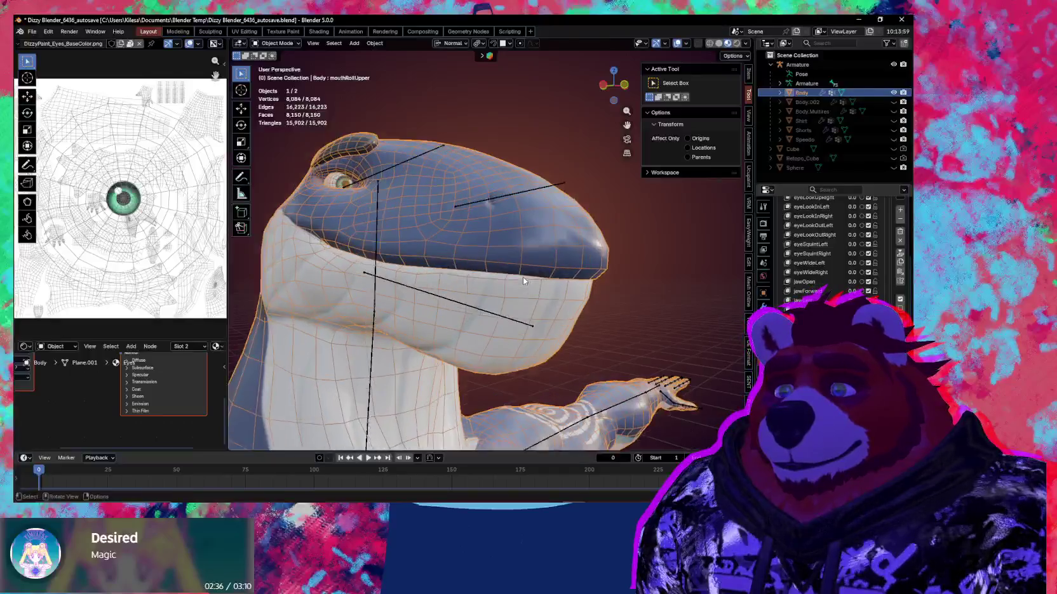
pyautogui.scroll(1, 523, 277)
pyautogui.hotkey('ctrl', 'Tab')
pyautogui.click(561, 327)
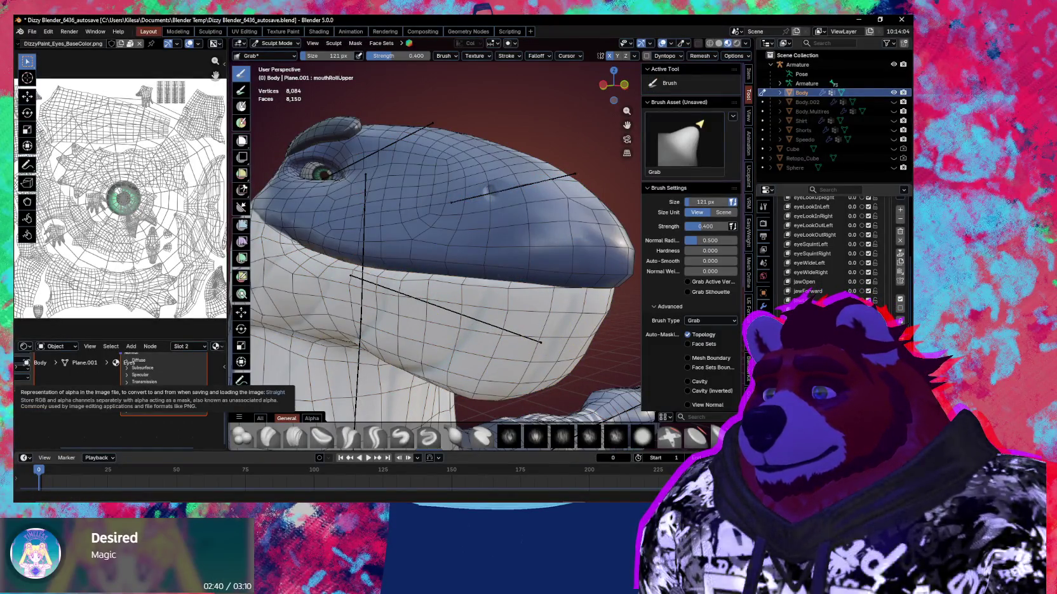
pyautogui.moveTo(528, 330); pyautogui.dragTo(552, 346, button='middle')
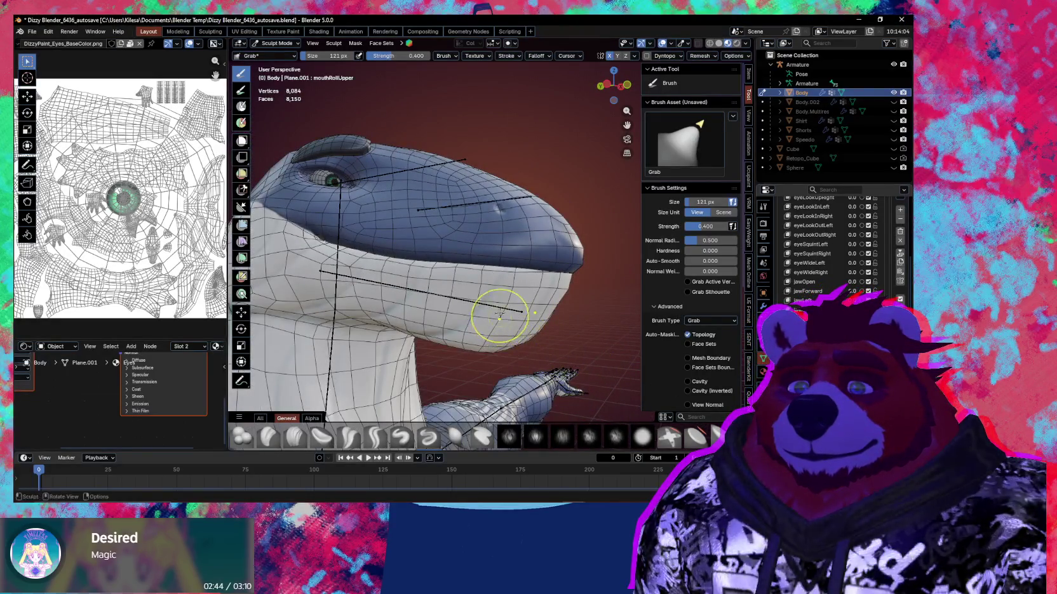
pyautogui.press('Tab')
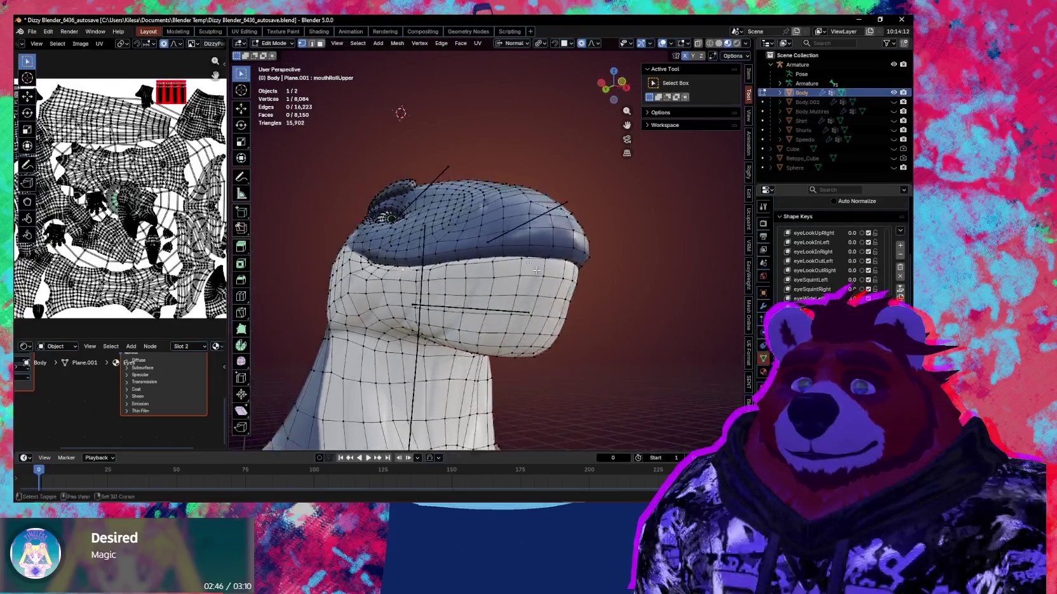
pyautogui.moveTo(537, 270)
pyautogui.mouseDown(button='middle')
pyautogui.moveTo(543, 259)
pyautogui.moveTo(574, 280)
pyautogui.mouseUp(button='middle')
pyautogui.press('r')
pyautogui.press('x')
pyautogui.press('x')
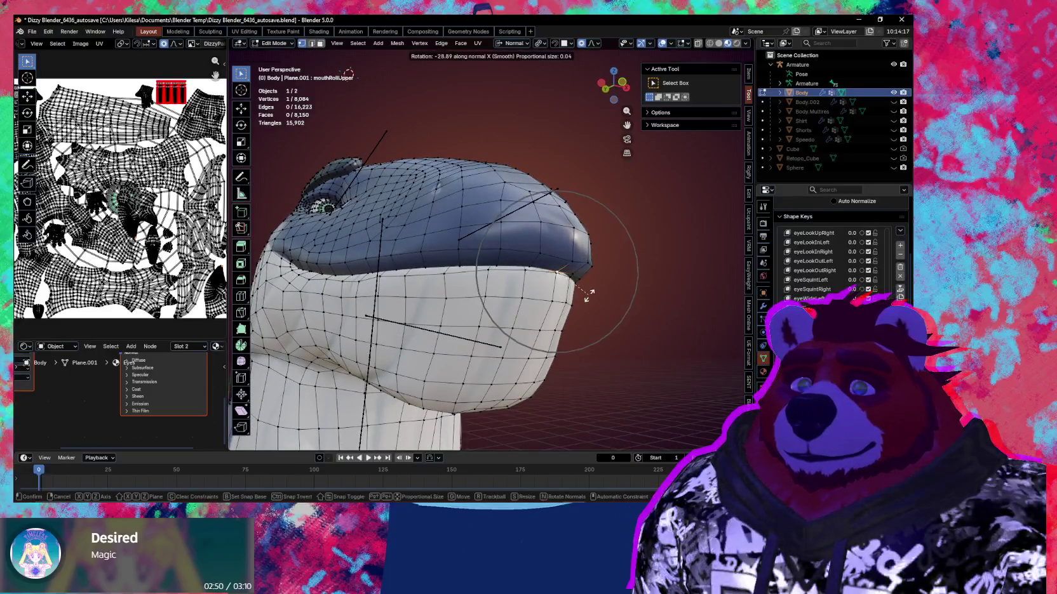
pyautogui.scroll(-1, 585, 294)
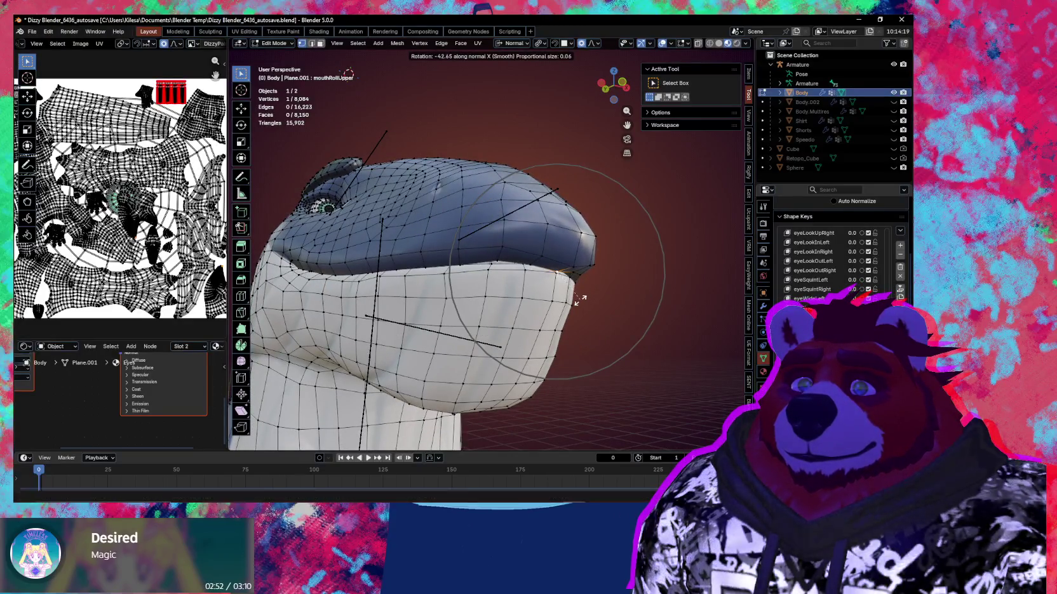
pyautogui.click(579, 299)
# Step: Move the mouth-corner vertex along normal Z, then -0.007861 m along normal Y, then along Z again
pyautogui.moveTo(579, 300); pyautogui.dragTo(562, 305, button='middle')
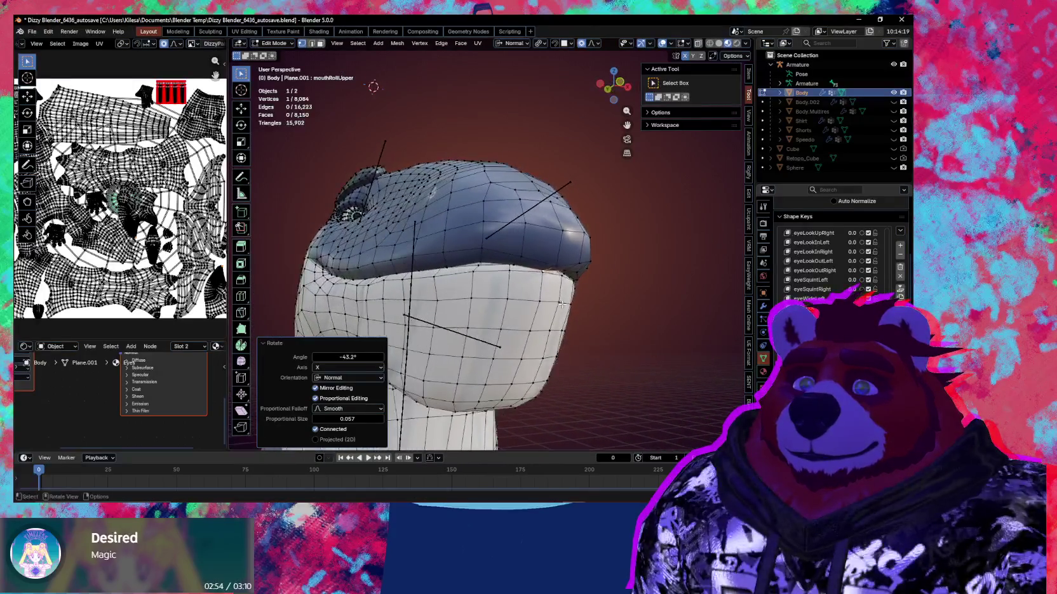
pyautogui.press('g')
pyautogui.press('z')
pyautogui.scroll(5, 561, 302)
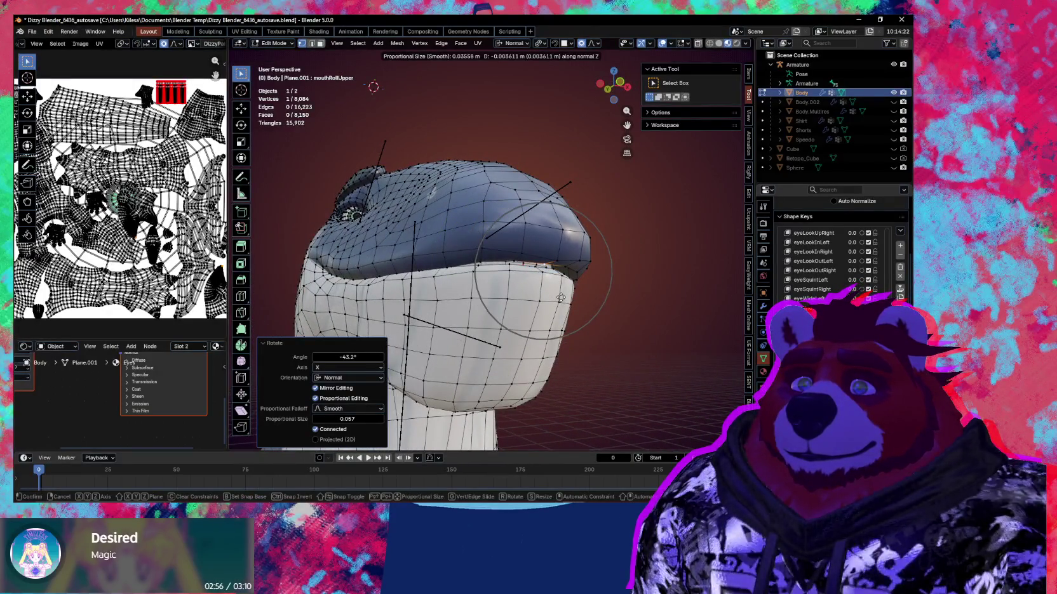
pyautogui.click(561, 298)
pyautogui.moveTo(560, 297); pyautogui.dragTo(605, 310, button='middle')
pyautogui.press('g')
pyautogui.press('y')
pyautogui.scroll(-3, 605, 310)
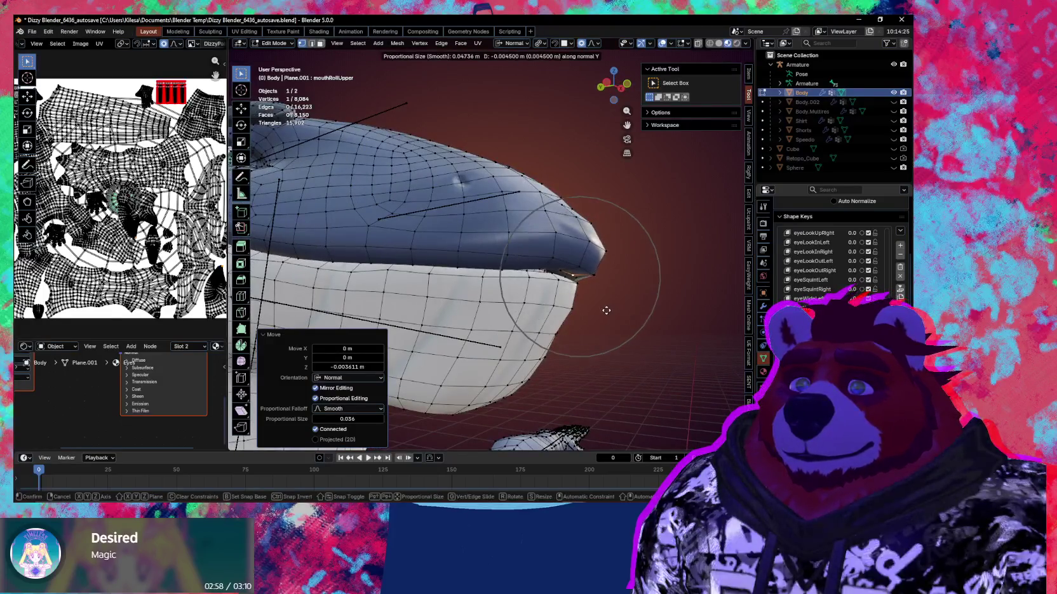
pyautogui.scroll(-3, 605, 310)
pyautogui.click(598, 322)
pyautogui.press('g')
pyautogui.press('z')
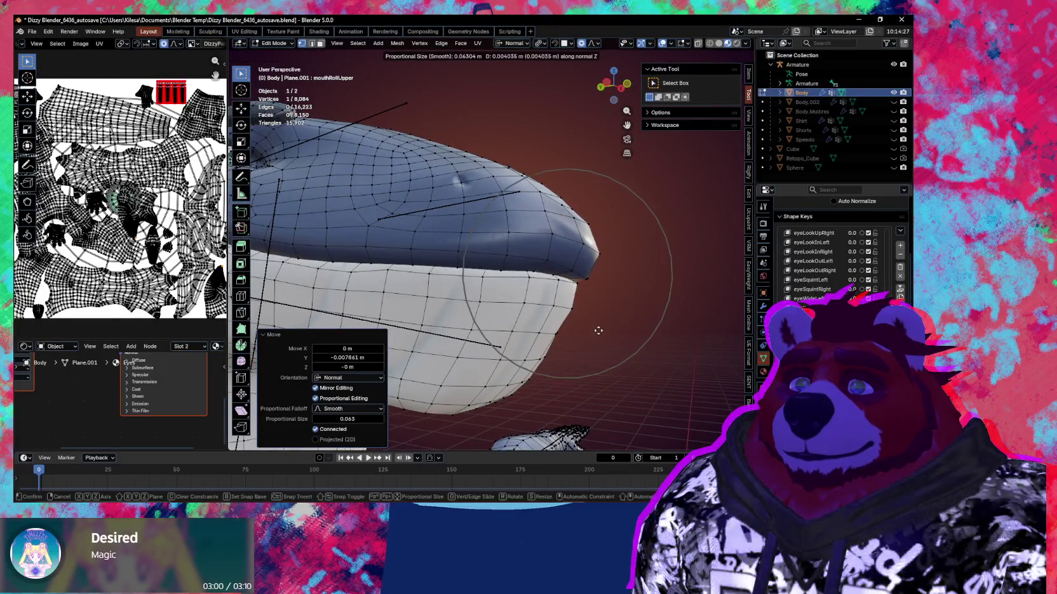
pyautogui.click(598, 331)
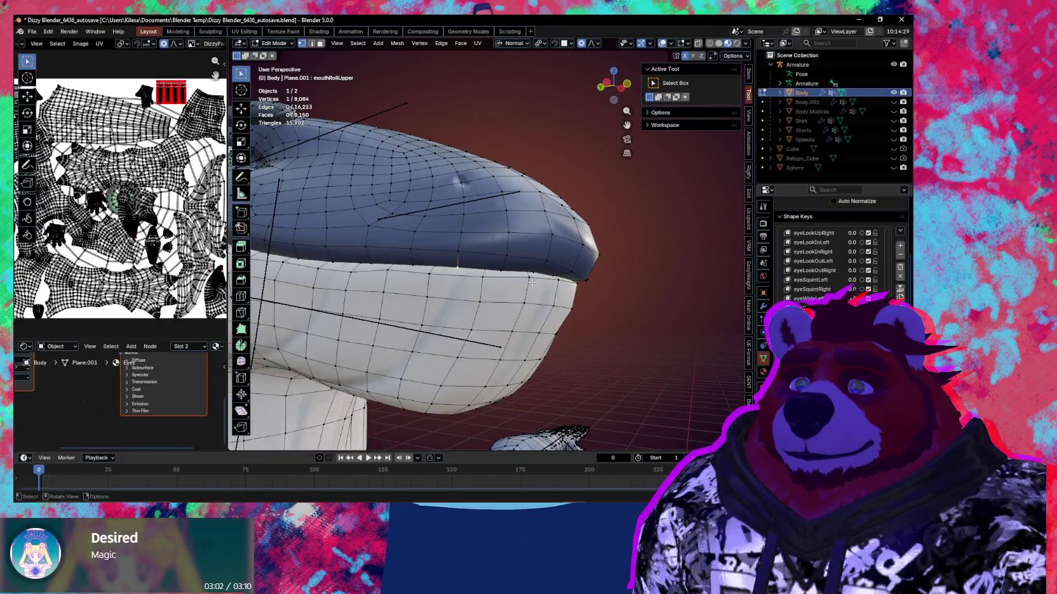
# Step: Rotate the vertex -20.1° about normal X, then nudge it along X, Z and freely
pyautogui.moveTo(598, 331); pyautogui.dragTo(518, 294, button='middle')
pyautogui.press('r')
pyautogui.press('x')
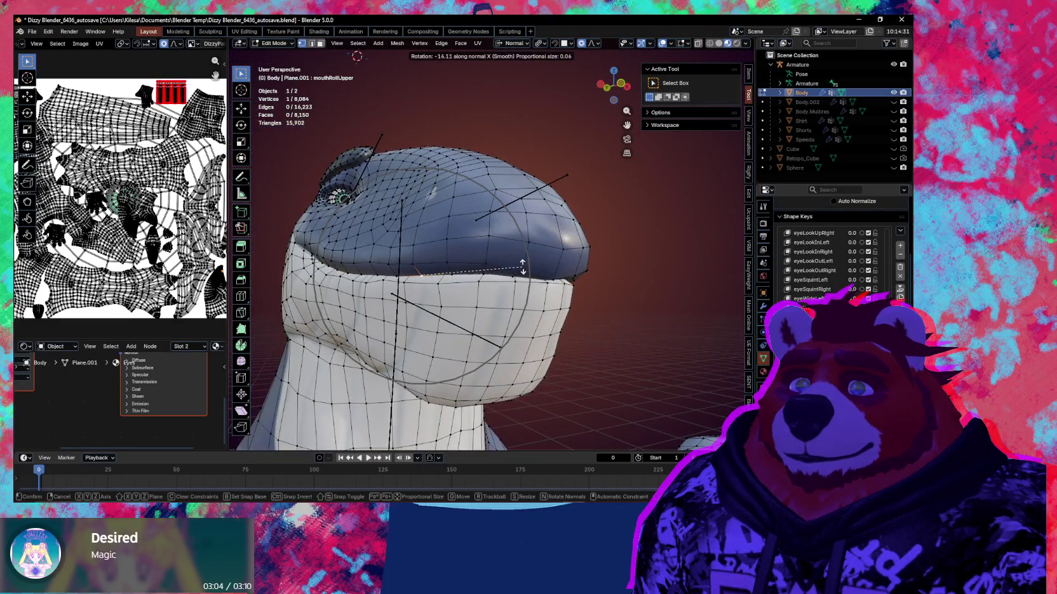
pyautogui.click(522, 260)
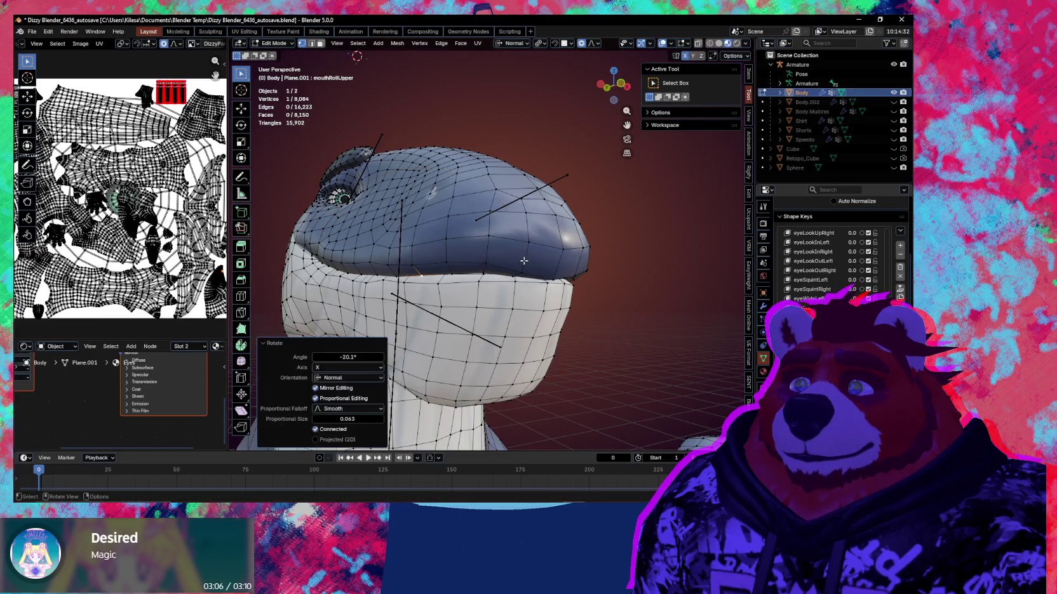
pyautogui.press('g')
pyautogui.press('x')
pyautogui.click(531, 258)
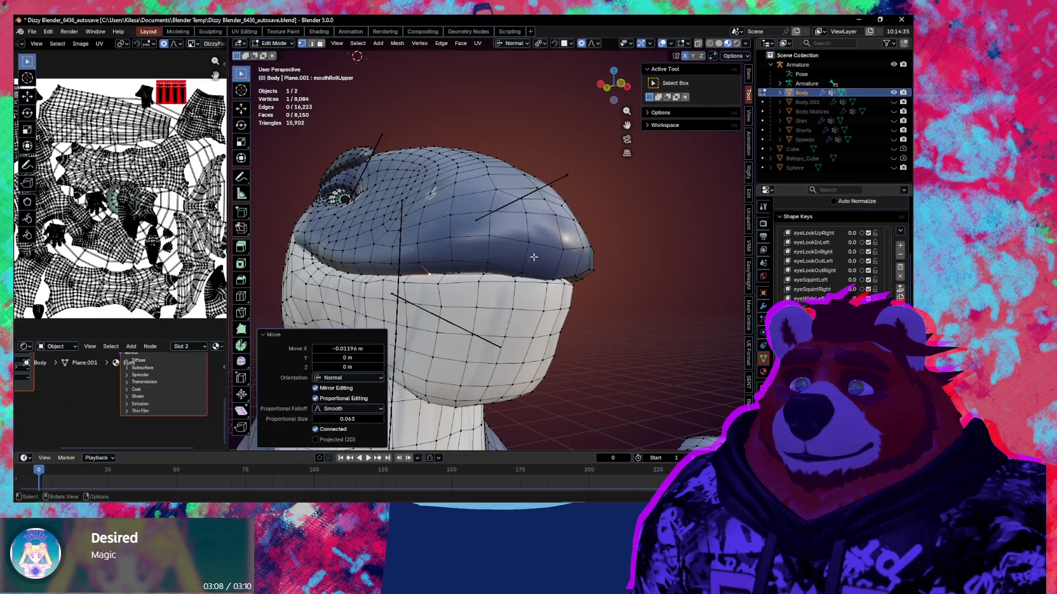
pyautogui.press('g')
pyautogui.press('z')
pyautogui.click(530, 266)
pyautogui.moveTo(531, 265); pyautogui.dragTo(511, 264, button='middle')
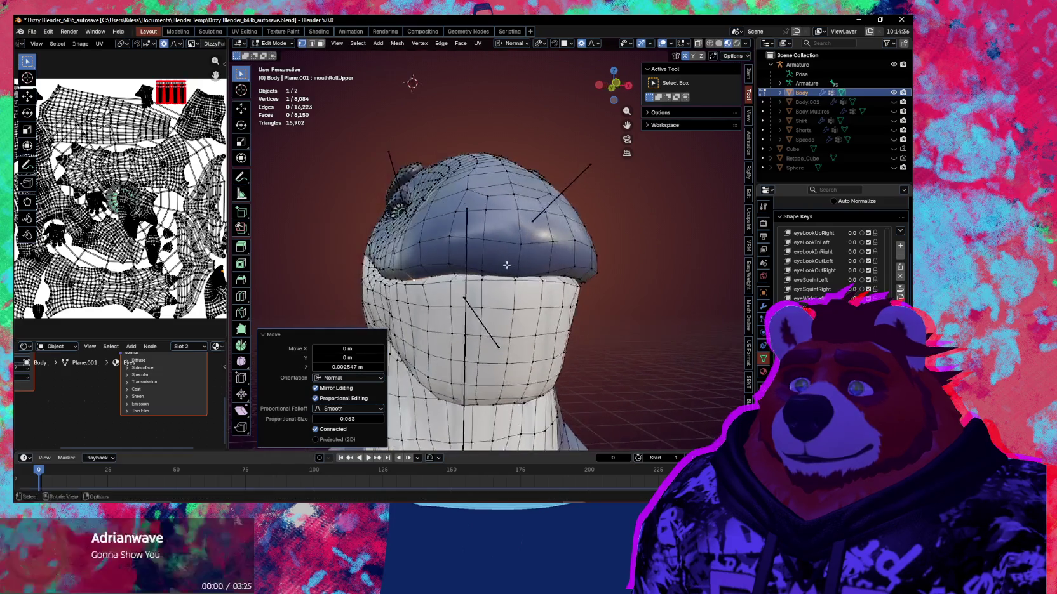
pyautogui.press('g')
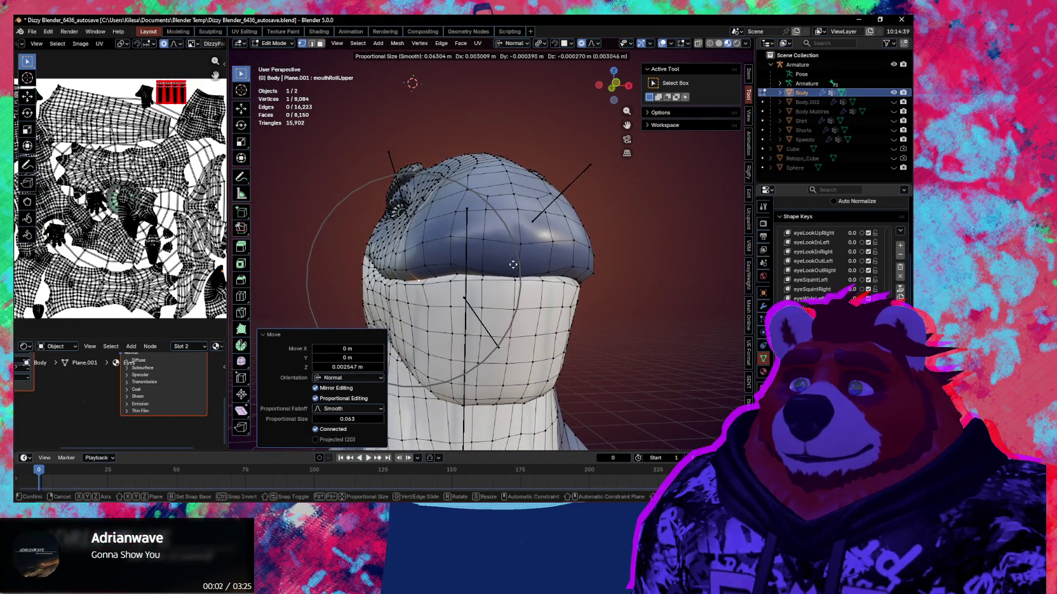
pyautogui.click(511, 265)
# Step: From front view, rotate the mouth corner 7.41° and -4.12°, then make a final move
pyautogui.press('KP_1')
pyautogui.press('r')
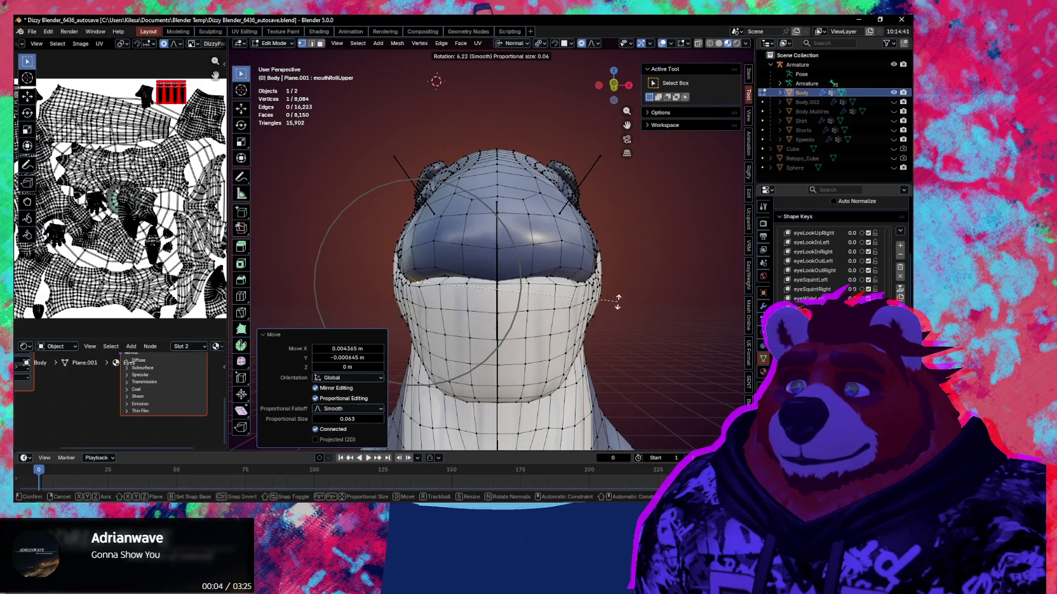
pyautogui.click(617, 295)
pyautogui.moveTo(617, 296)
pyautogui.mouseDown(button='middle')
pyautogui.moveTo(660, 320)
pyautogui.moveTo(582, 313)
pyautogui.moveTo(519, 389)
pyautogui.mouseUp(button='middle')
pyautogui.press('r')
pyautogui.click(662, 323)
pyautogui.press('g')
pyautogui.click(583, 313)
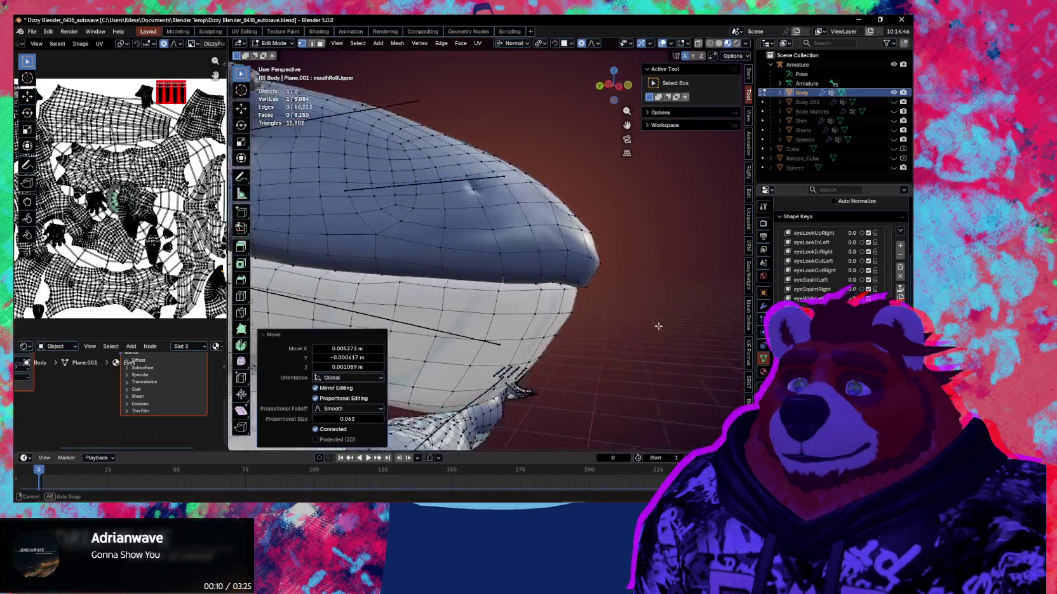
pyautogui.scroll(-4, 831, 247)
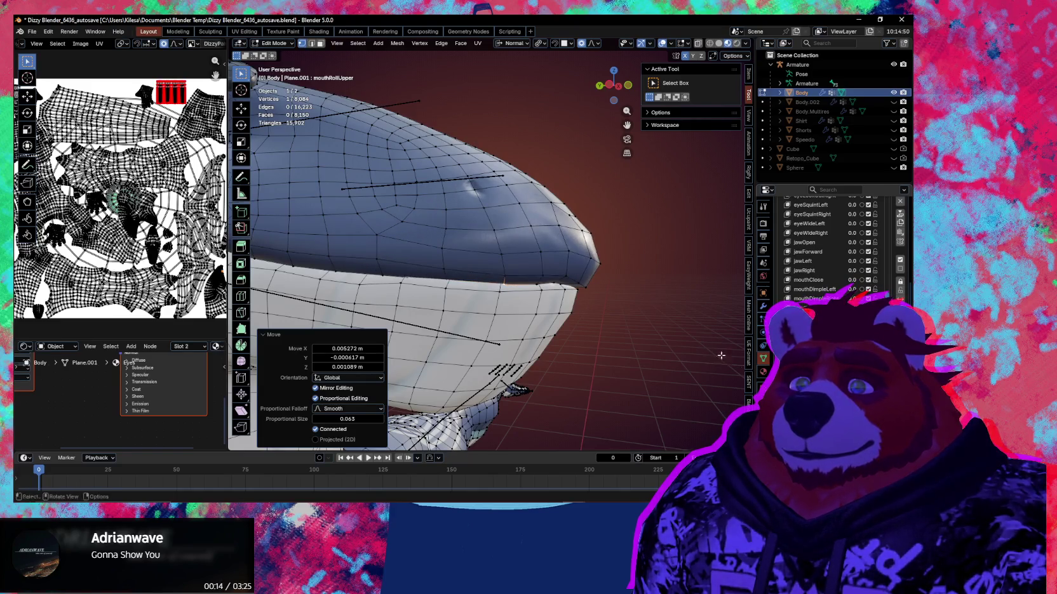
pyautogui.moveTo(721, 356); pyautogui.dragTo(558, 279, button='middle')
# Step: Return to Sculpt Mode and resize the sculpt brush, settling on 310 px
pyautogui.hotkey('ctrl', 'Tab')
pyautogui.click(559, 334)
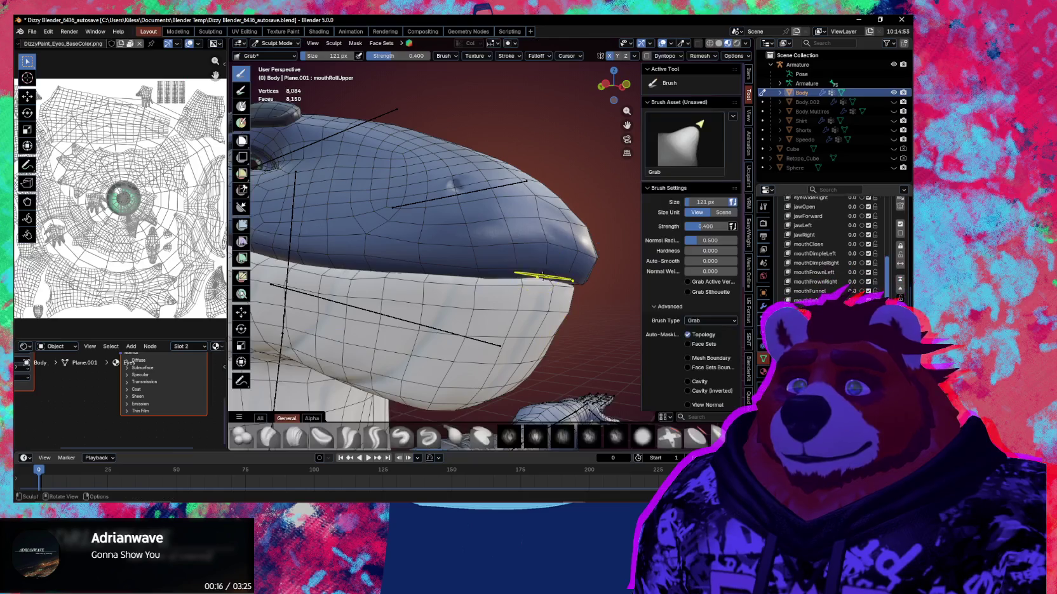
pyautogui.press('f')
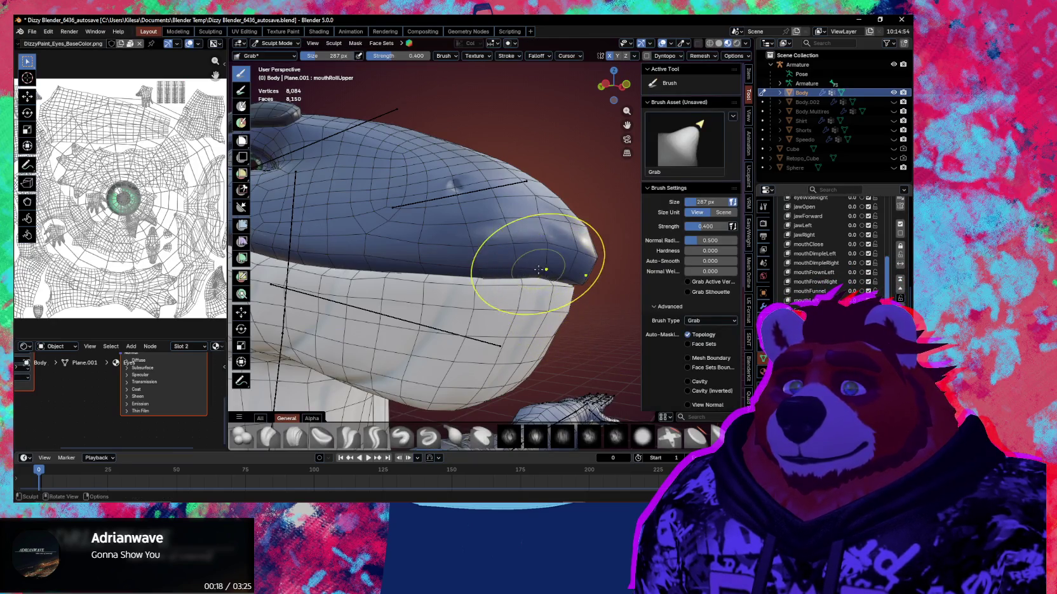
pyautogui.press('f')
pyautogui.moveTo(565, 286)
pyautogui.mouseDown(button='middle')
pyautogui.moveTo(584, 280)
pyautogui.moveTo(546, 273)
pyautogui.mouseUp(button='middle')
pyautogui.click(585, 279)
pyautogui.press('f')
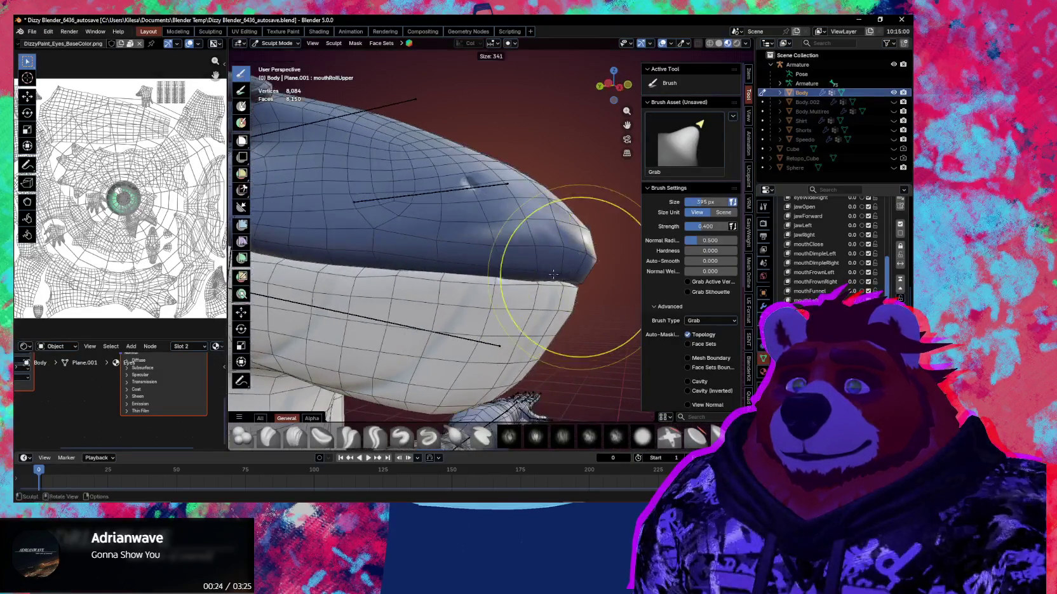
pyautogui.click(558, 273)
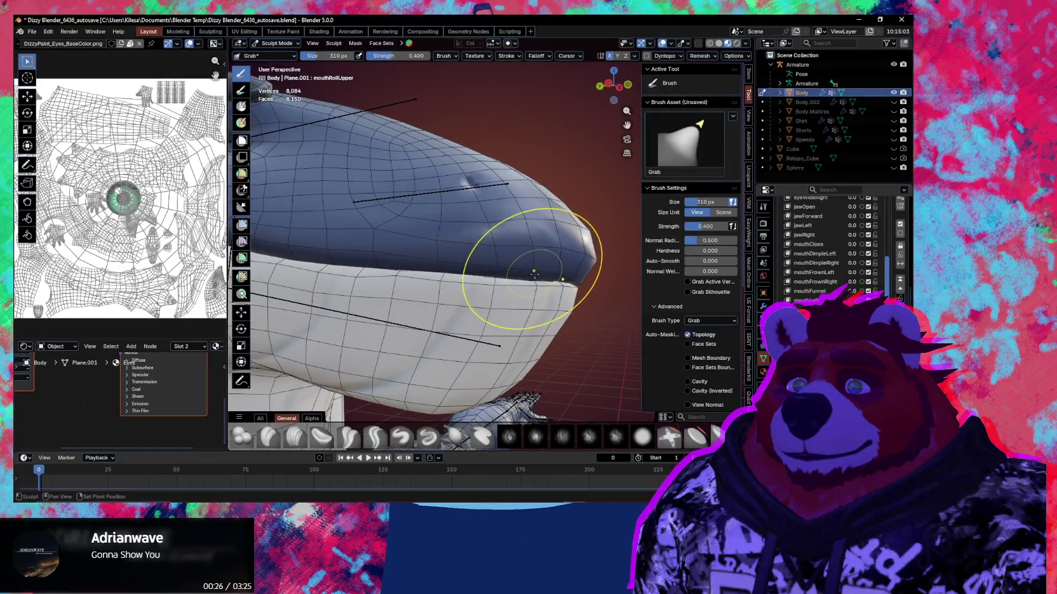
pyautogui.moveTo(555, 271); pyautogui.dragTo(538, 256, button='middle')
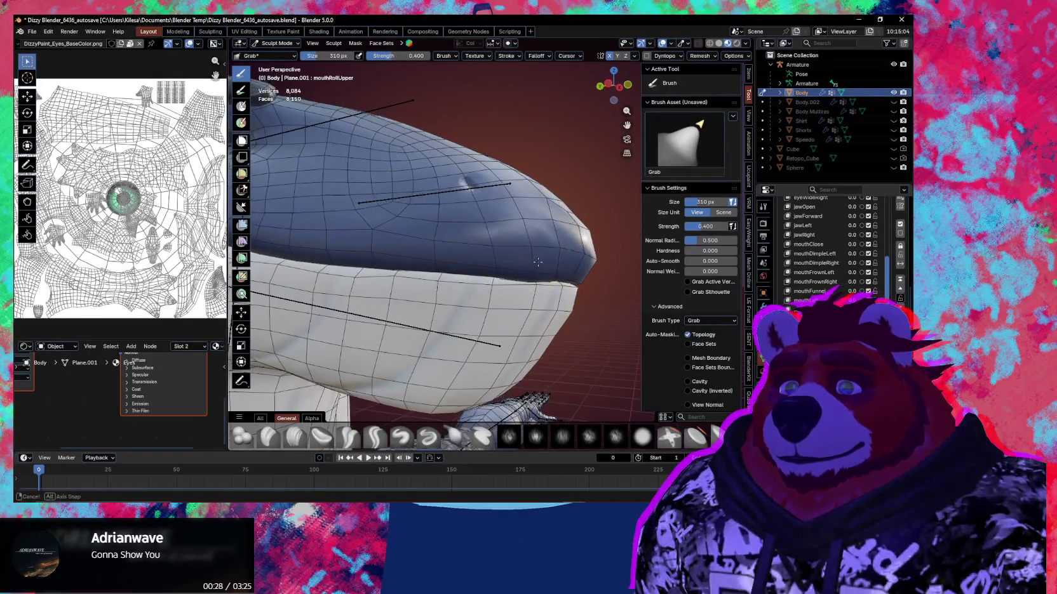
# Step: Toggle between the Smooth and Grab brushes while framing a front view of the head
pyautogui.hotkey('shift', 's')
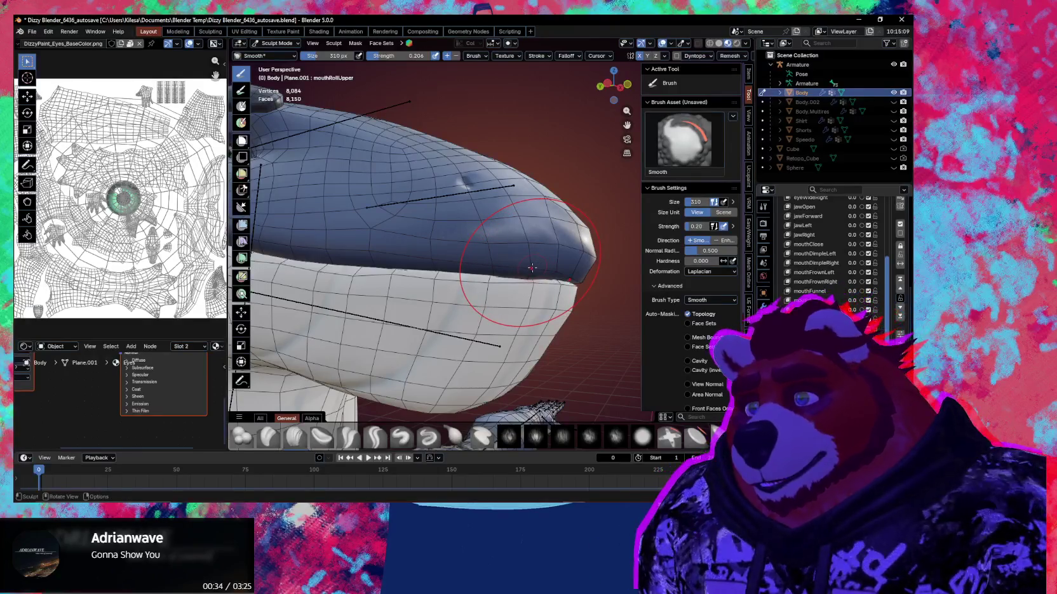
pyautogui.moveTo(531, 267)
pyautogui.mouseDown(button='middle')
pyautogui.moveTo(484, 264)
pyautogui.moveTo(535, 264)
pyautogui.mouseUp(button='middle')
pyautogui.press('g')
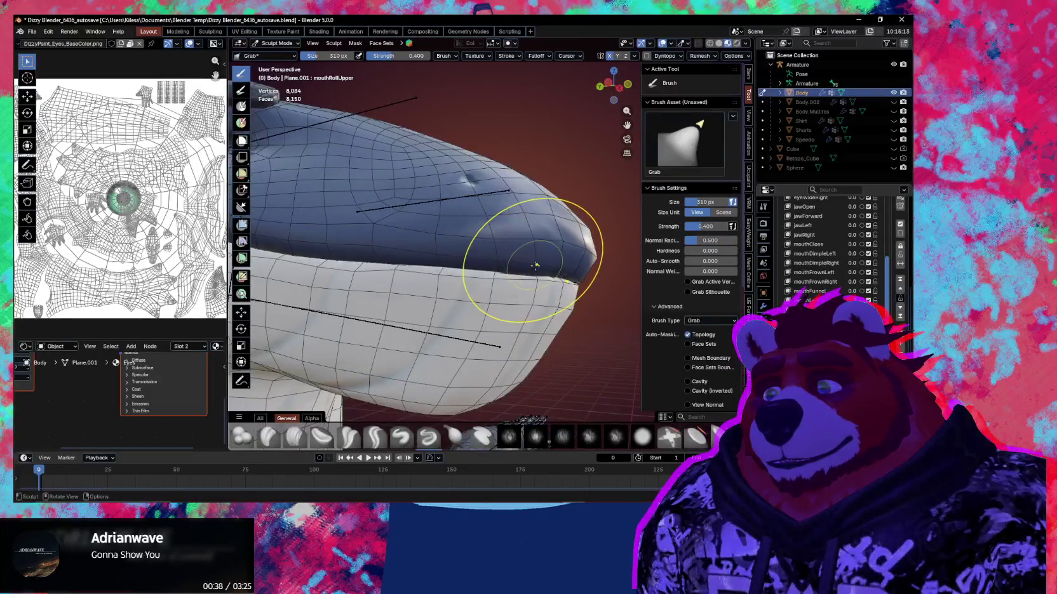
pyautogui.scroll(4, 535, 264)
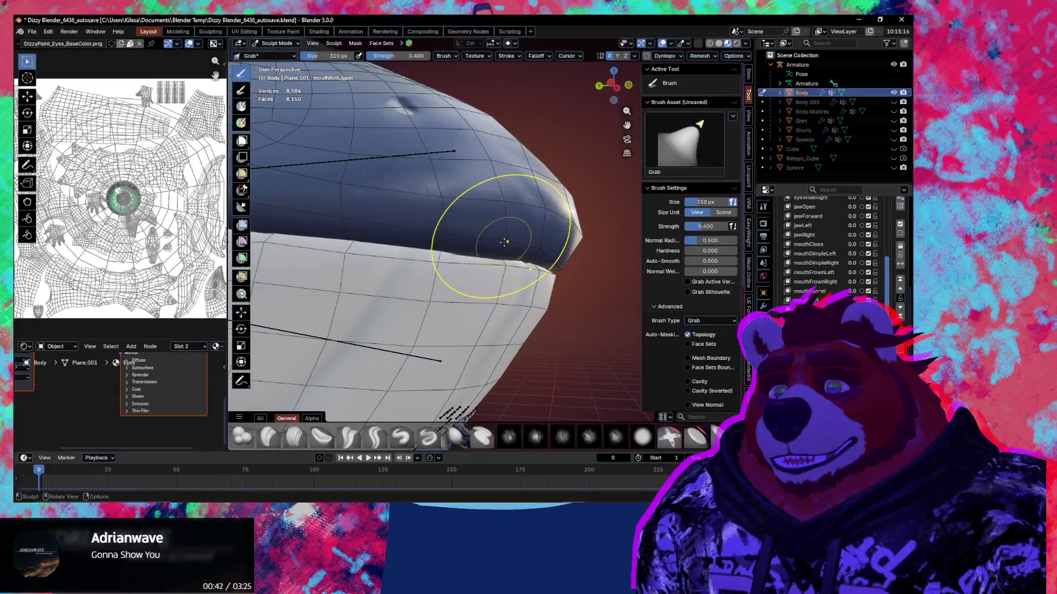
pyautogui.press('shift')
pyautogui.moveTo(505, 241)
pyautogui.mouseDown(button='middle')
pyautogui.moveTo(509, 261)
pyautogui.moveTo(553, 292)
pyautogui.mouseUp(button='middle')
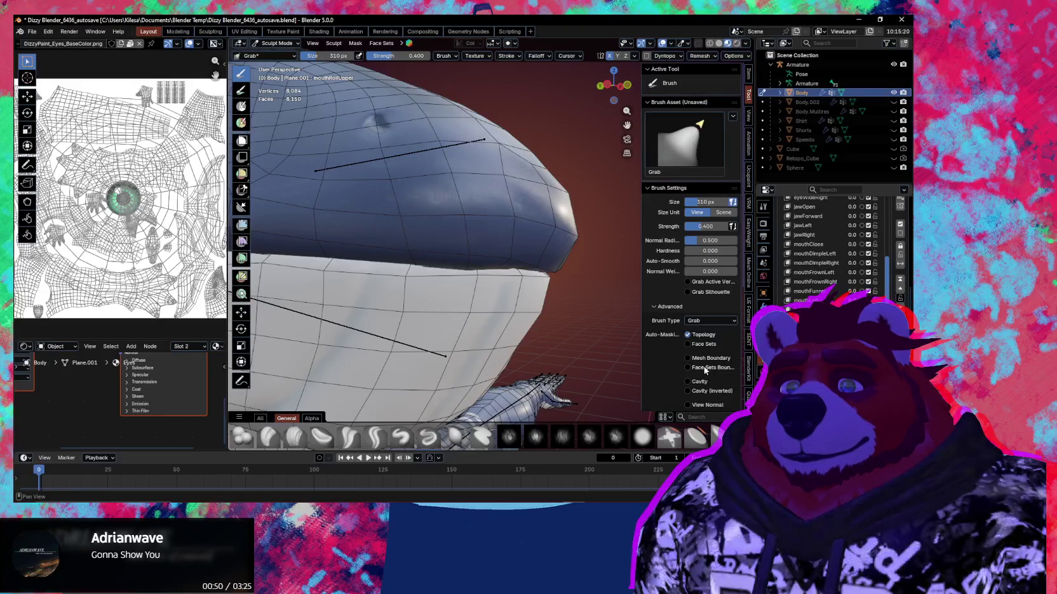
pyautogui.scroll(-1, 703, 366)
pyautogui.scroll(-2, 679, 367)
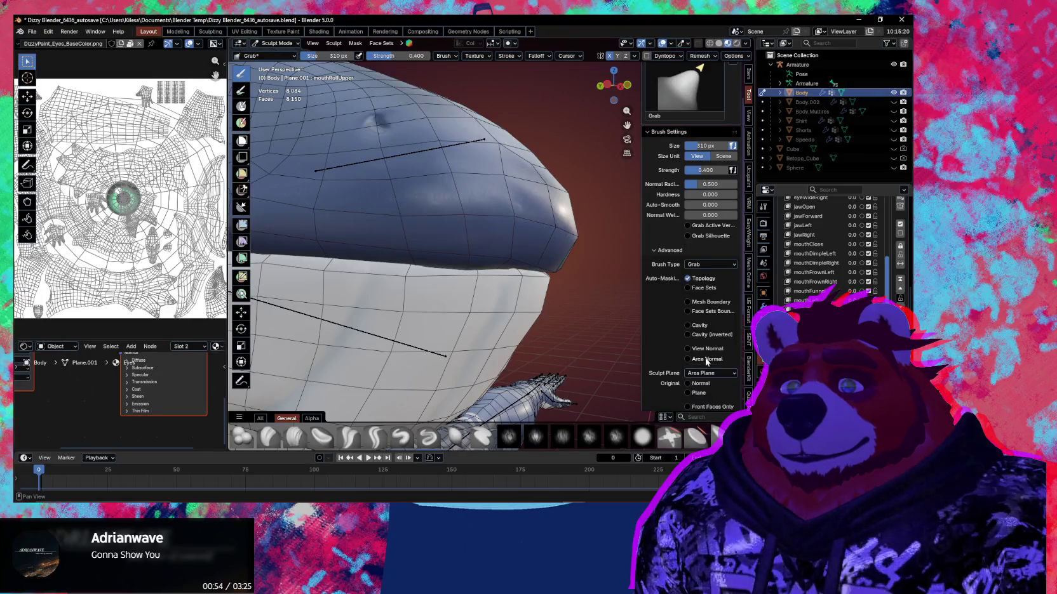
# Step: Set Smooth auto-masking to Area Normal at 36.3° without Topology, and smooth the muzzle
pyautogui.hotkey('shift', 's')
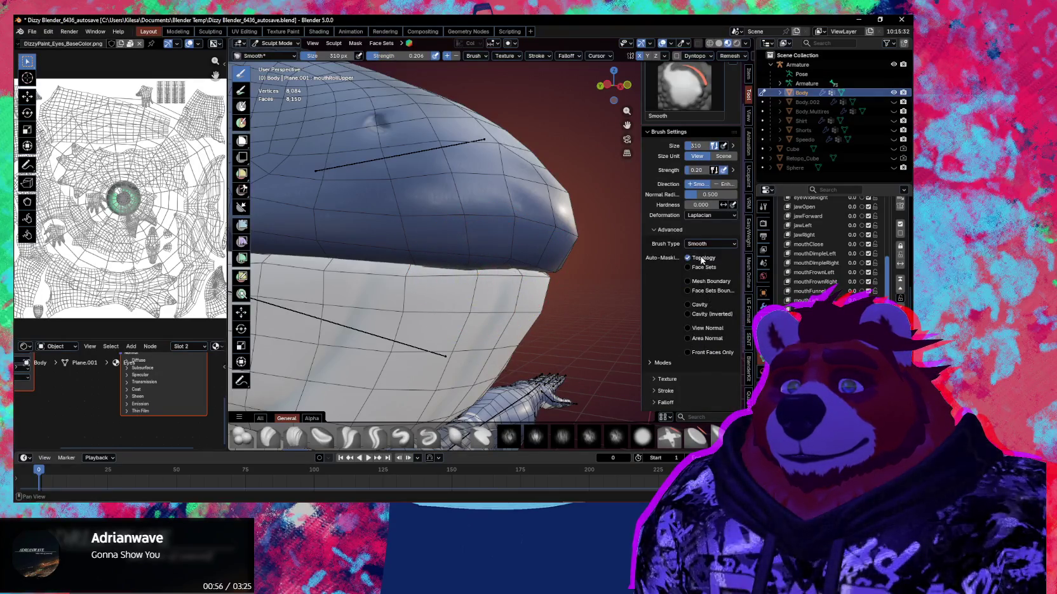
pyautogui.click(703, 260)
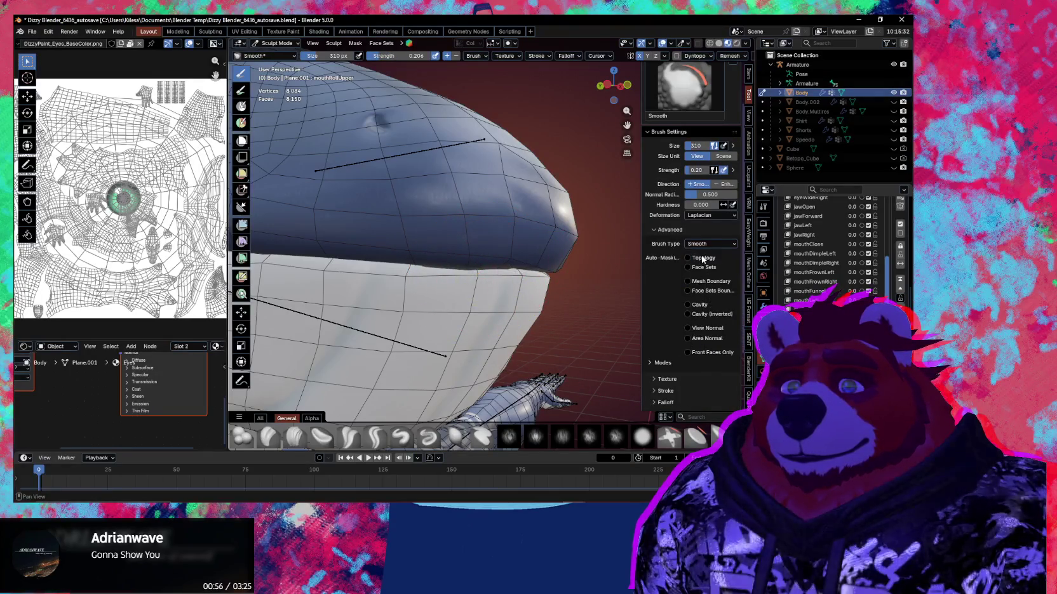
pyautogui.click(708, 338)
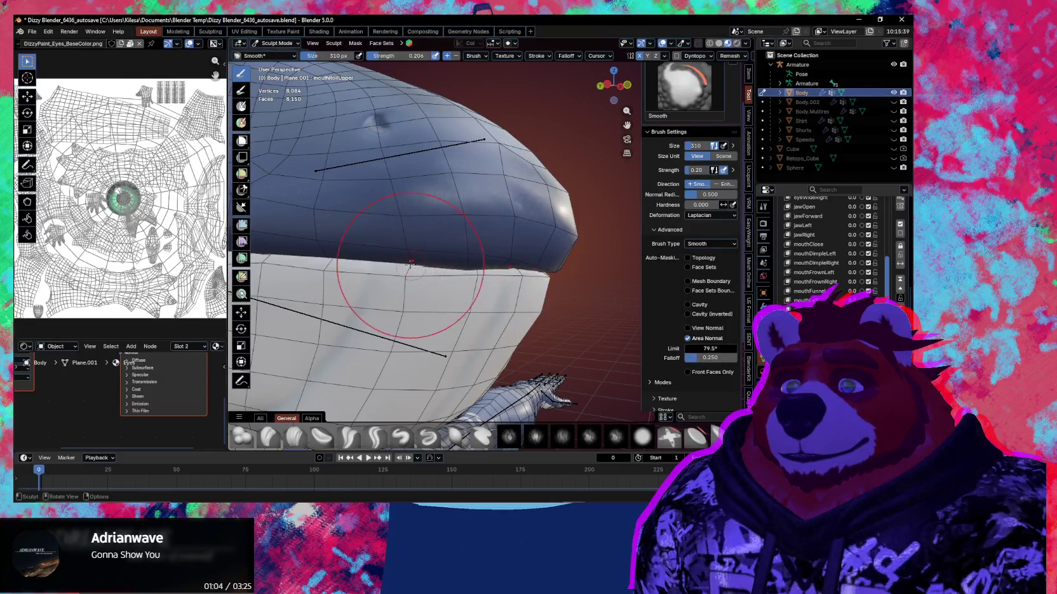
pyautogui.click(710, 340)
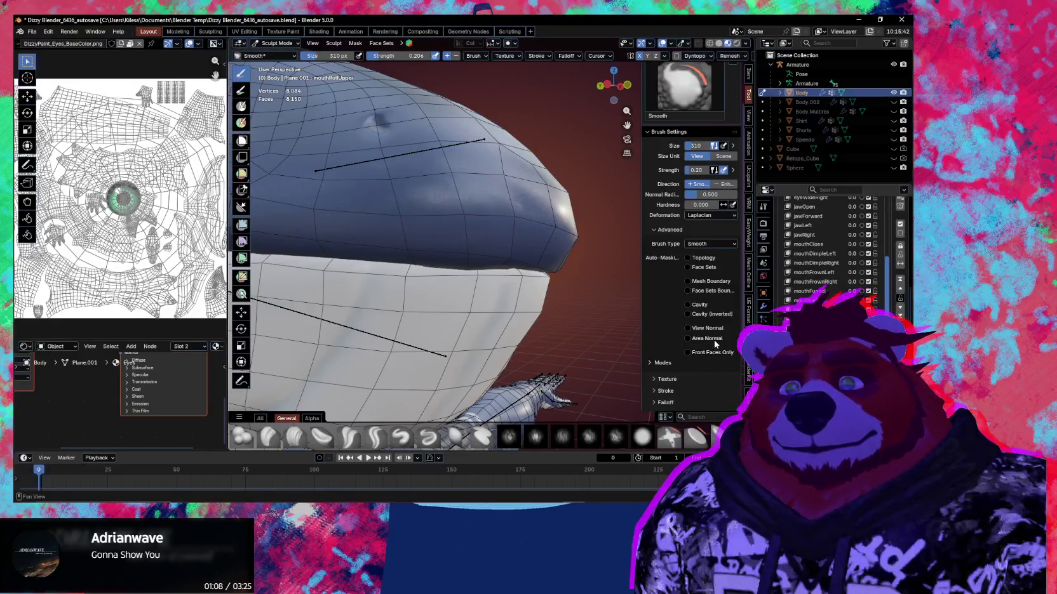
pyautogui.click(712, 339)
pyautogui.moveTo(713, 348); pyautogui.dragTo(689, 348)
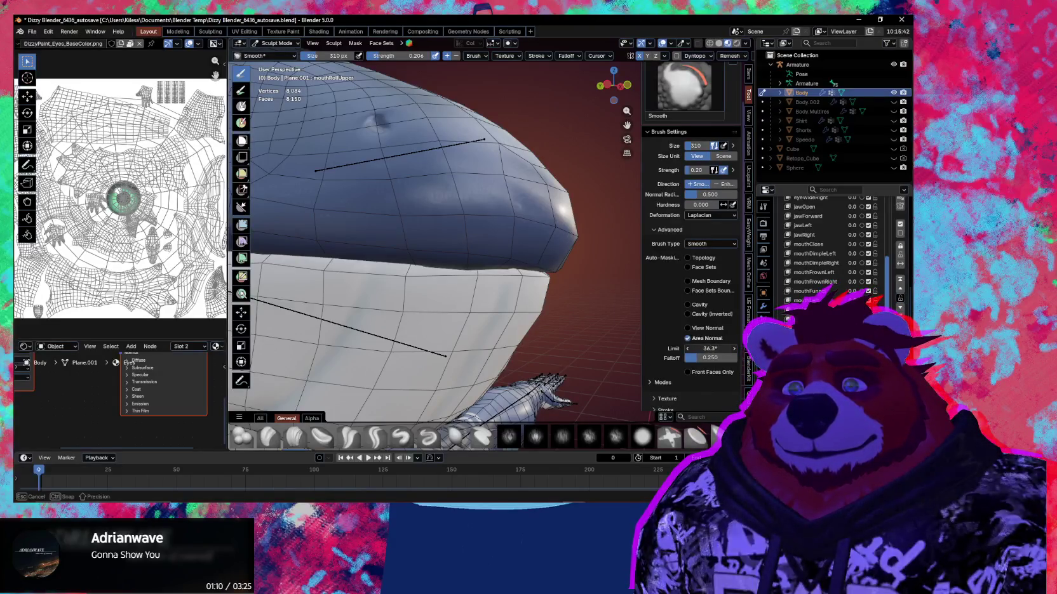
pyautogui.click(454, 259)
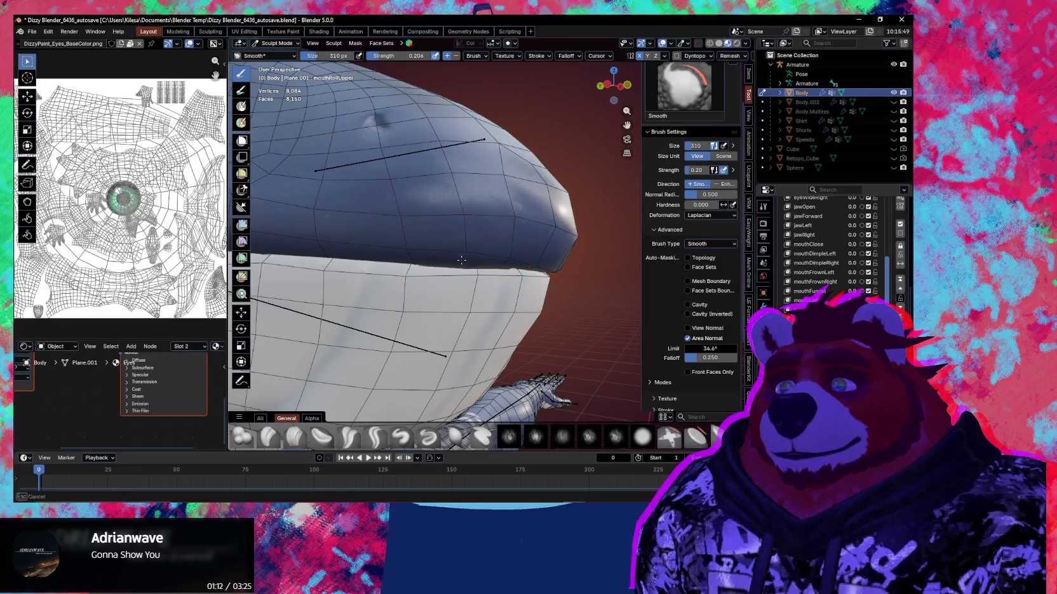
pyautogui.moveTo(463, 262)
pyautogui.mouseDown(button='middle')
pyautogui.moveTo(468, 237)
pyautogui.moveTo(429, 238)
pyautogui.moveTo(413, 254)
pyautogui.moveTo(472, 249)
pyautogui.moveTo(416, 253)
pyautogui.moveTo(478, 271)
pyautogui.mouseUp(button='middle')
pyautogui.press('g')
# Step: Zoom in, lift the muzzle's lower edge with the Grab brush, and return to Object Mode
pyautogui.scroll(3, 472, 249)
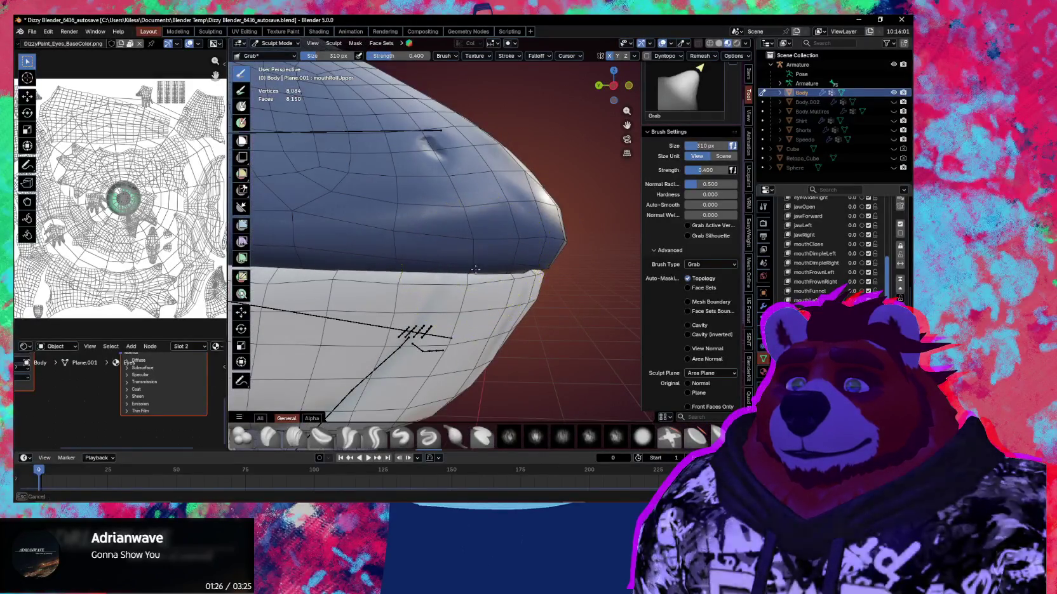
pyautogui.scroll(1, 401, 249)
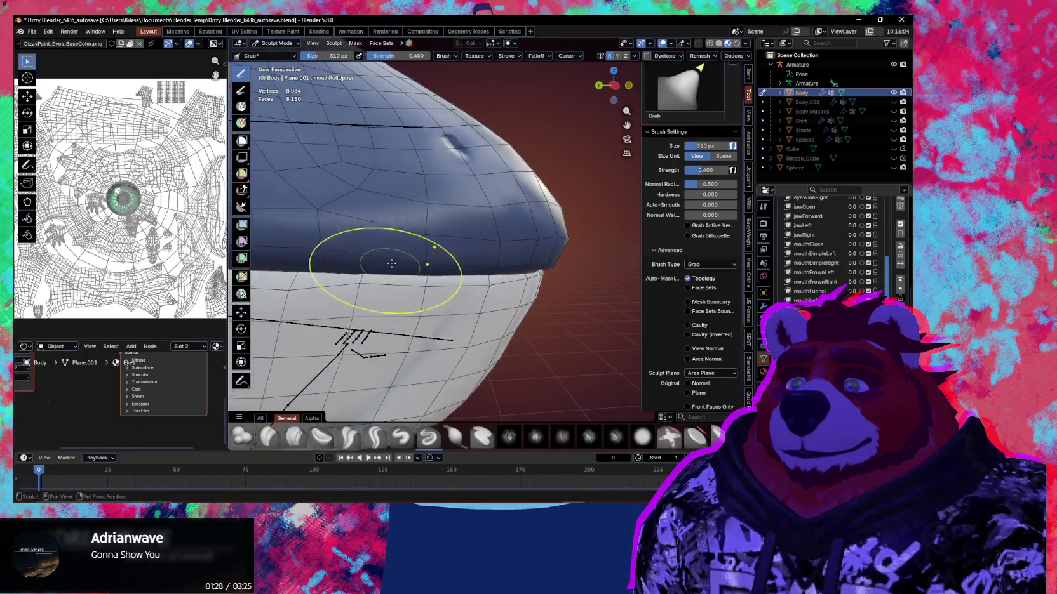
pyautogui.scroll(1, 381, 260)
pyautogui.moveTo(437, 247)
pyautogui.mouseDown(button='middle')
pyautogui.moveTo(555, 280)
pyautogui.moveTo(436, 271)
pyautogui.moveTo(463, 282)
pyautogui.moveTo(453, 285)
pyautogui.mouseUp(button='middle')
pyautogui.moveTo(470, 242); pyautogui.dragTo(467, 244)
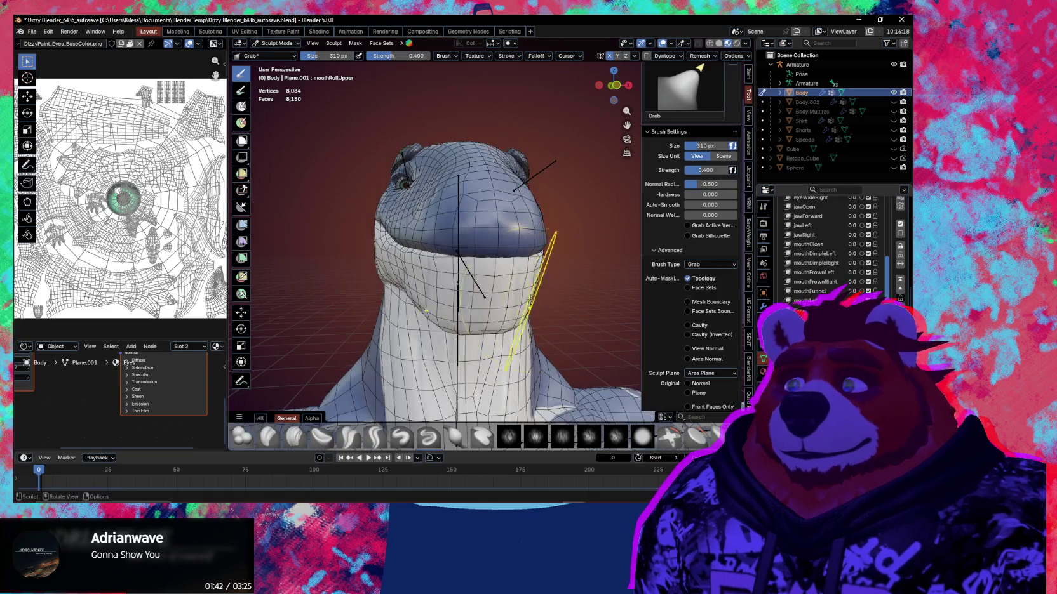
pyautogui.moveTo(467, 244); pyautogui.dragTo(594, 248, button='middle')
pyautogui.hotkey('ctrl', 'Tab')
pyautogui.click(396, 291)
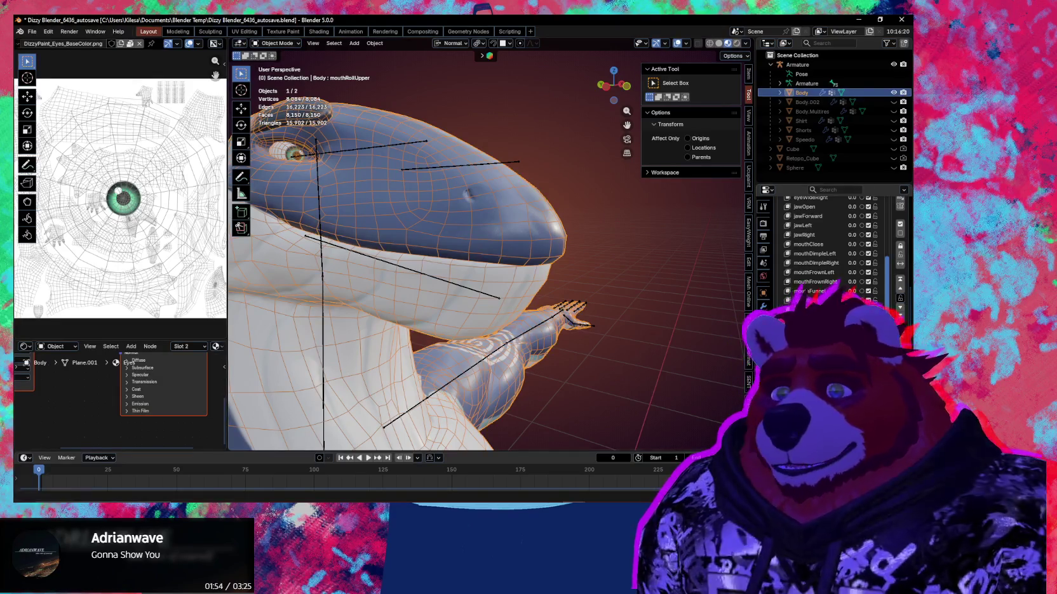
# Step: Name the new shape key mouthShrugUpper and re-enter Sculpt Mode facing the head
pyautogui.scroll(5, 899, 240)
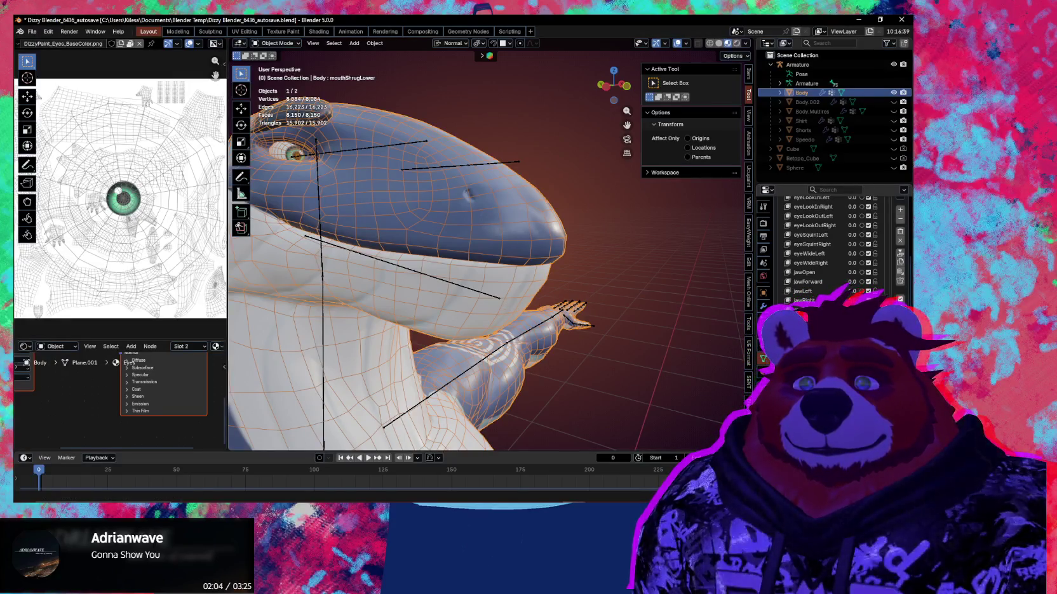
pyautogui.moveTo(682, 342)
pyautogui.mouseDown(button='middle')
pyautogui.moveTo(550, 313)
pyautogui.moveTo(555, 344)
pyautogui.moveTo(547, 306)
pyautogui.moveTo(566, 309)
pyautogui.mouseUp(button='middle')
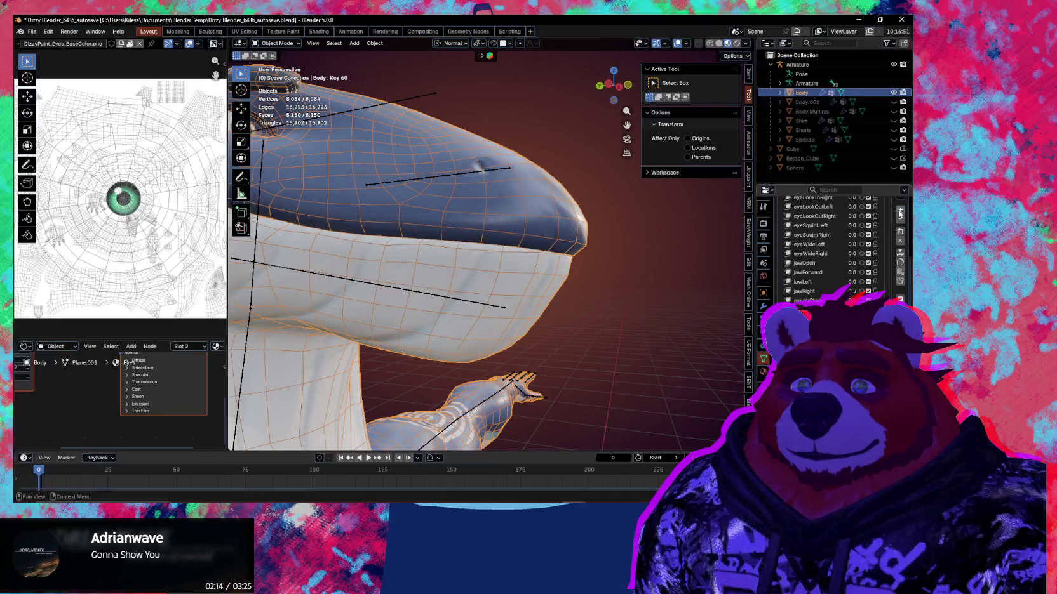
pyautogui.click(130, 362)
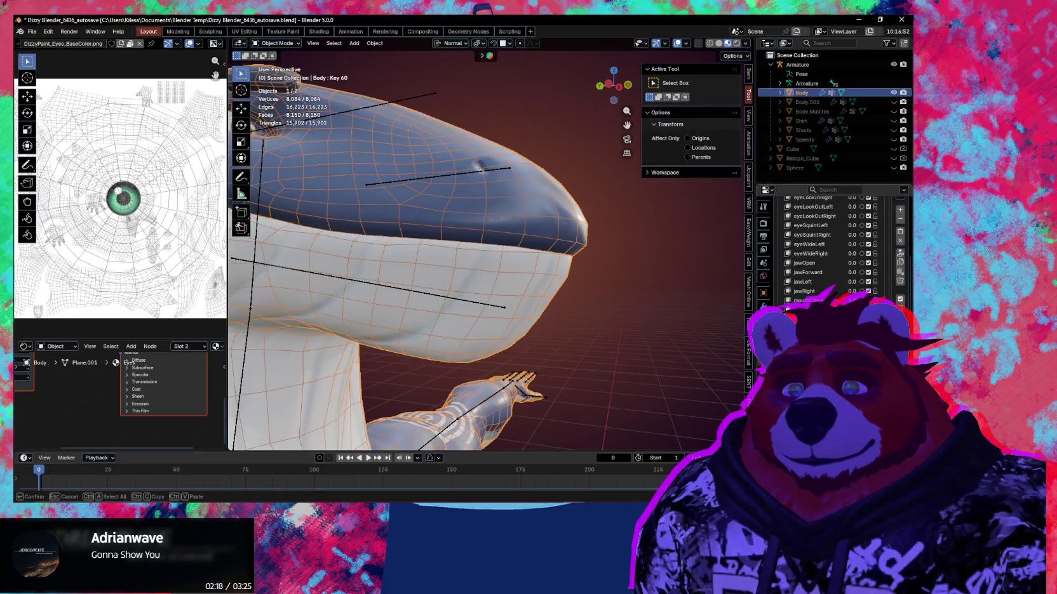
pyautogui.press('Return')
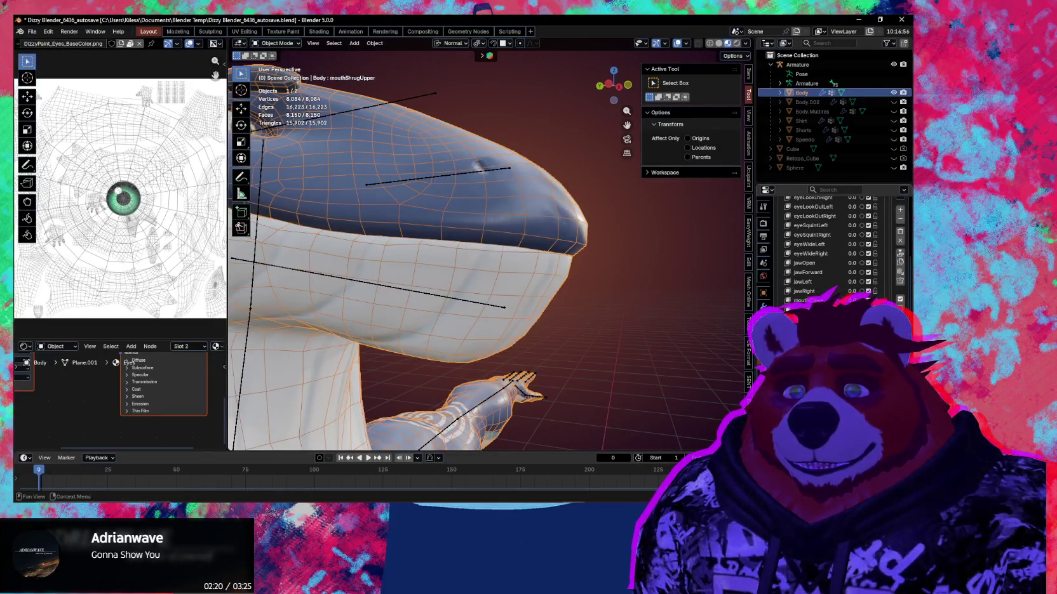
pyautogui.moveTo(552, 322)
pyautogui.mouseDown(button='middle')
pyautogui.moveTo(483, 283)
pyautogui.moveTo(543, 273)
pyautogui.mouseUp(button='middle')
pyautogui.hotkey('ctrl', 'Tab')
pyautogui.click(499, 333)
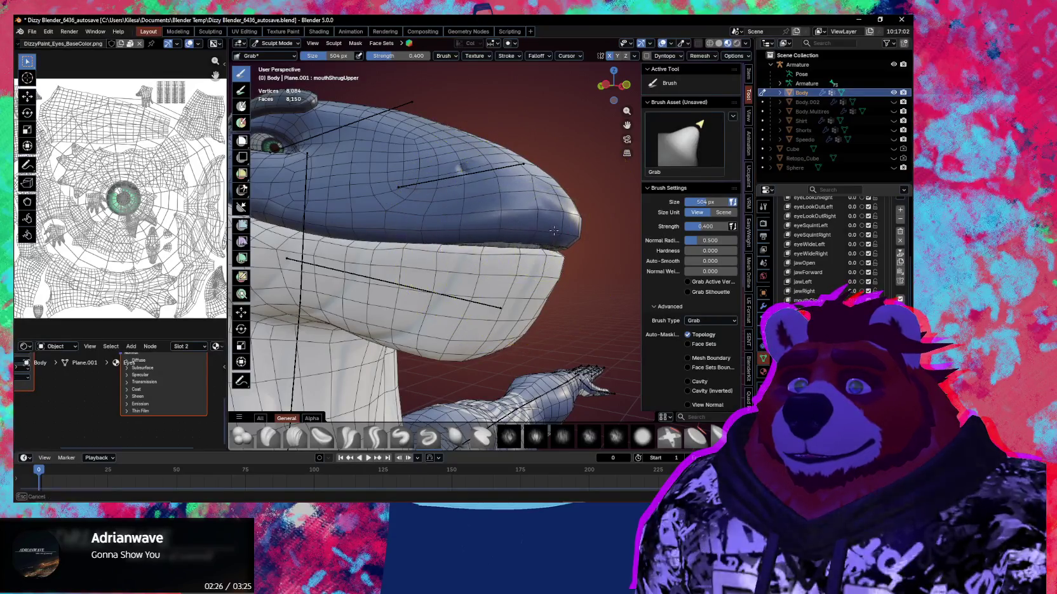
# Step: Grab the upper snout and lip edge into shape, with the brush at 359 px then 276 px
pyautogui.moveTo(438, 233); pyautogui.dragTo(434, 231)
pyautogui.moveTo(434, 221); pyautogui.dragTo(444, 235, button='middle')
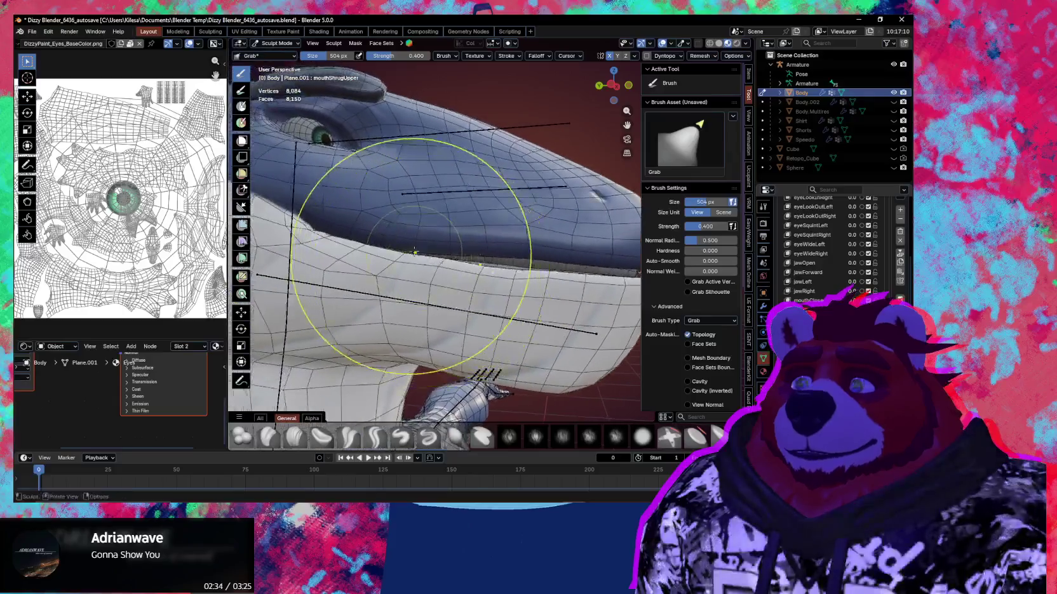
pyautogui.press('f')
pyautogui.click(407, 235)
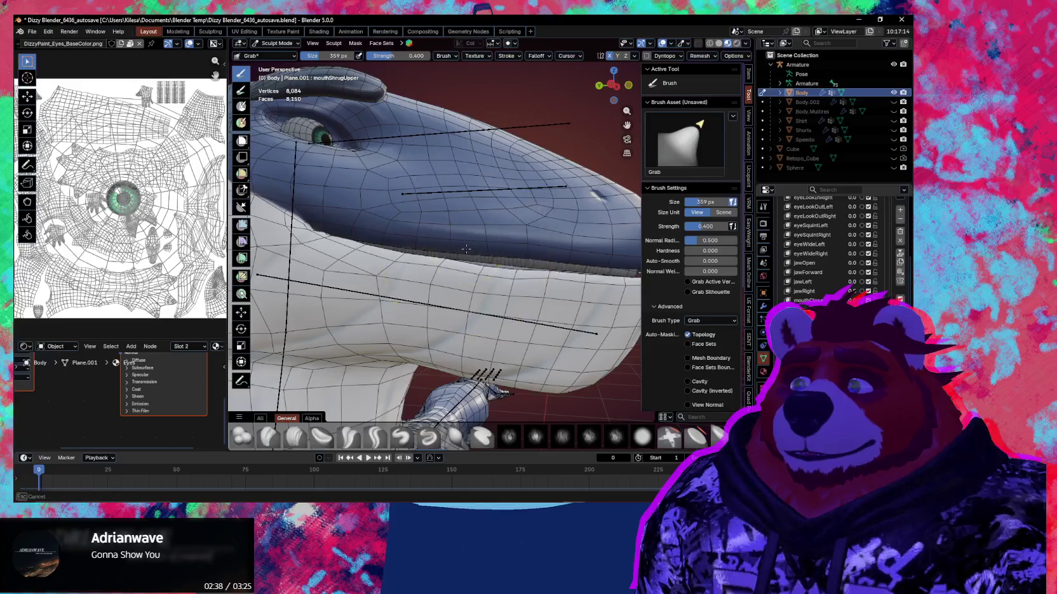
pyautogui.moveTo(389, 232); pyautogui.dragTo(436, 236)
pyautogui.press('f')
pyautogui.click(392, 238)
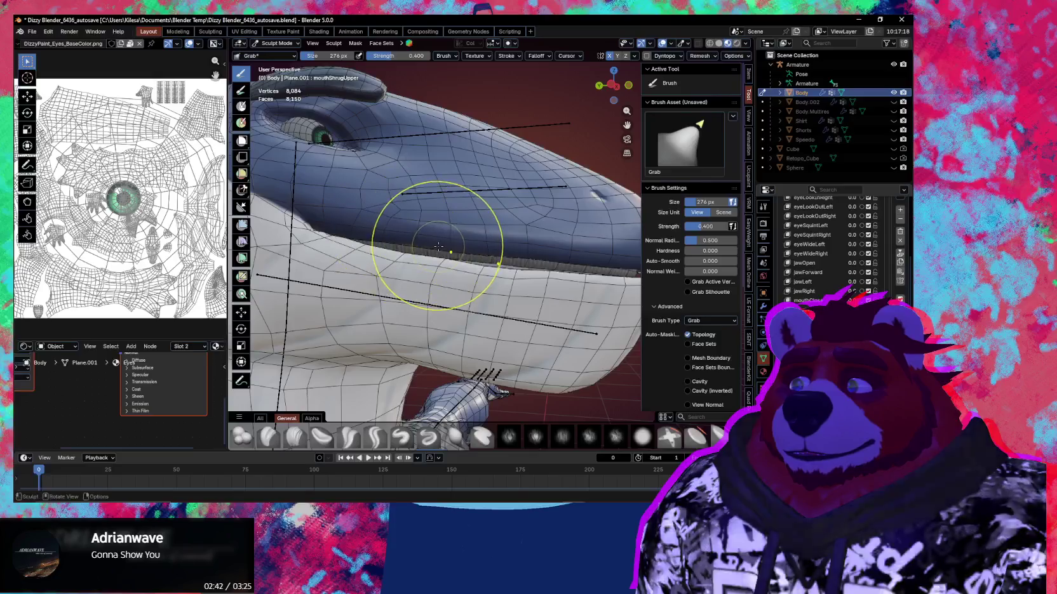
pyautogui.moveTo(448, 243); pyautogui.dragTo(456, 258, button='middle')
# Step: Enlarge the Grab brush to 501 px and save the .blend file
pyautogui.moveTo(499, 203); pyautogui.dragTo(550, 256, button='middle')
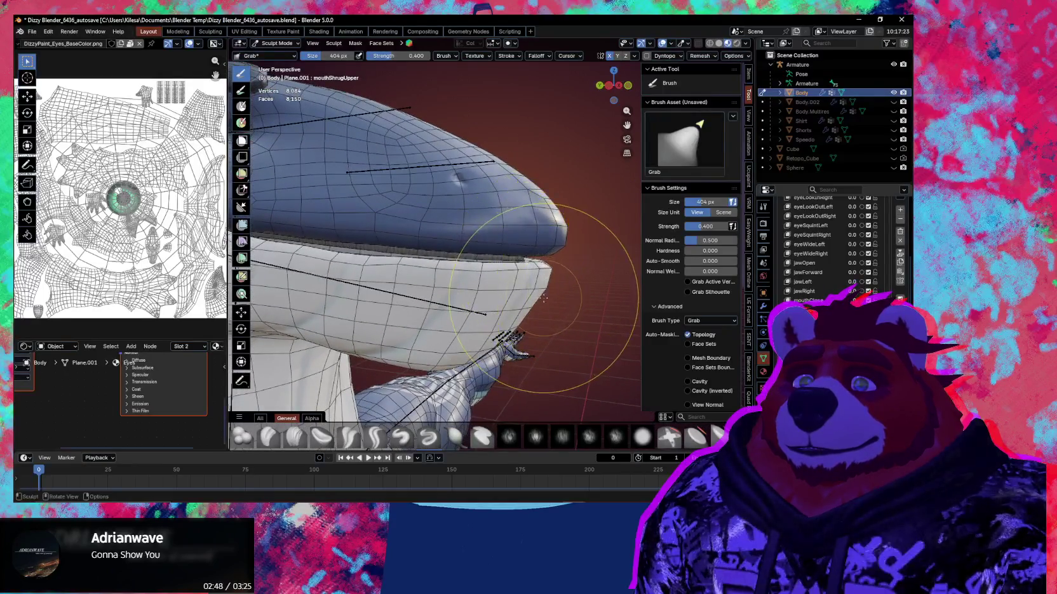
pyautogui.moveTo(544, 297); pyautogui.dragTo(527, 273, button='middle')
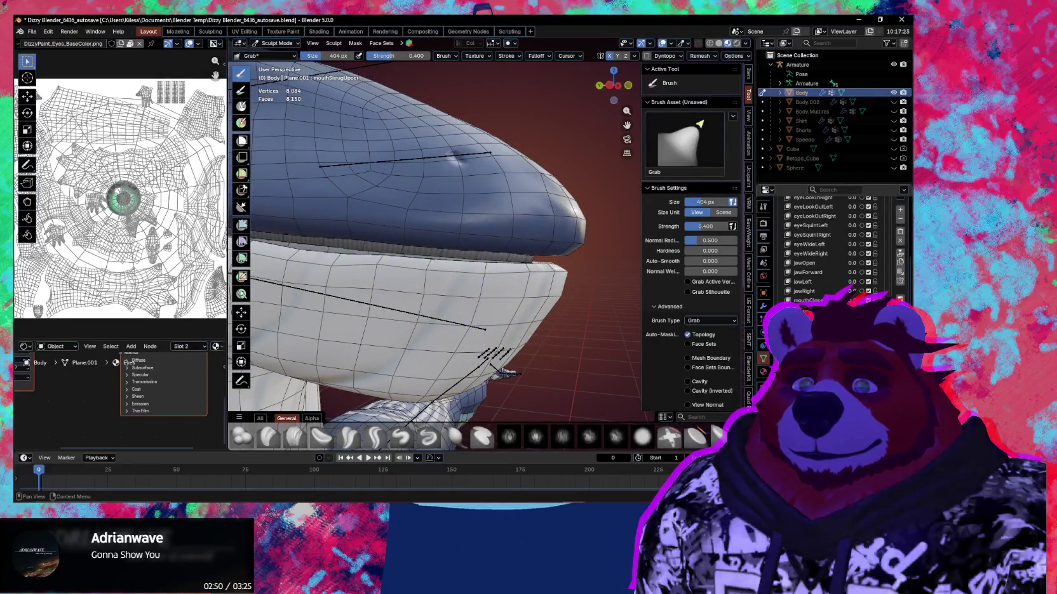
pyautogui.moveTo(508, 370); pyautogui.dragTo(529, 271, button='middle')
pyautogui.press('f')
pyautogui.click(546, 268)
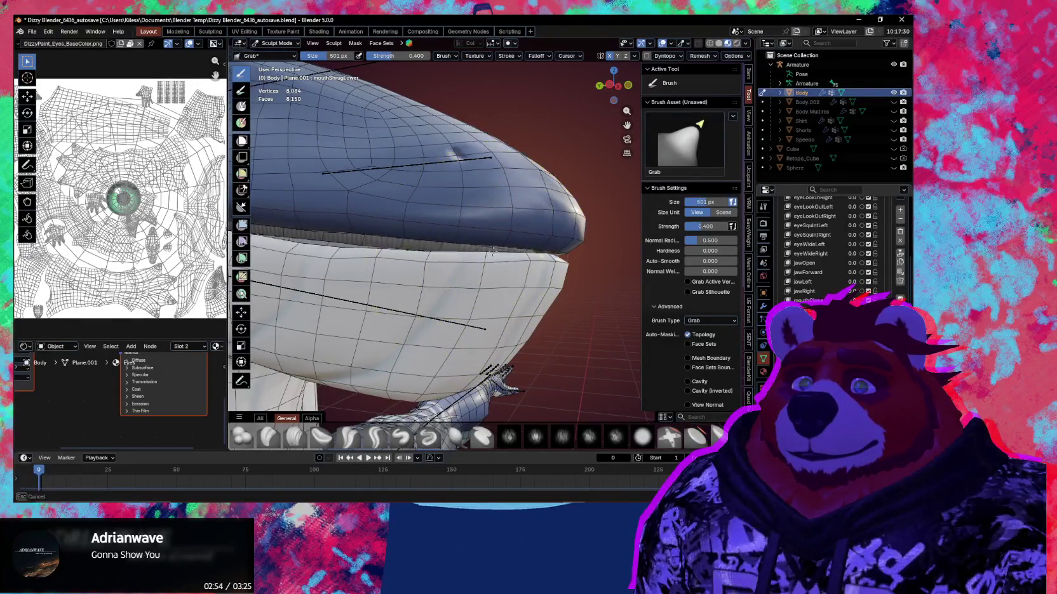
pyautogui.moveTo(495, 278); pyautogui.dragTo(507, 305, button='middle')
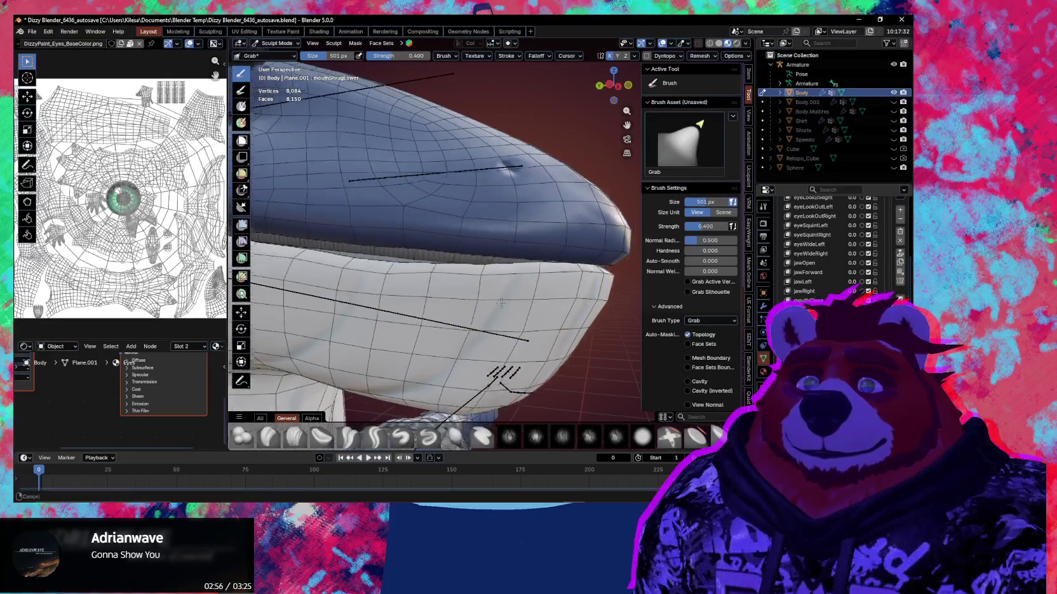
pyautogui.hotkey('ctrl', 's')
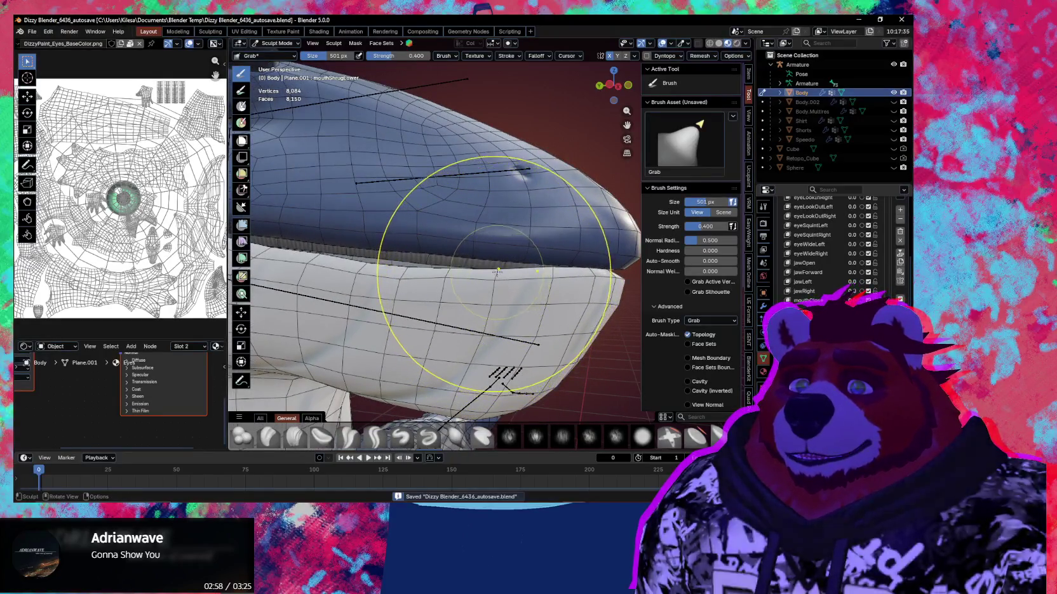
# Step: Pull the lower jaw, cheek and mouth corner into shape with the Grab brush
pyautogui.moveTo(459, 236); pyautogui.dragTo(496, 307, button='middle')
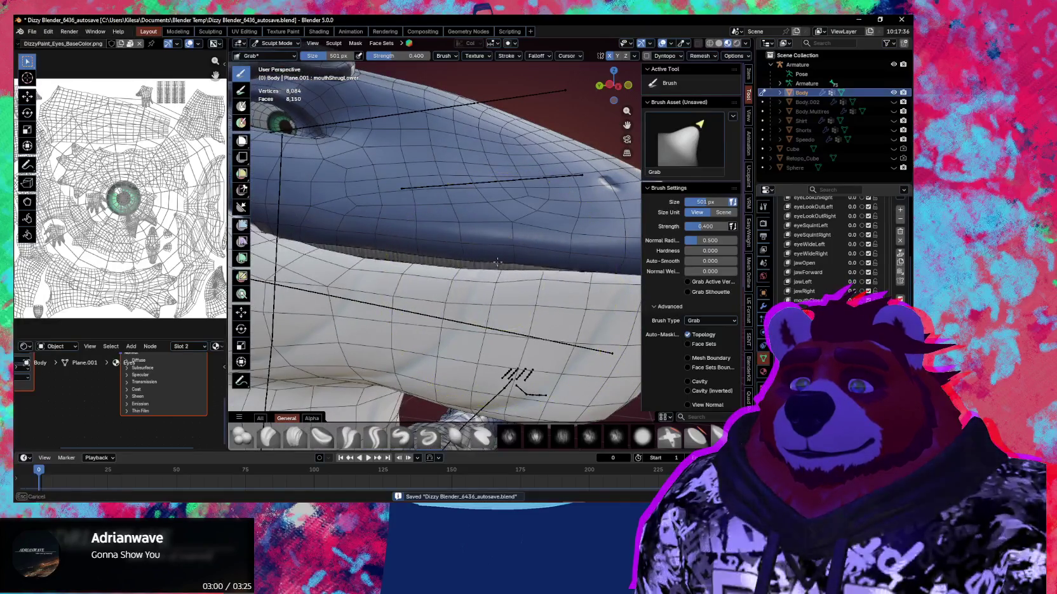
pyautogui.moveTo(500, 247); pyautogui.dragTo(507, 277, button='middle')
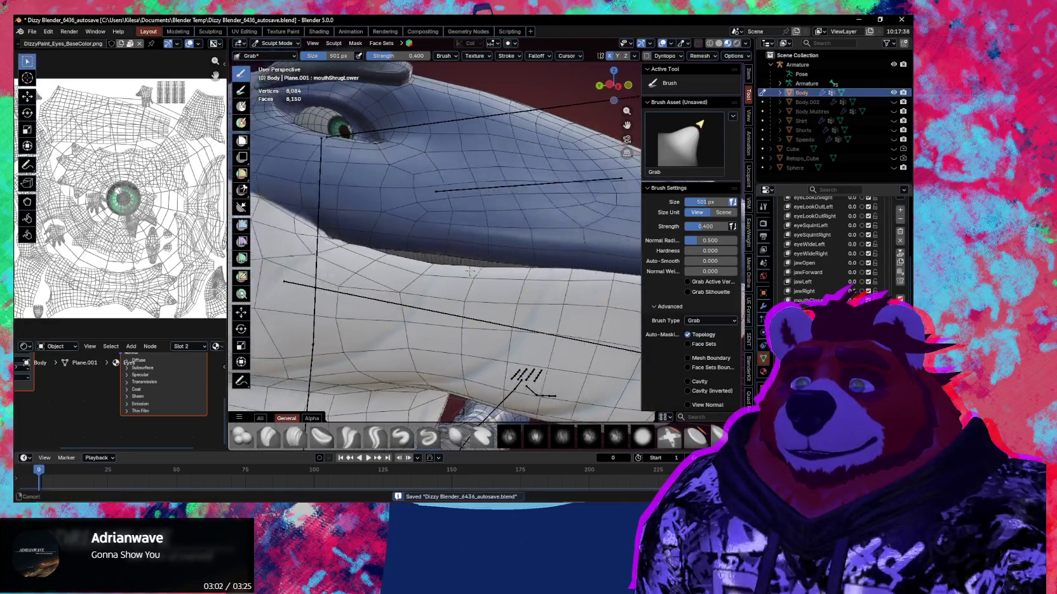
pyautogui.moveTo(508, 278)
pyautogui.mouseDown()
pyautogui.moveTo(448, 264)
pyautogui.moveTo(466, 251)
pyautogui.mouseUp()
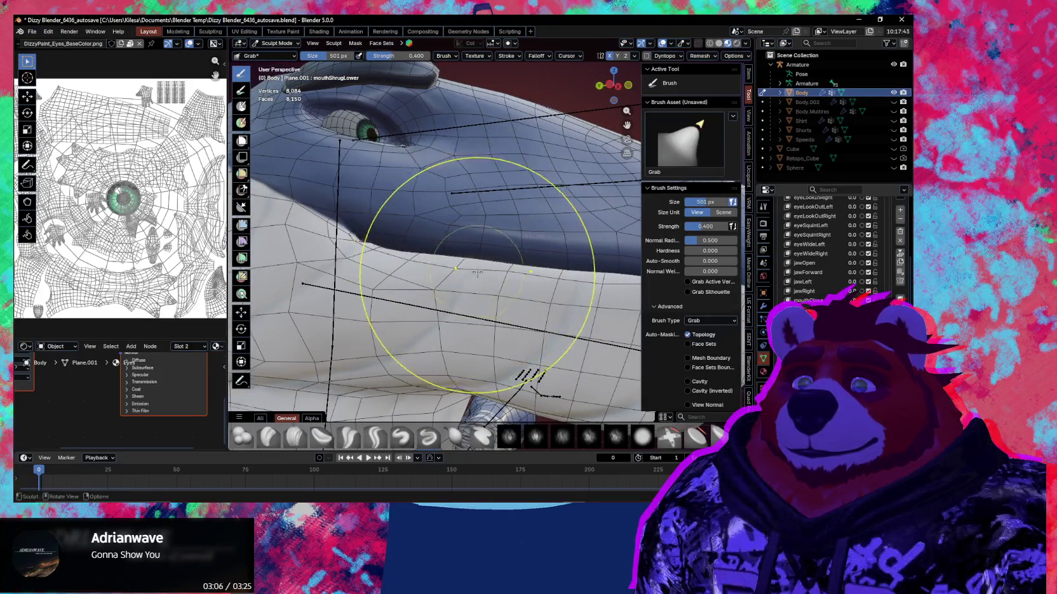
pyautogui.moveTo(477, 272); pyautogui.dragTo(567, 286, button='middle')
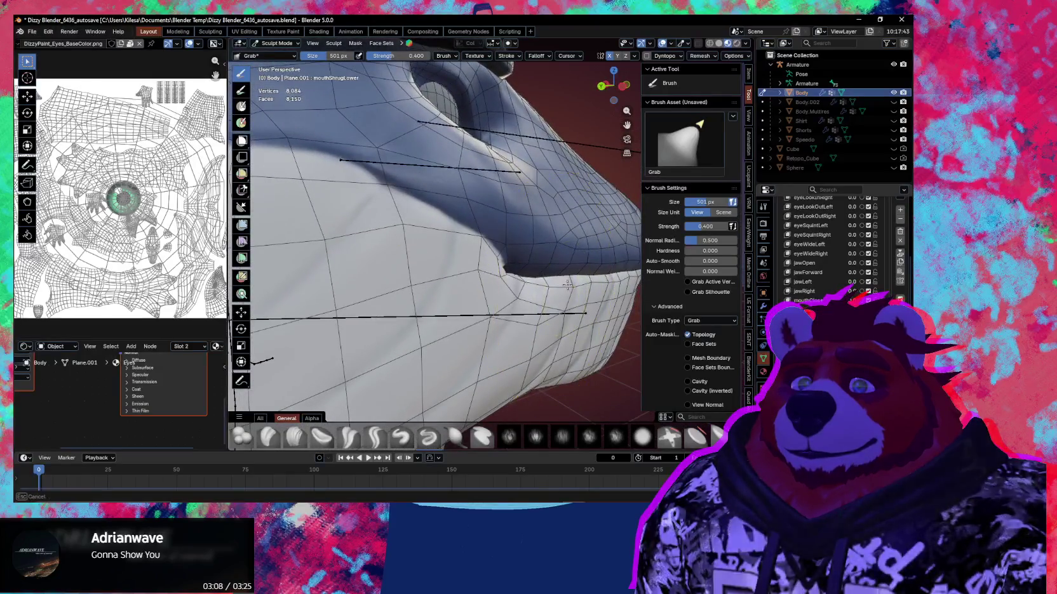
pyautogui.moveTo(543, 311)
pyautogui.mouseDown(button='middle')
pyautogui.moveTo(472, 277)
pyautogui.moveTo(489, 292)
pyautogui.mouseUp(button='middle')
pyautogui.moveTo(489, 293); pyautogui.dragTo(499, 257)
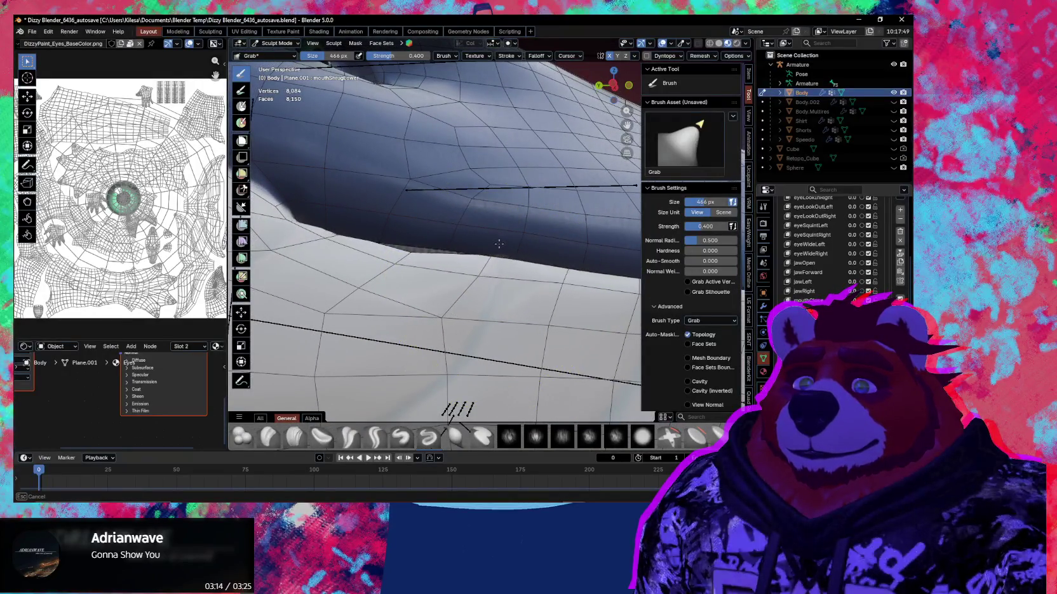
# Step: Shrink the Grab brush to 325 px, nudge the jaw edge, and leave sculpting
pyautogui.click(444, 244)
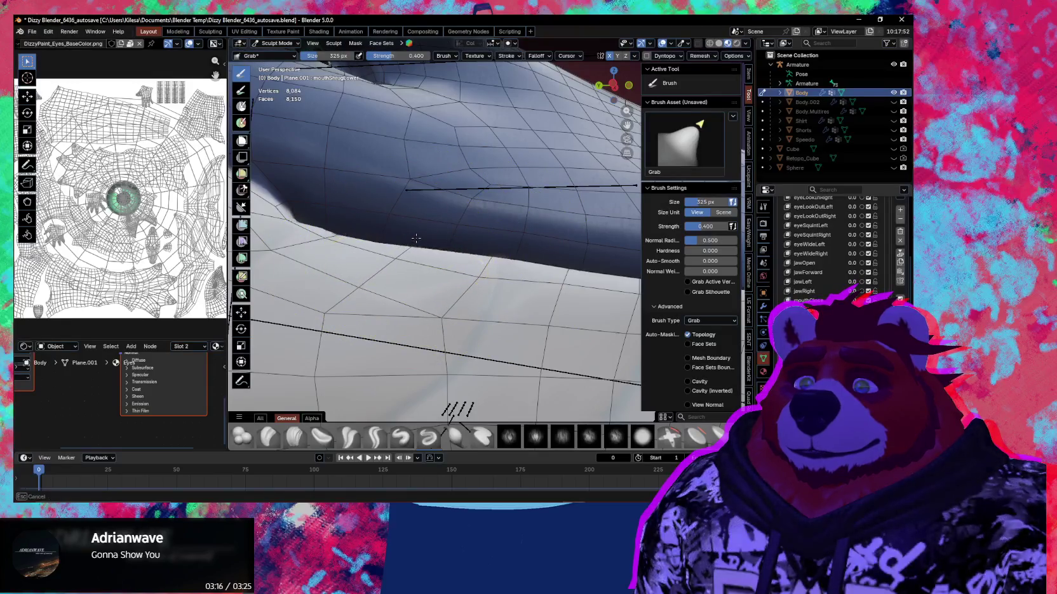
pyautogui.moveTo(416, 239)
pyautogui.mouseDown(button='middle')
pyautogui.moveTo(568, 319)
pyautogui.moveTo(441, 260)
pyautogui.mouseUp(button='middle')
pyautogui.moveTo(506, 273)
pyautogui.mouseDown(button='middle')
pyautogui.moveTo(424, 271)
pyautogui.moveTo(541, 200)
pyautogui.mouseUp(button='middle')
pyautogui.moveTo(542, 229); pyautogui.dragTo(540, 215)
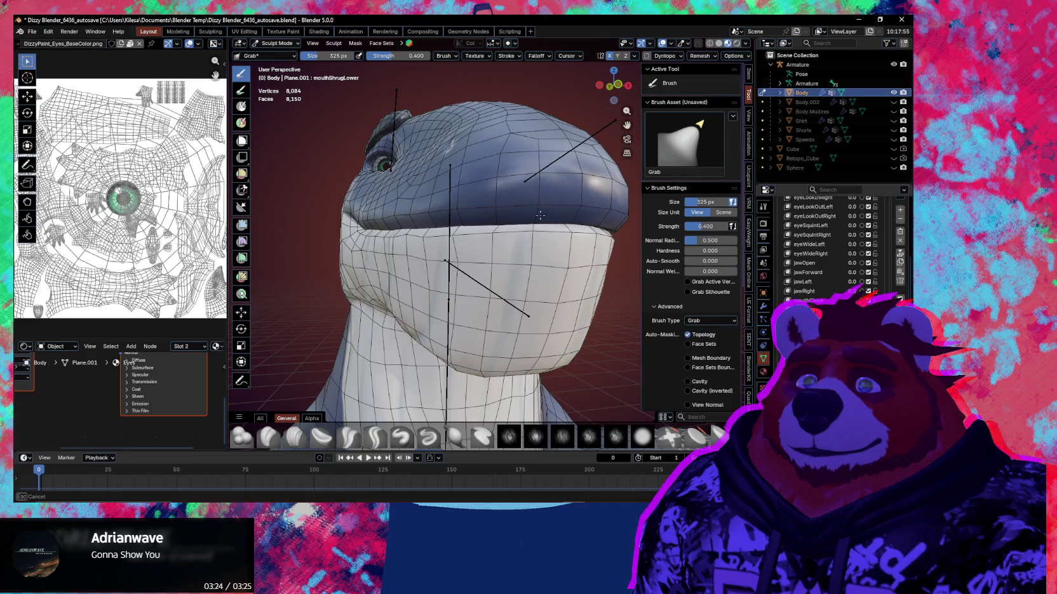
pyautogui.moveTo(538, 211); pyautogui.dragTo(609, 210, button='middle')
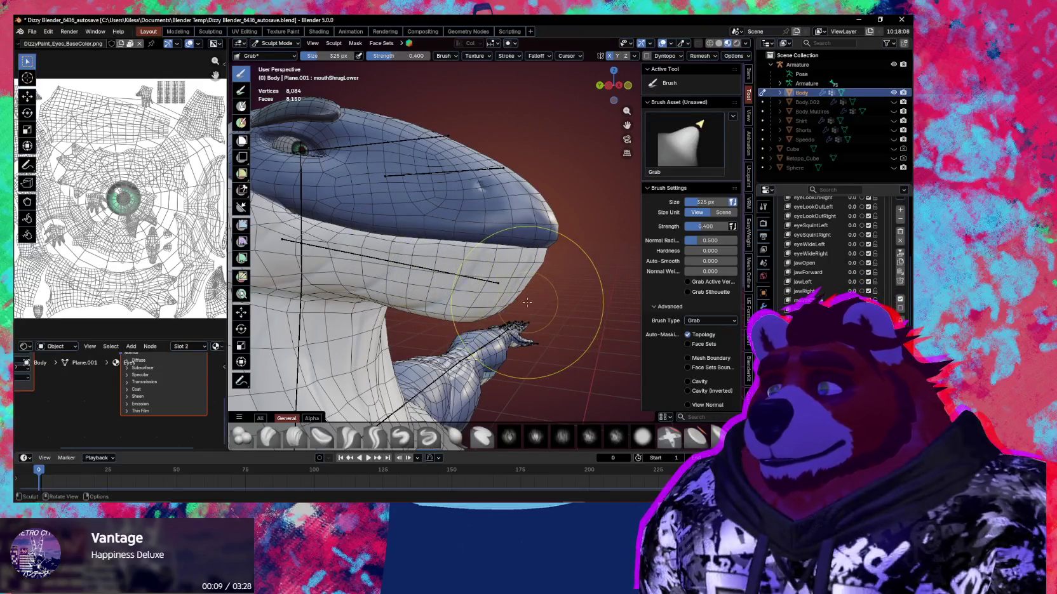
pyautogui.hotkey('ctrl', 'Tab')
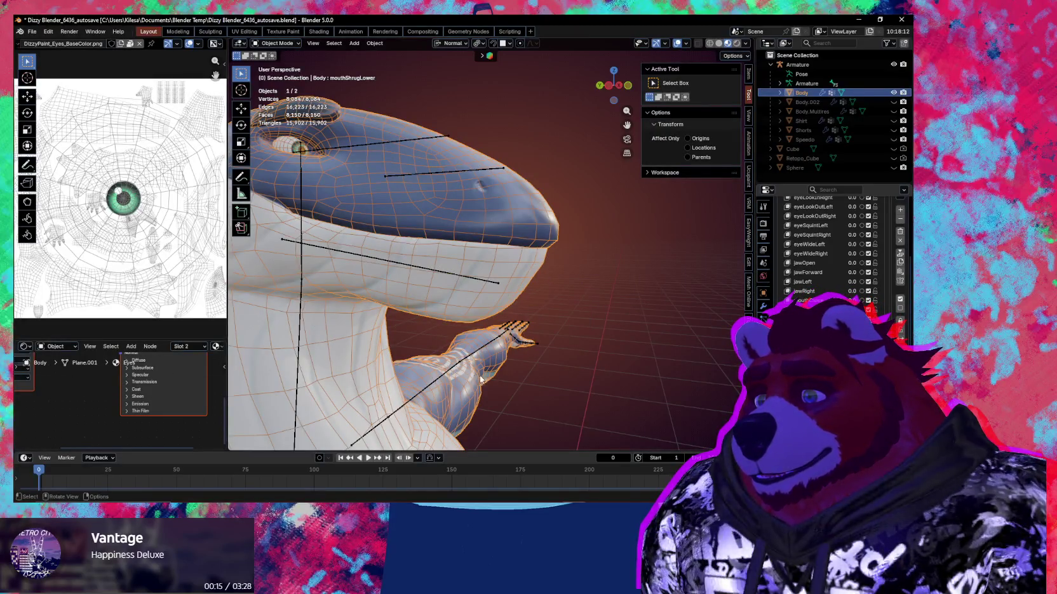
# Step: Orbit around to the other side of the character and zoom in on the head
pyautogui.moveTo(481, 380)
pyautogui.mouseDown(button='middle')
pyautogui.moveTo(453, 378)
pyautogui.moveTo(571, 343)
pyautogui.mouseUp(button='middle')
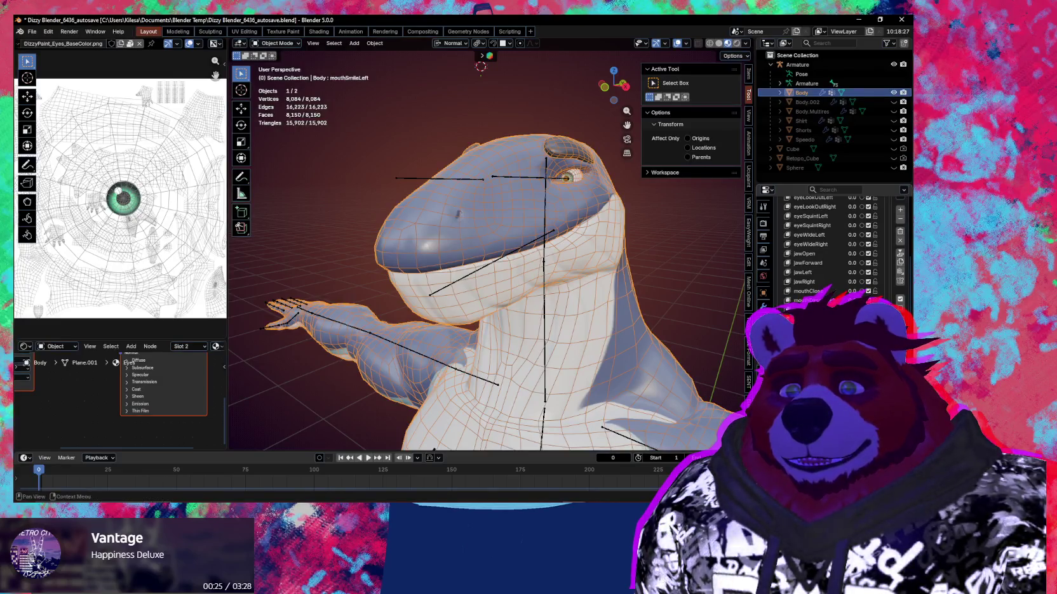
pyautogui.moveTo(441, 380)
pyautogui.mouseDown(button='middle')
pyautogui.moveTo(567, 333)
pyautogui.moveTo(527, 288)
pyautogui.mouseUp(button='middle')
pyautogui.scroll(3, 567, 333)
# Step: Enter Sculpt Mode with overlays hidden and enlarge the Grab brush to 399 px
pyautogui.hotkey('ctrl', 'Tab')
pyautogui.hotkey('shift', 'alt', 'z')
pyautogui.press('f')
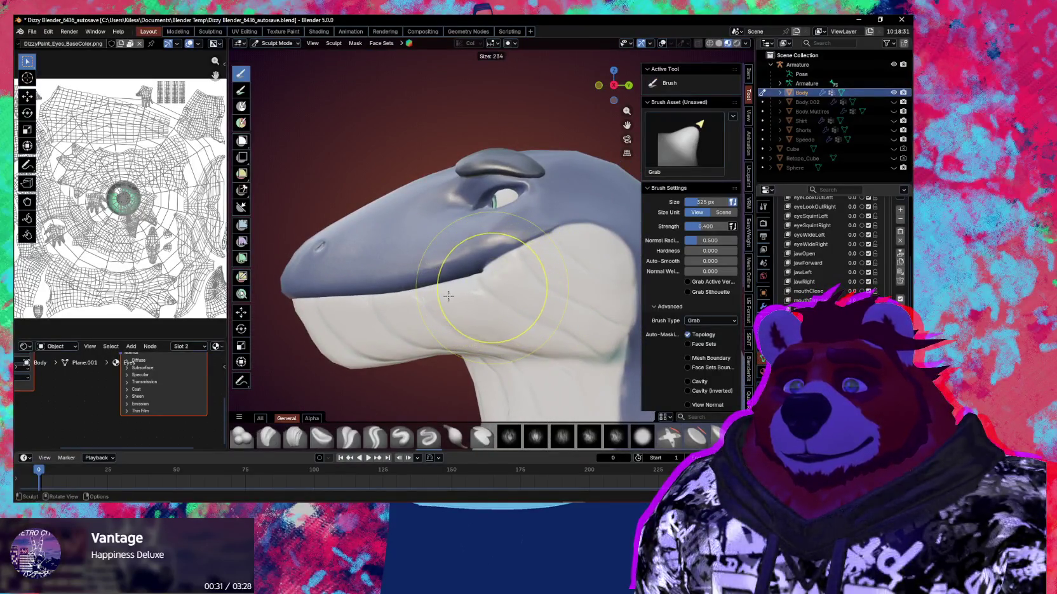
pyautogui.click(448, 296)
pyautogui.press('f')
pyautogui.click(499, 270)
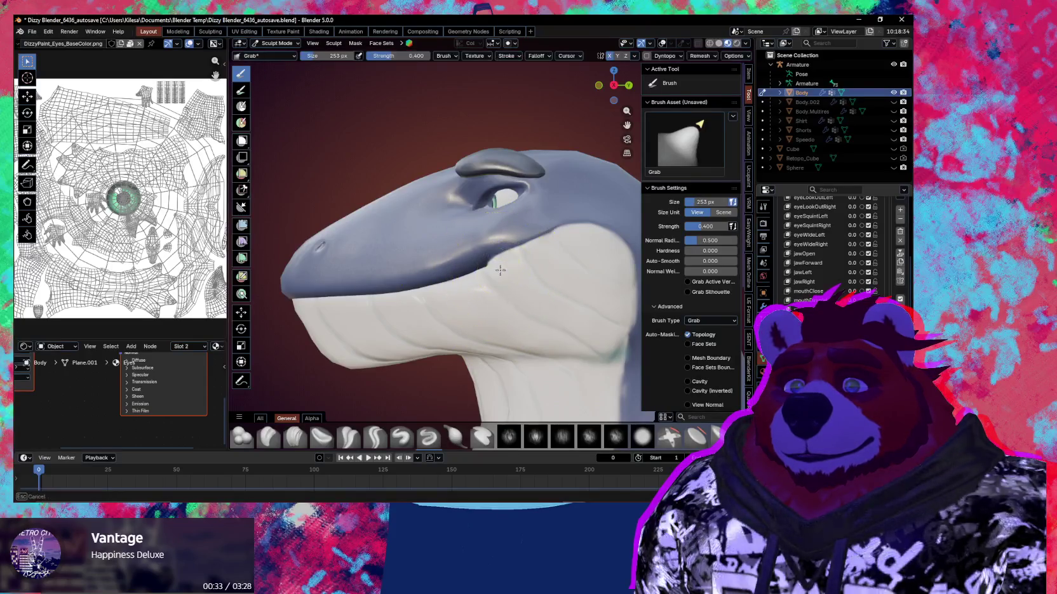
pyautogui.moveTo(487, 262); pyautogui.dragTo(515, 273, button='middle')
pyautogui.press('f')
pyautogui.click(529, 280)
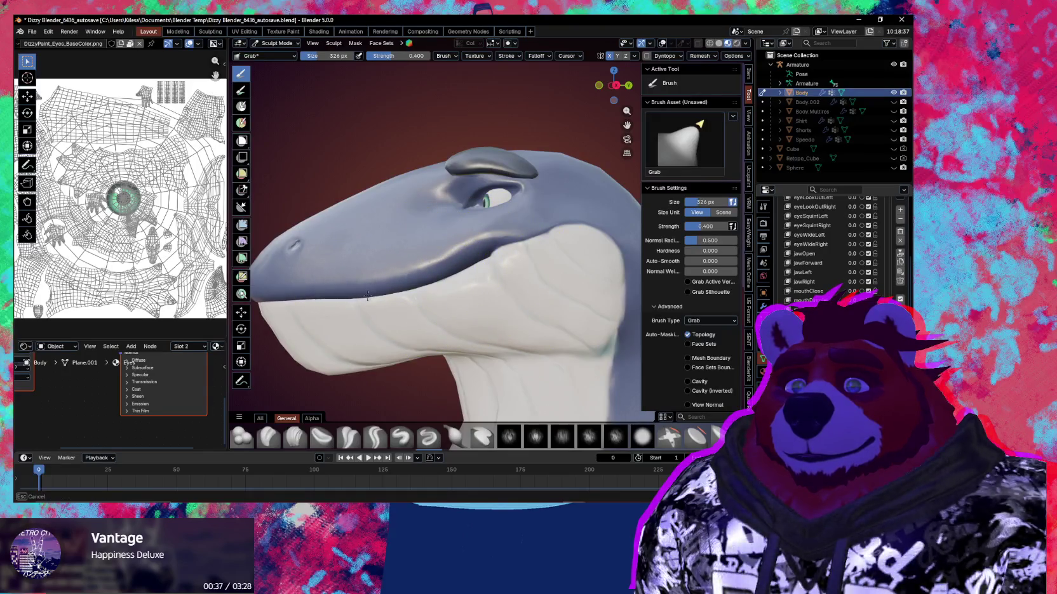
pyautogui.press('f')
pyautogui.click(394, 304)
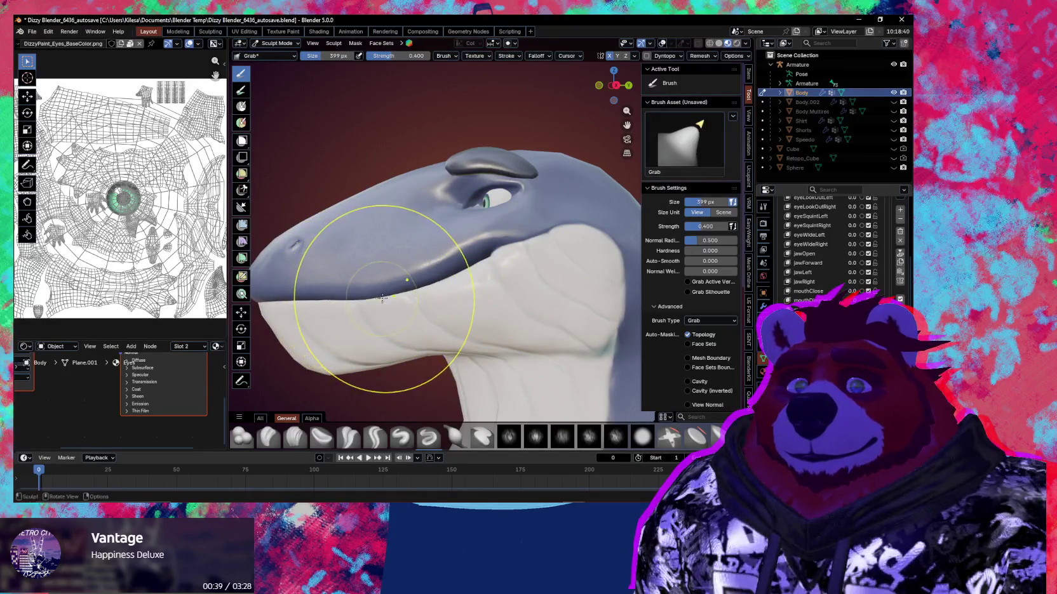
# Step: Pull the snout and jaw line up into a smile, then reduce the brush to 241 px
pyautogui.moveTo(403, 293); pyautogui.dragTo(513, 260)
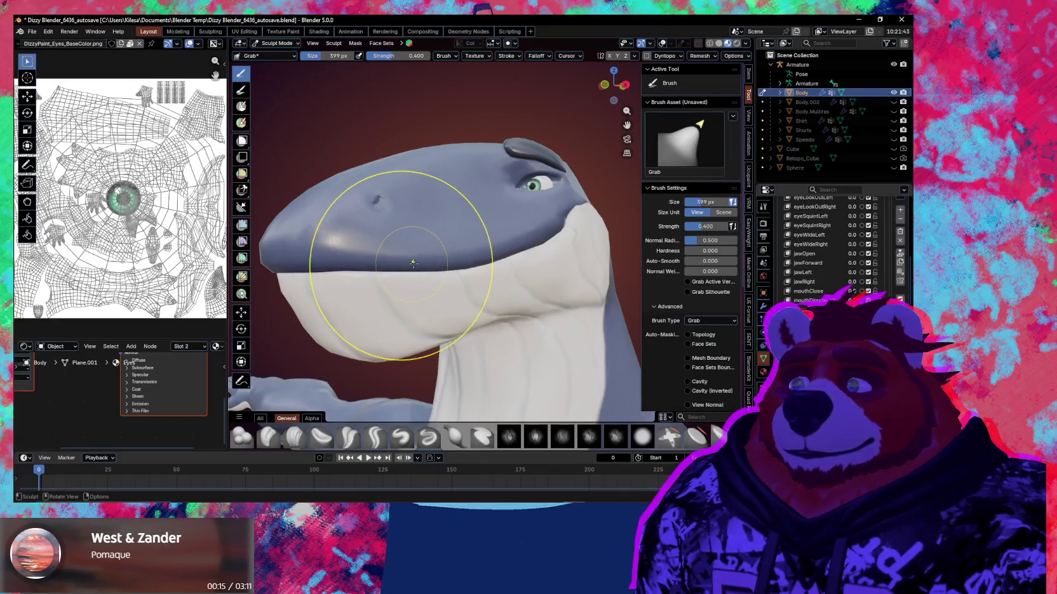
pyautogui.moveTo(448, 267)
pyautogui.mouseDown(button='middle')
pyautogui.moveTo(518, 280)
pyautogui.moveTo(457, 241)
pyautogui.mouseUp(button='middle')
pyautogui.scroll(3, 518, 280)
pyautogui.press('f')
pyautogui.click(437, 232)
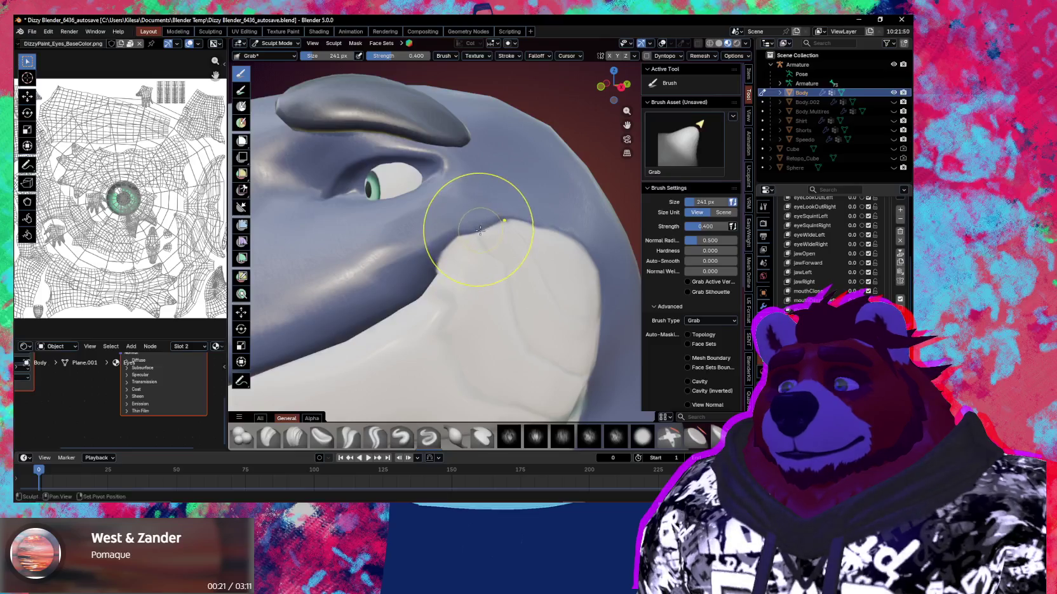
pyautogui.hotkey('shift', 'alt', 'z')
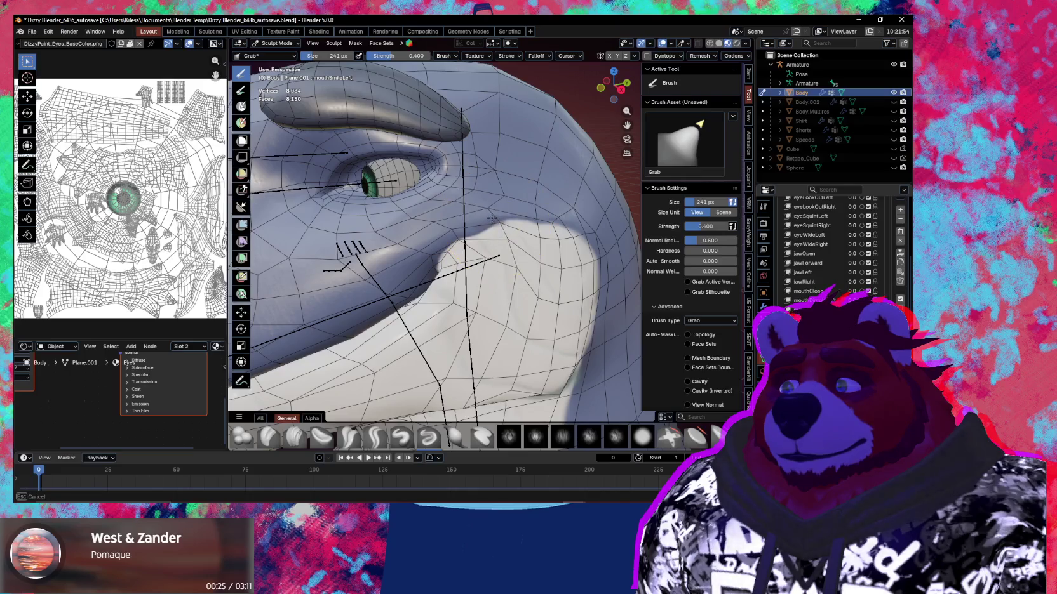
pyautogui.press('Escape')
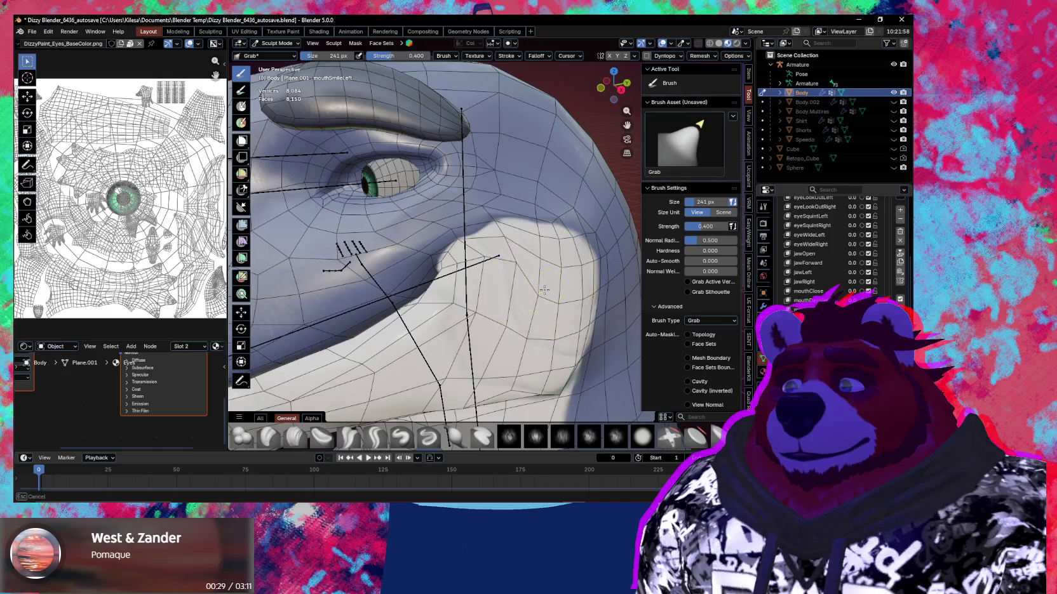
# Step: Shrink the brush to 168 px and check the cheek shape from side-on angles
pyautogui.press('f')
pyautogui.click(505, 279)
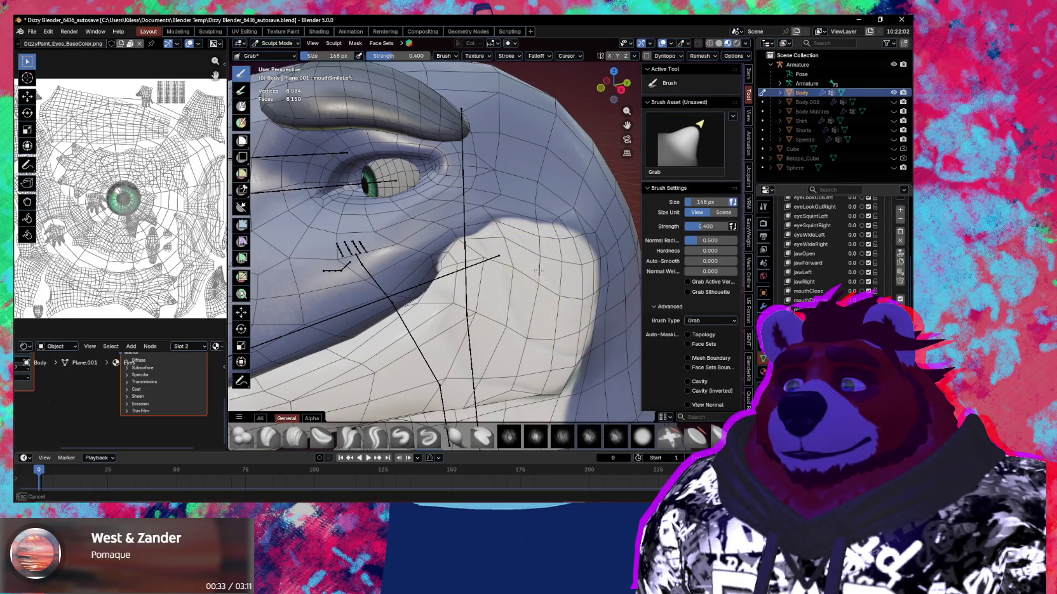
pyautogui.moveTo(538, 271); pyautogui.dragTo(496, 263, button='middle')
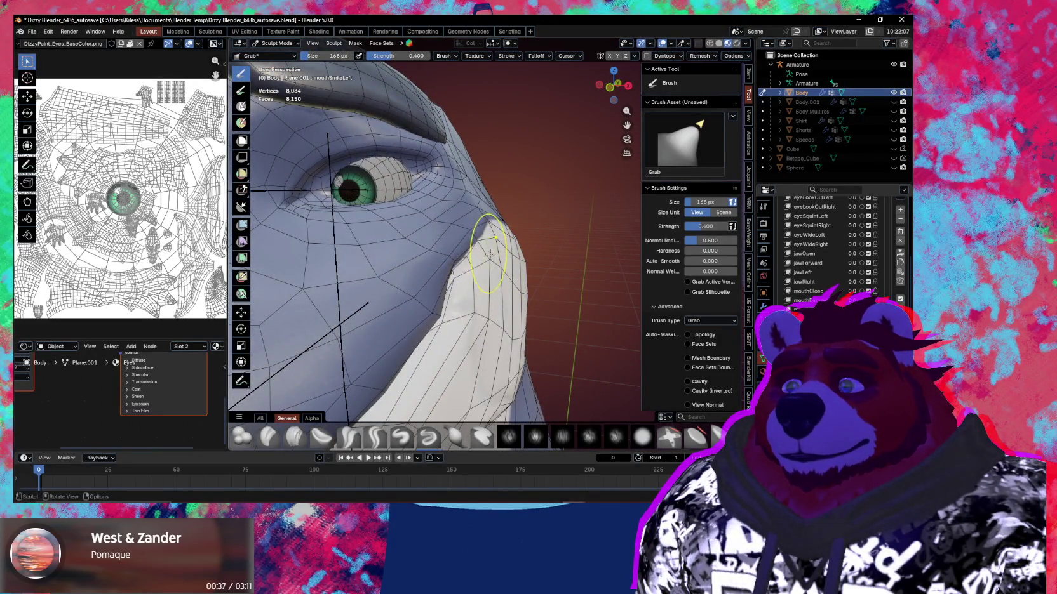
pyautogui.moveTo(491, 252); pyautogui.dragTo(494, 254, button='middle')
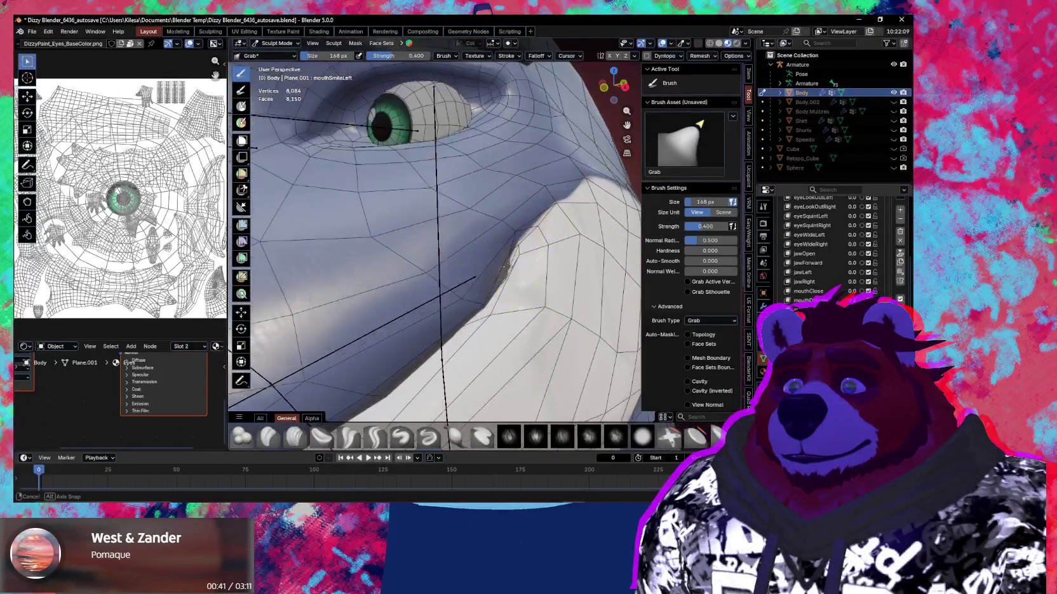
pyautogui.moveTo(502, 255)
pyautogui.mouseDown(button='middle')
pyautogui.moveTo(526, 278)
pyautogui.moveTo(506, 256)
pyautogui.mouseUp(button='middle')
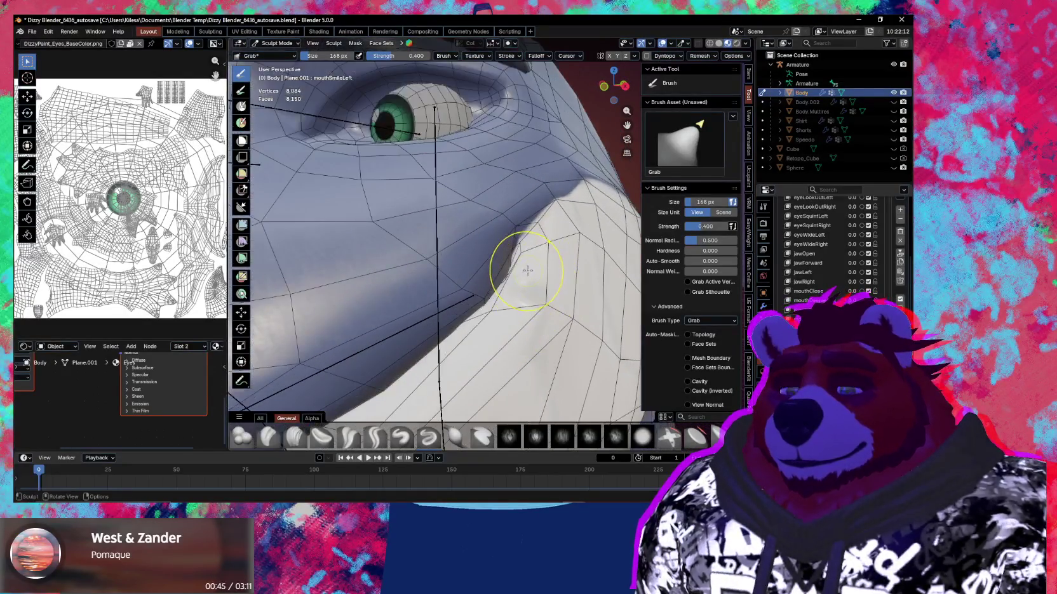
pyautogui.press('i')
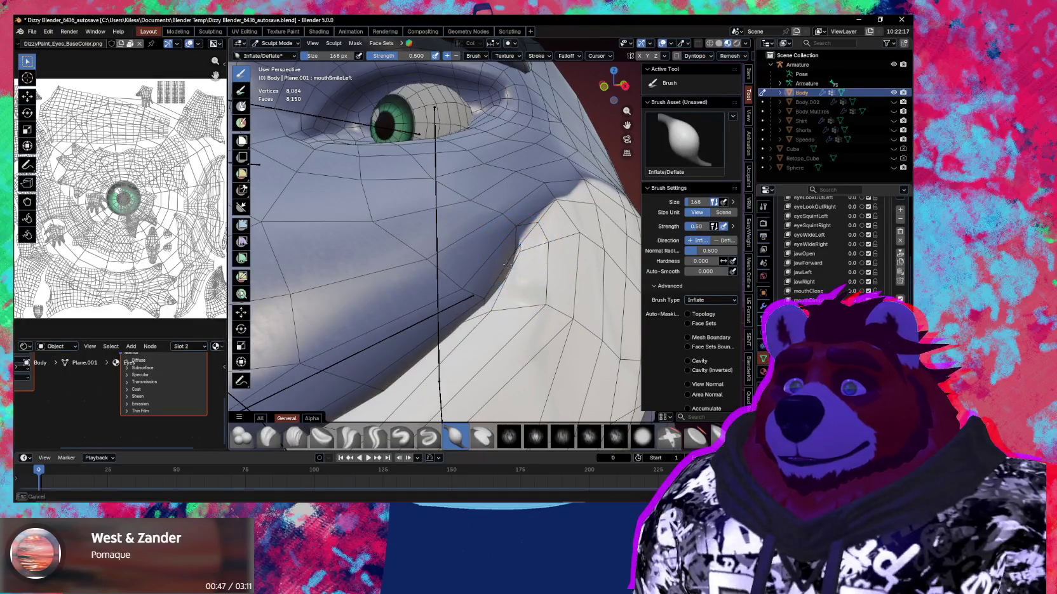
# Step: With overlays hidden, inflate the cheek slightly to puff it out
pyautogui.hotkey('shift', 'alt', 'z')
pyautogui.scroll(-3, 500, 303)
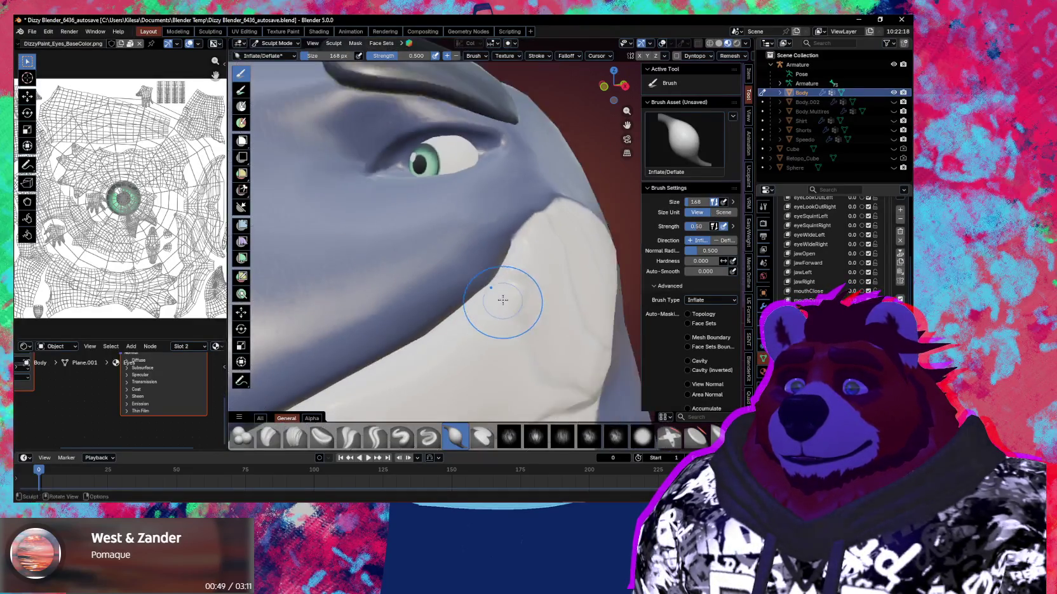
pyautogui.moveTo(501, 302); pyautogui.dragTo(521, 234, button='middle')
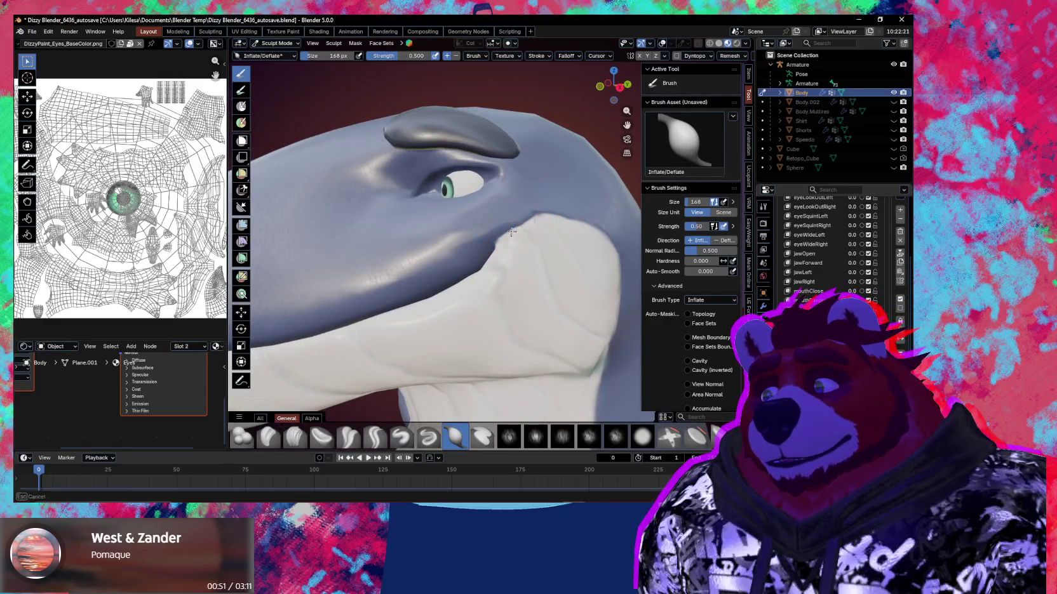
pyautogui.moveTo(542, 248); pyautogui.dragTo(520, 230)
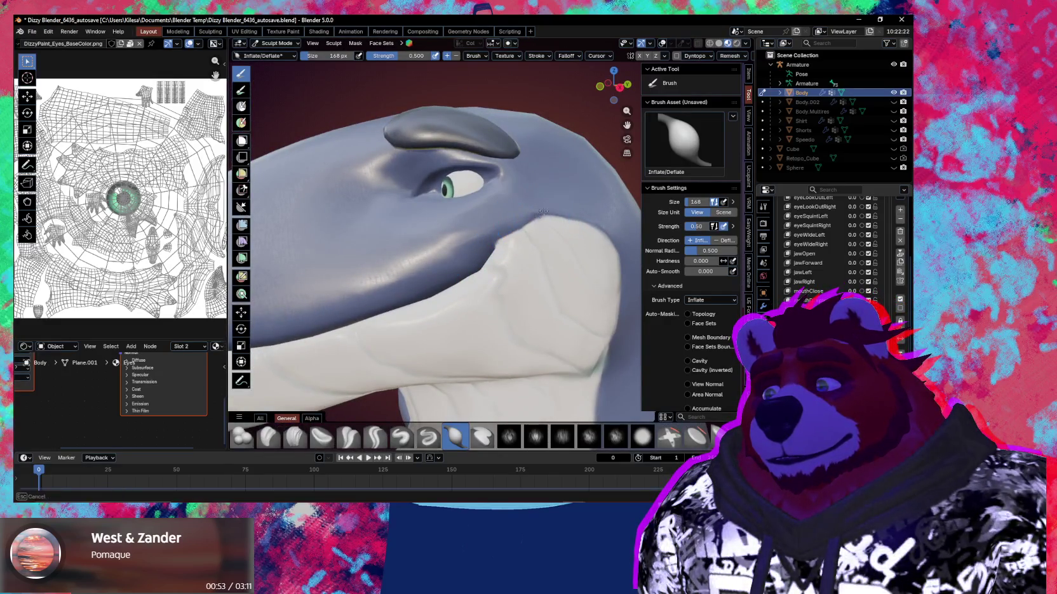
pyautogui.scroll(-3, 554, 246)
pyautogui.moveTo(554, 246)
pyautogui.mouseDown(button='middle')
pyautogui.moveTo(494, 317)
pyautogui.moveTo(502, 299)
pyautogui.mouseUp(button='middle')
pyautogui.scroll(3, 507, 264)
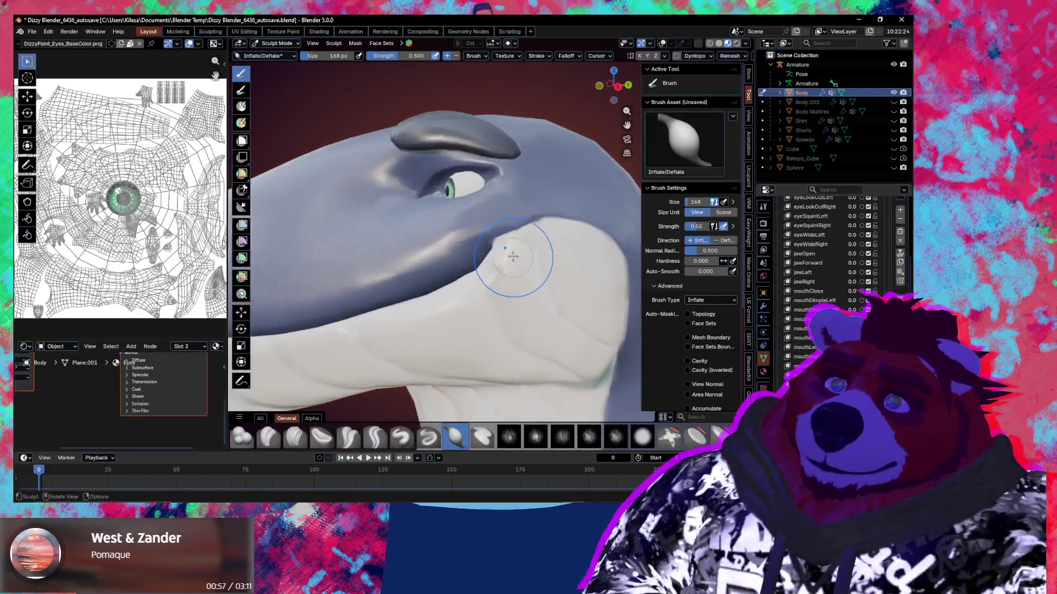
pyautogui.scroll(2, 538, 248)
pyautogui.scroll(-3, 537, 255)
# Step: Pull the cheek edge upward toward a smile with a 291 px Grab brush
pyautogui.press('g')
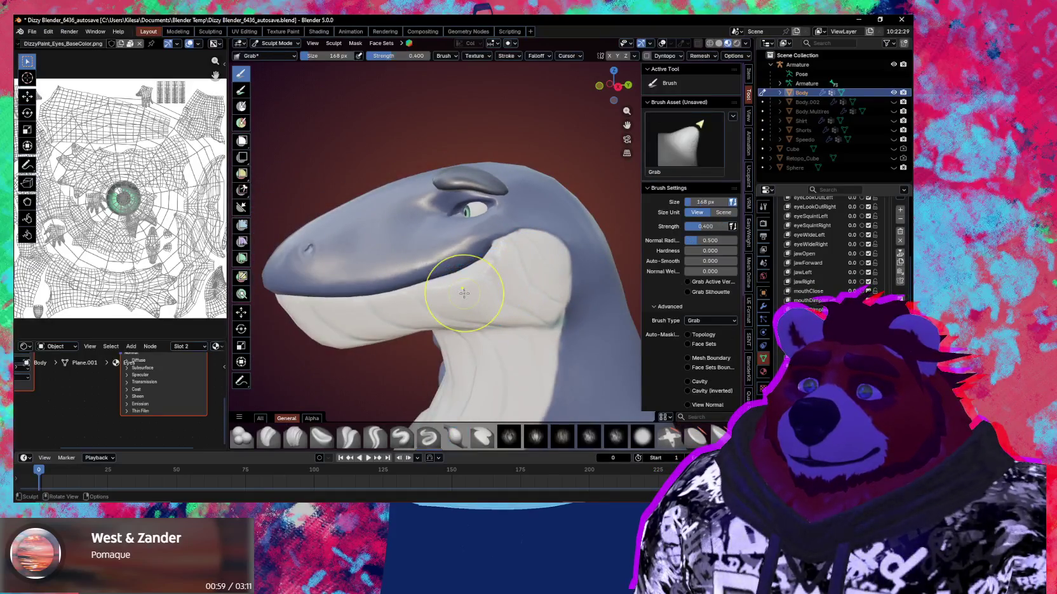
pyautogui.scroll(1, 483, 283)
pyautogui.scroll(2, 458, 294)
pyautogui.press('f')
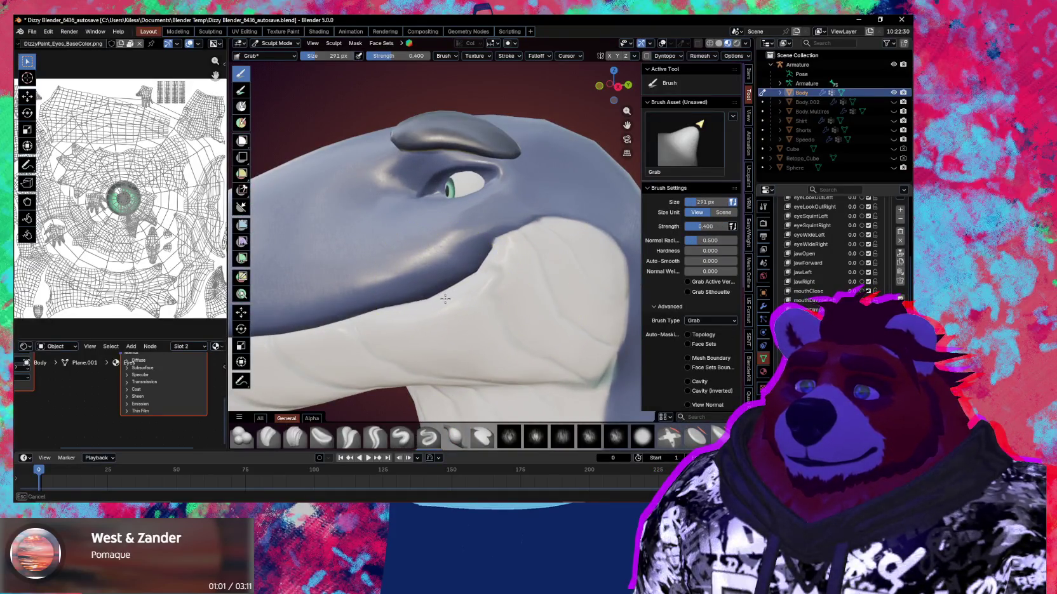
pyautogui.moveTo(387, 300); pyautogui.dragTo(392, 311)
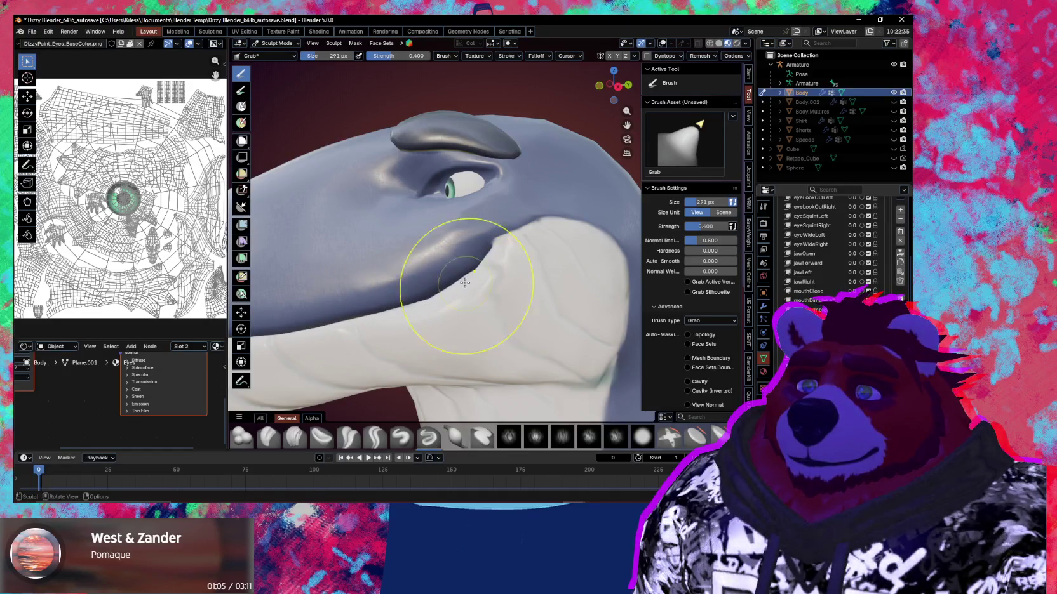
pyautogui.scroll(-2, 482, 299)
pyautogui.moveTo(495, 307); pyautogui.dragTo(483, 280, button='middle')
# Step: Reshape the mouth and jaw edge, checking the smile from front and three-quarter views
pyautogui.moveTo(343, 284); pyautogui.dragTo(348, 289)
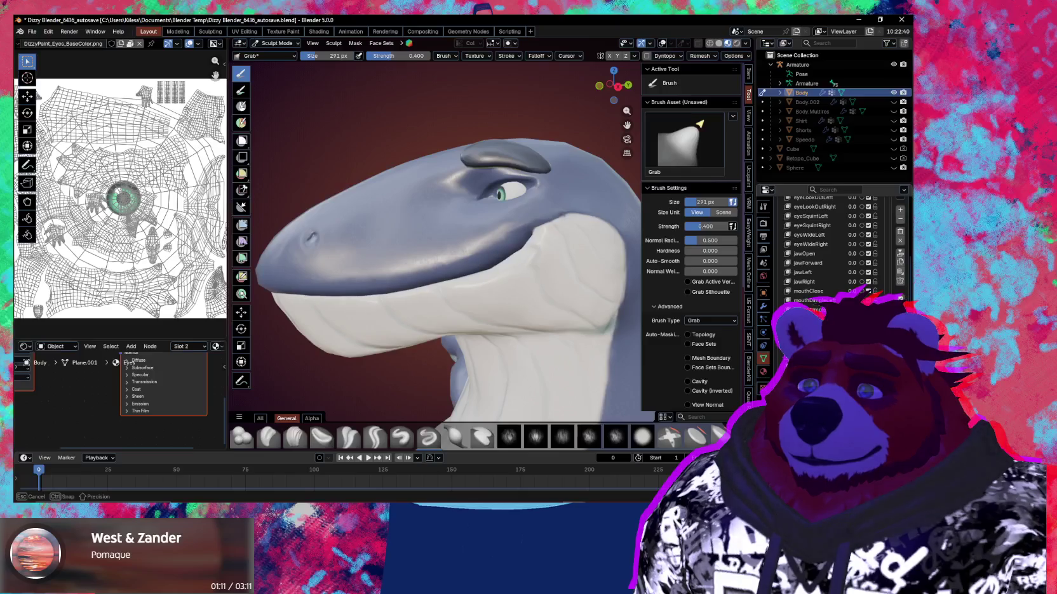
pyautogui.moveTo(500, 335)
pyautogui.mouseDown(button='middle')
pyautogui.moveTo(574, 338)
pyautogui.moveTo(469, 283)
pyautogui.mouseUp(button='middle')
pyautogui.moveTo(468, 283); pyautogui.dragTo(446, 289)
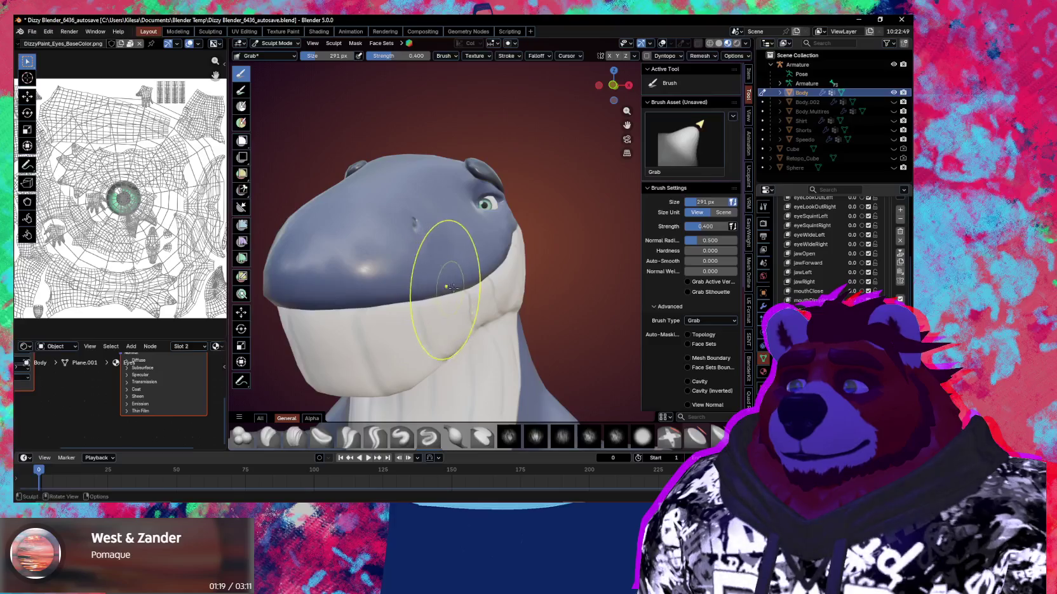
pyautogui.moveTo(458, 291); pyautogui.dragTo(489, 289, button='middle')
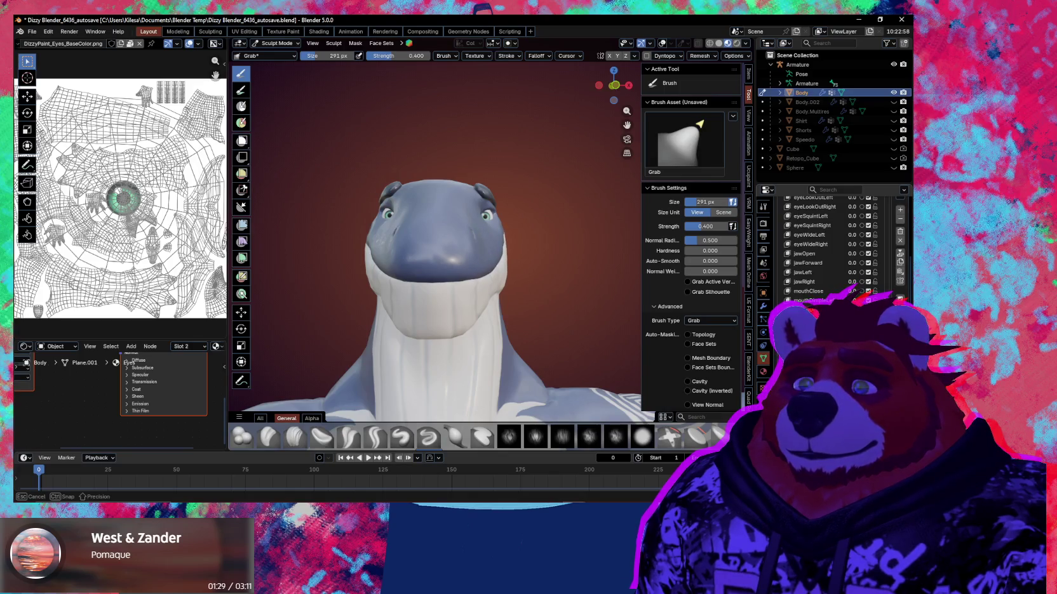
pyautogui.moveTo(533, 329); pyautogui.dragTo(497, 320, button='middle')
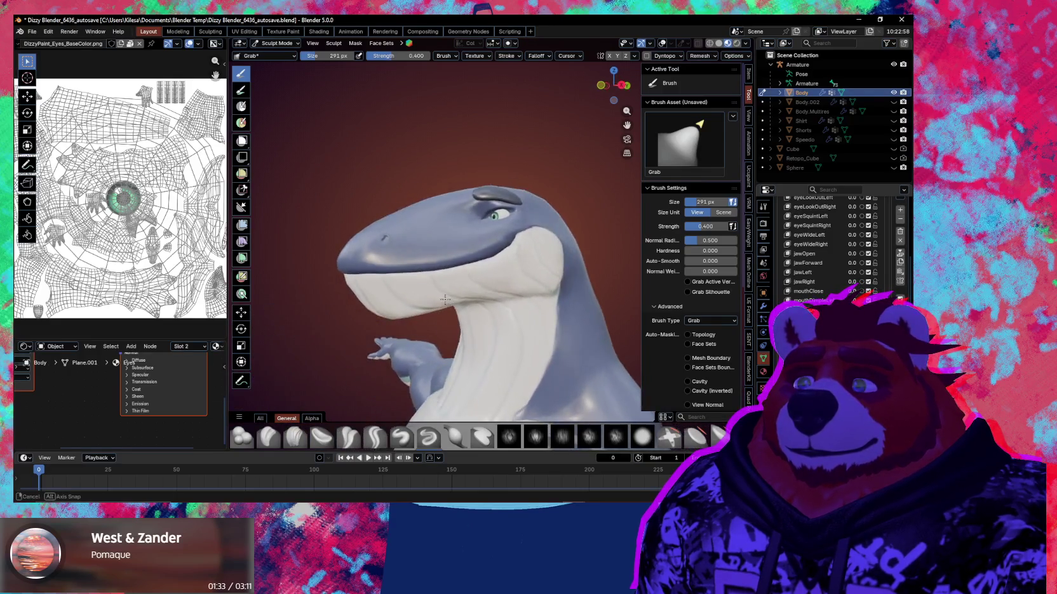
pyautogui.moveTo(497, 320); pyautogui.dragTo(485, 307, button='middle')
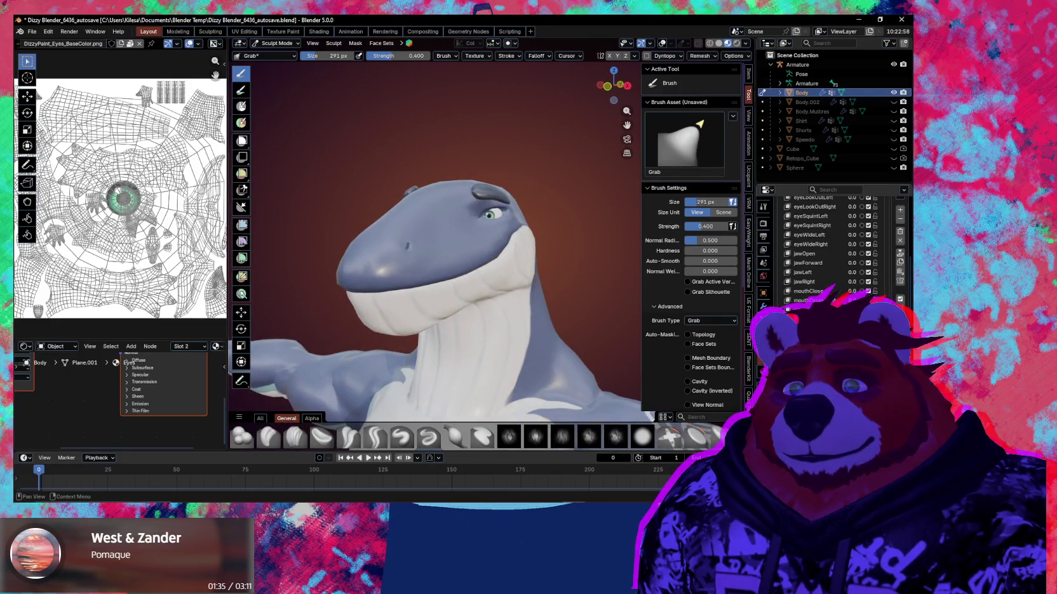
pyautogui.hotkey('ctrl', 'Tab')
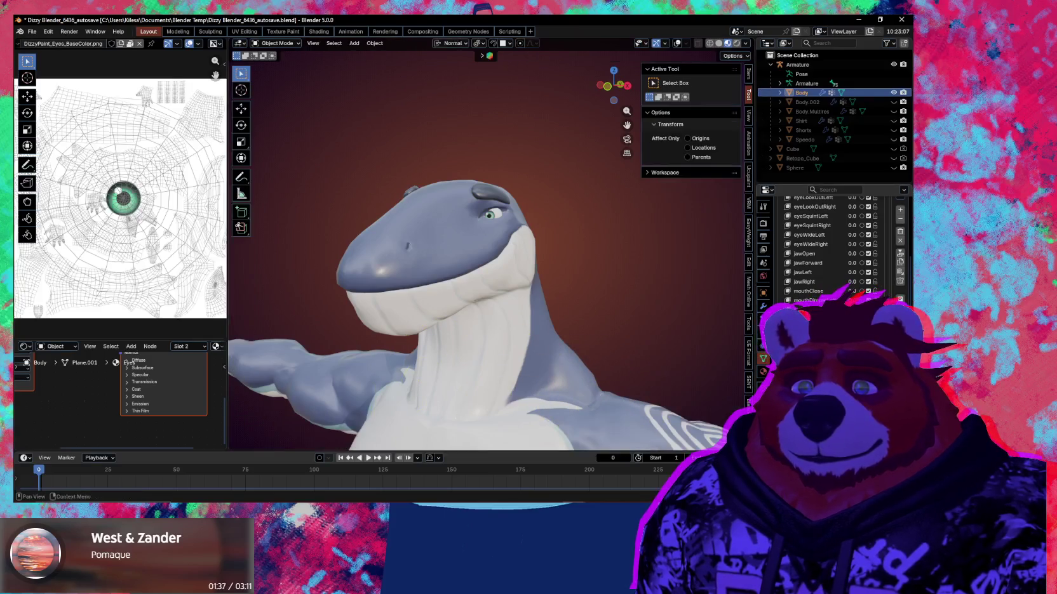
pyautogui.scroll(-1, 832, 248)
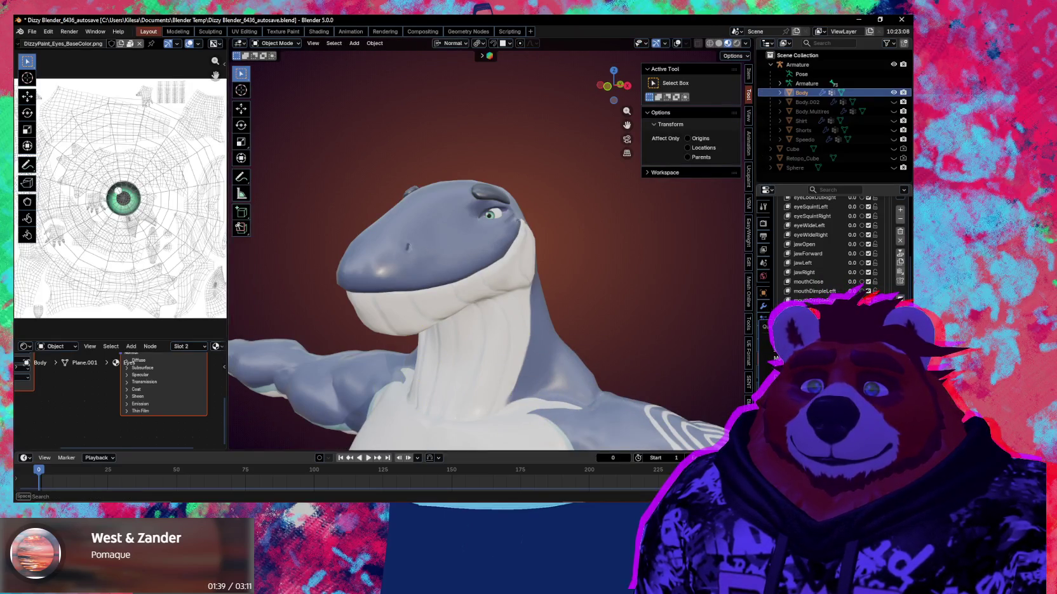
pyautogui.moveTo(744, 399)
pyautogui.mouseDown(button='middle')
pyautogui.moveTo(616, 368)
pyautogui.moveTo(447, 374)
pyautogui.mouseUp(button='middle')
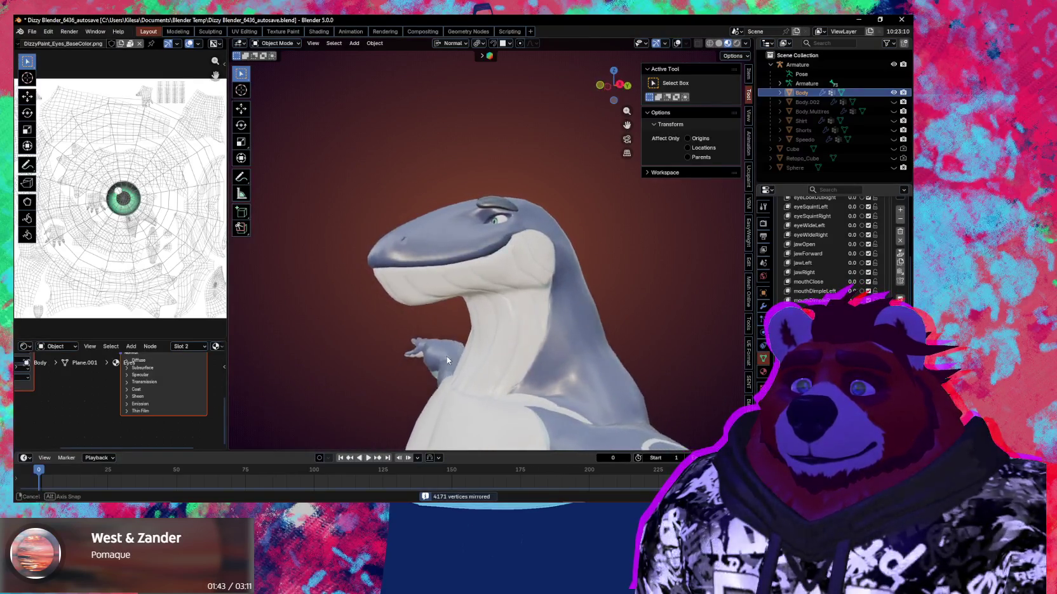
pyautogui.scroll(5, 516, 343)
pyautogui.moveTo(516, 343)
pyautogui.mouseDown(button='middle')
pyautogui.moveTo(578, 360)
pyautogui.moveTo(569, 362)
pyautogui.mouseUp(button='middle')
pyautogui.scroll(-4, 832, 247)
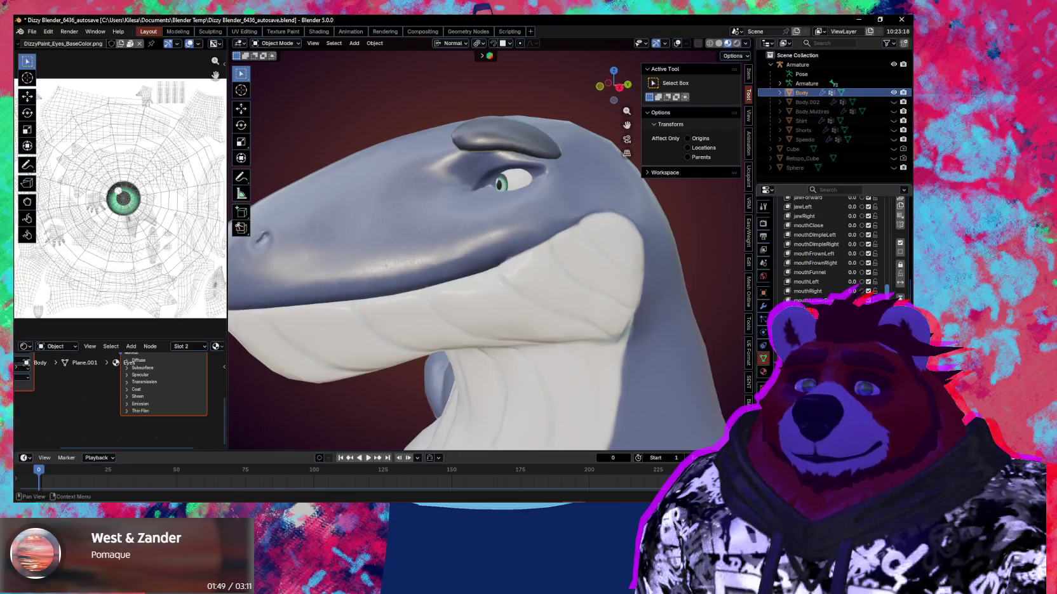
pyautogui.scroll(2, 831, 254)
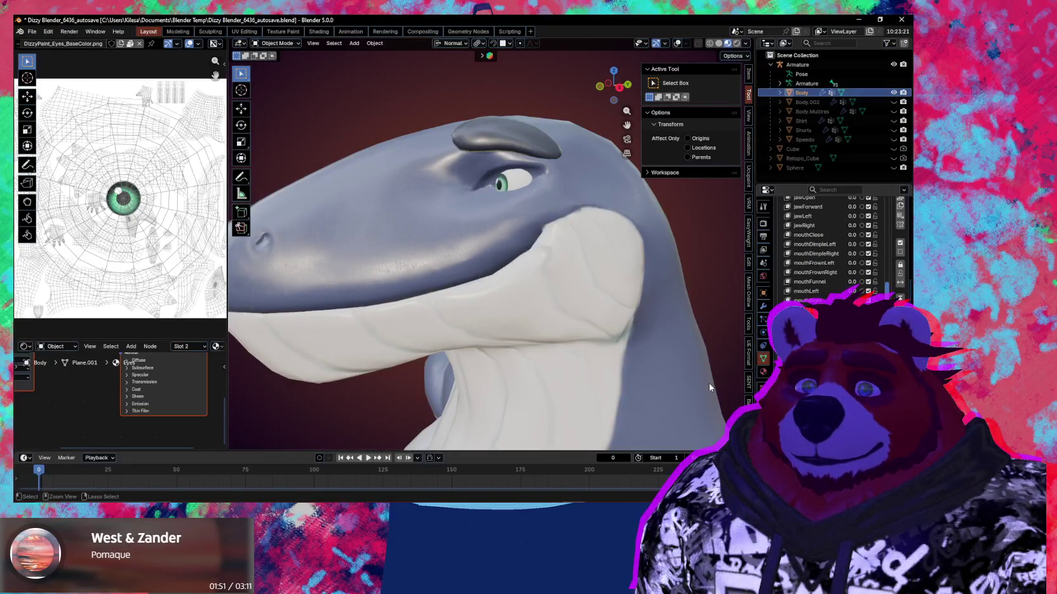
pyautogui.moveTo(609, 330); pyautogui.dragTo(528, 295, button='middle')
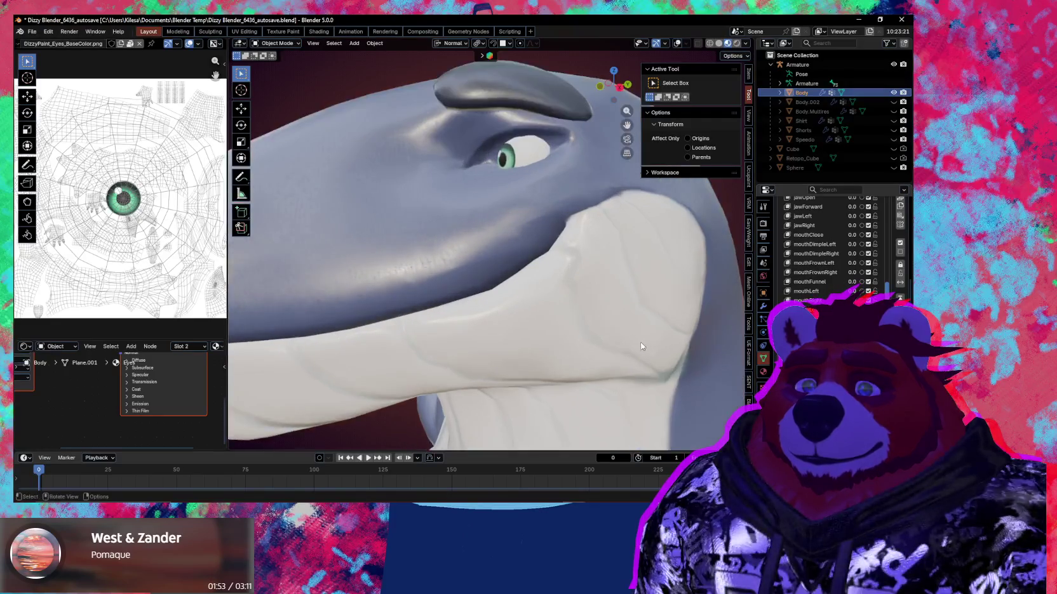
pyautogui.hotkey('ctrl', 'Tab')
pyautogui.click(522, 337)
pyautogui.press('f')
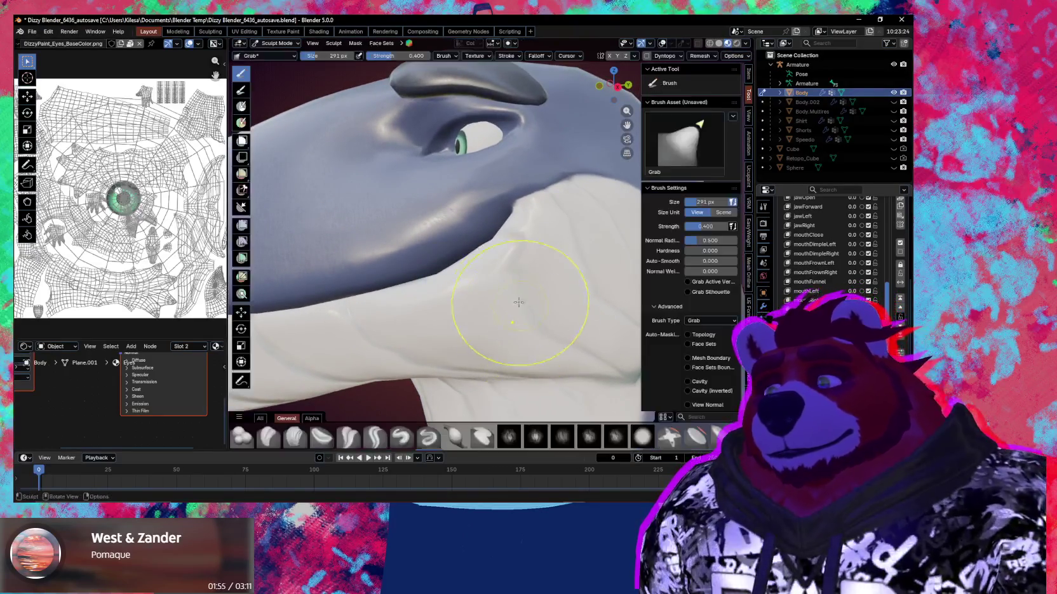
# Step: Set the brush radius to 181 px and relax the mouth corner with Relax Slide
pyautogui.click(475, 290)
pyautogui.hotkey('shift', 'alt', 'z')
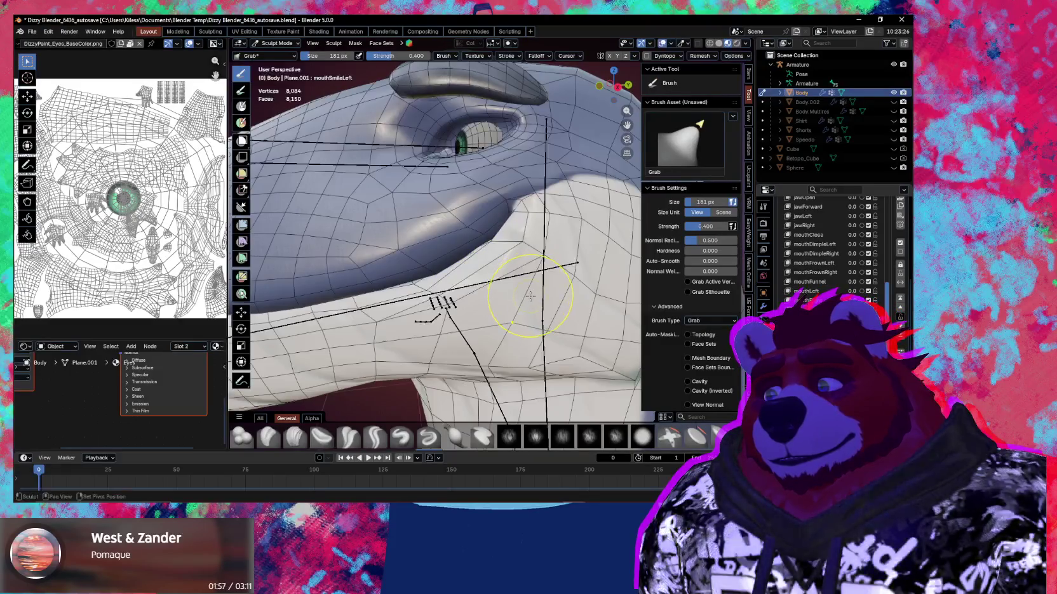
pyautogui.moveTo(533, 295); pyautogui.dragTo(523, 287, button='middle')
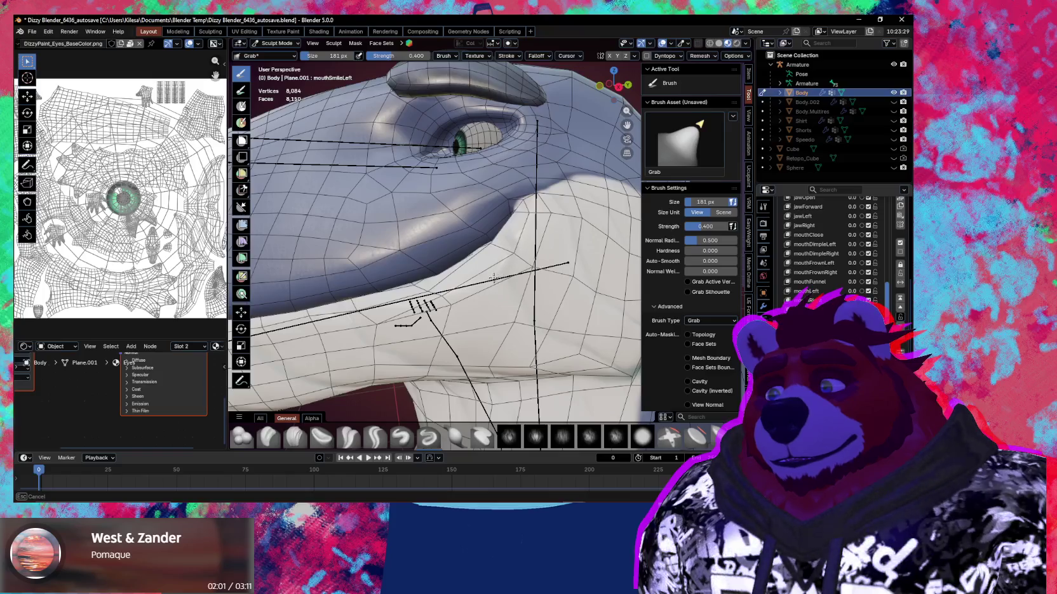
pyautogui.moveTo(464, 340); pyautogui.dragTo(457, 346, button='middle')
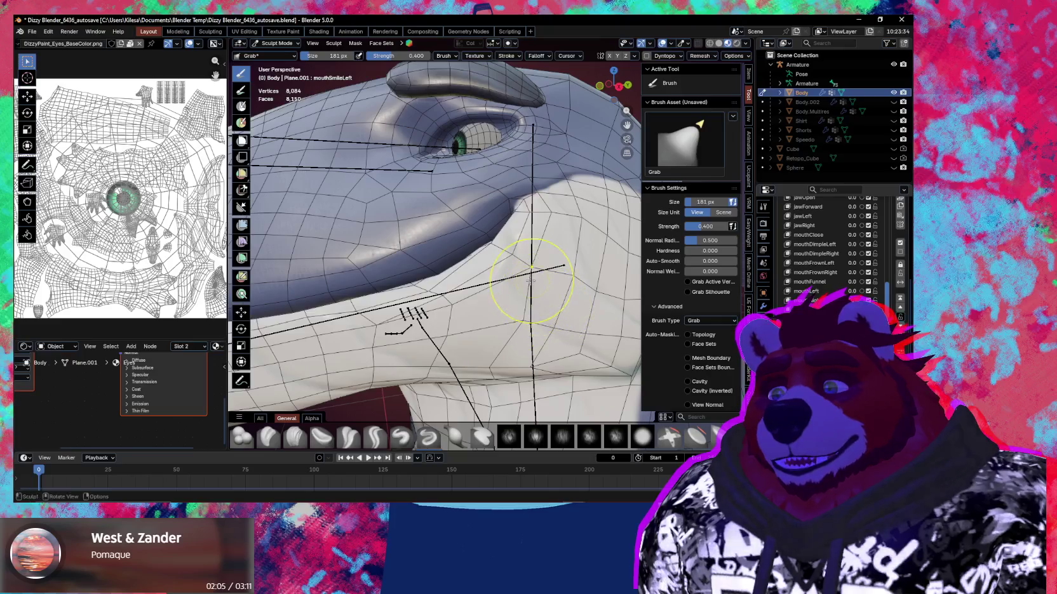
pyautogui.moveTo(487, 293); pyautogui.dragTo(424, 295, button='middle')
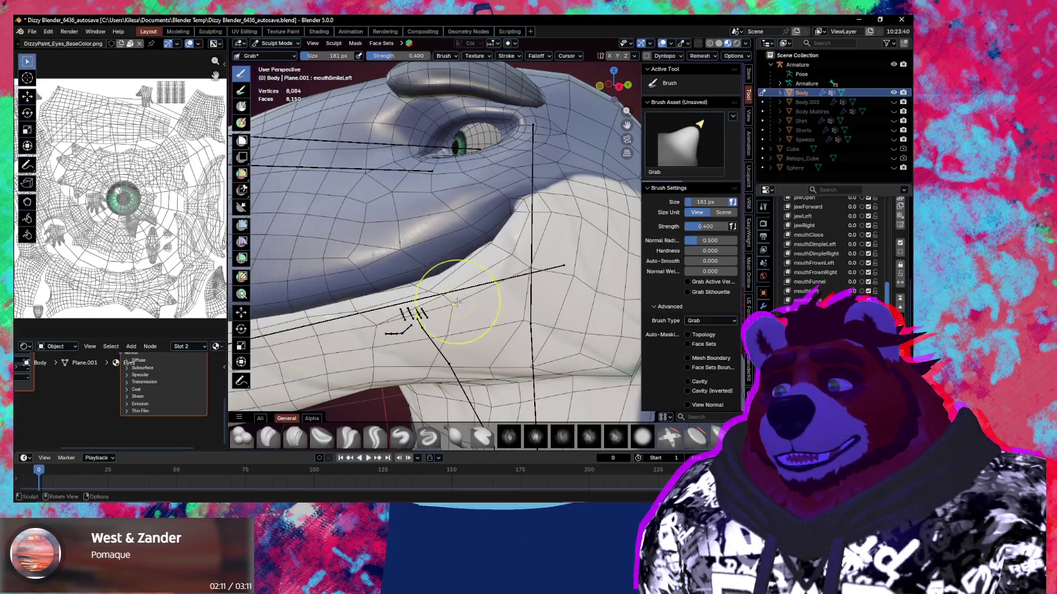
pyautogui.hotkey('shift', 'r')
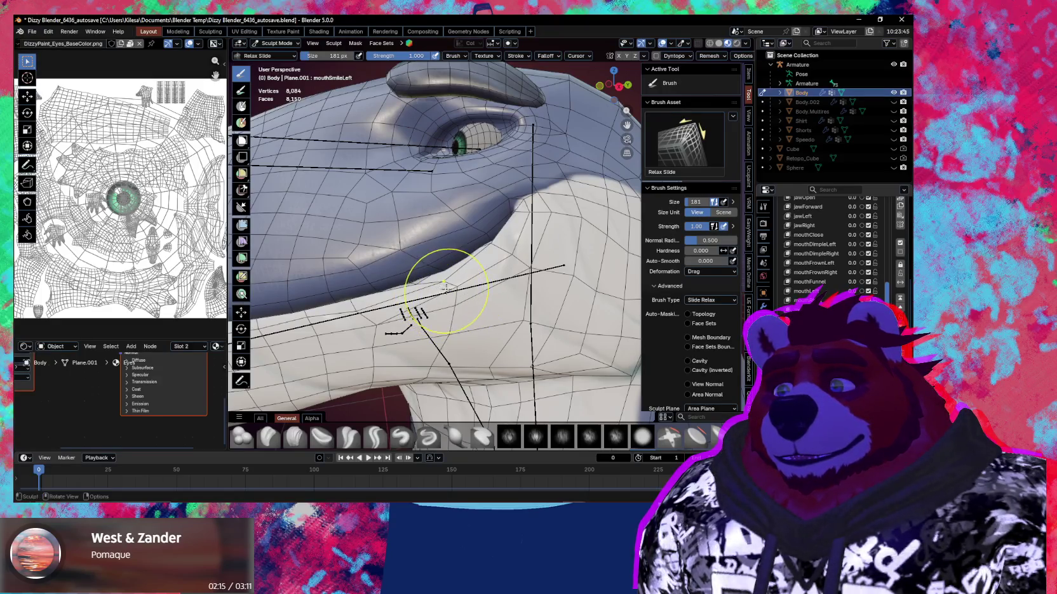
pyautogui.moveTo(437, 283)
pyautogui.mouseDown()
pyautogui.moveTo(506, 273)
pyautogui.moveTo(501, 265)
pyautogui.mouseUp()
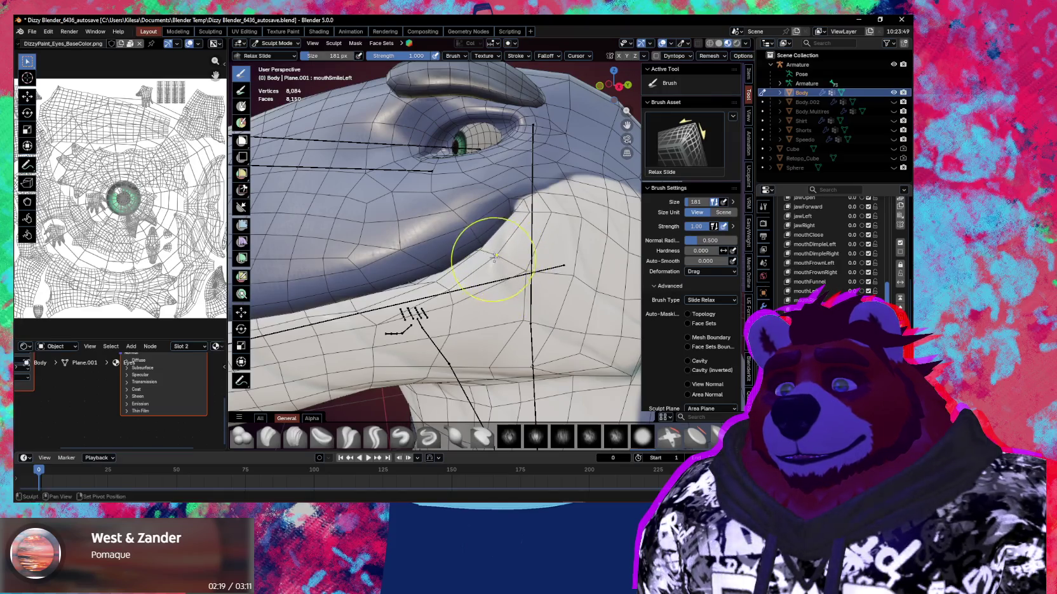
# Step: Smooth the mesh across the jaw, cheek and lip line, then return to Object Mode
pyautogui.hotkey('shift', 'alt', 'z')
pyautogui.moveTo(537, 306)
pyautogui.mouseDown(button='middle')
pyautogui.moveTo(551, 337)
pyautogui.moveTo(530, 194)
pyautogui.mouseUp(button='middle')
pyautogui.moveTo(530, 195); pyautogui.dragTo(530, 193)
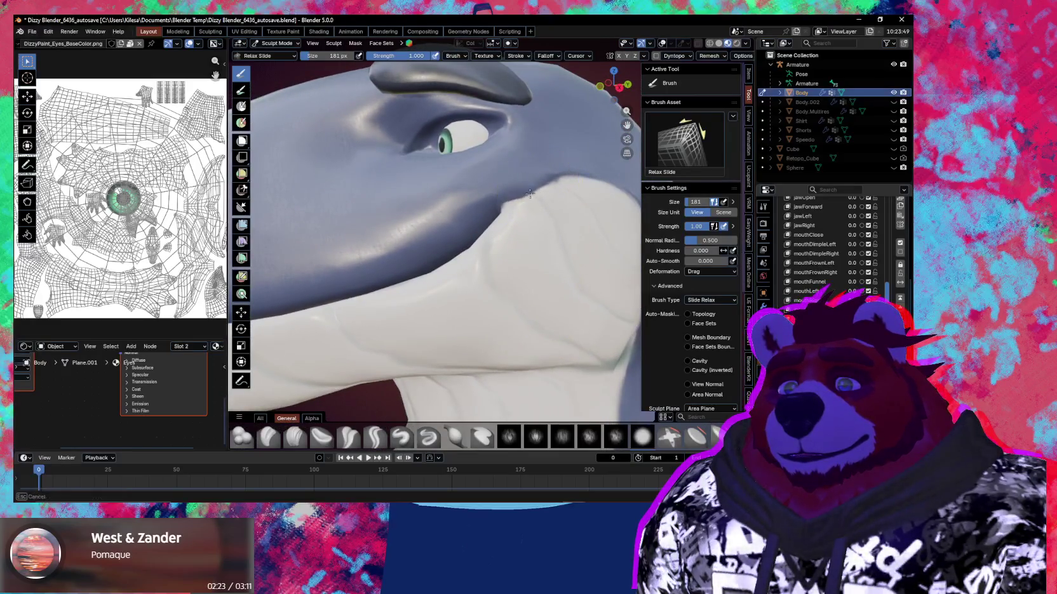
pyautogui.hotkey('shift', 'alt', 'z')
pyautogui.moveTo(563, 226)
pyautogui.mouseDown()
pyautogui.moveTo(576, 293)
pyautogui.moveTo(555, 280)
pyautogui.mouseUp()
pyautogui.hotkey('shift', 'alt', 'z')
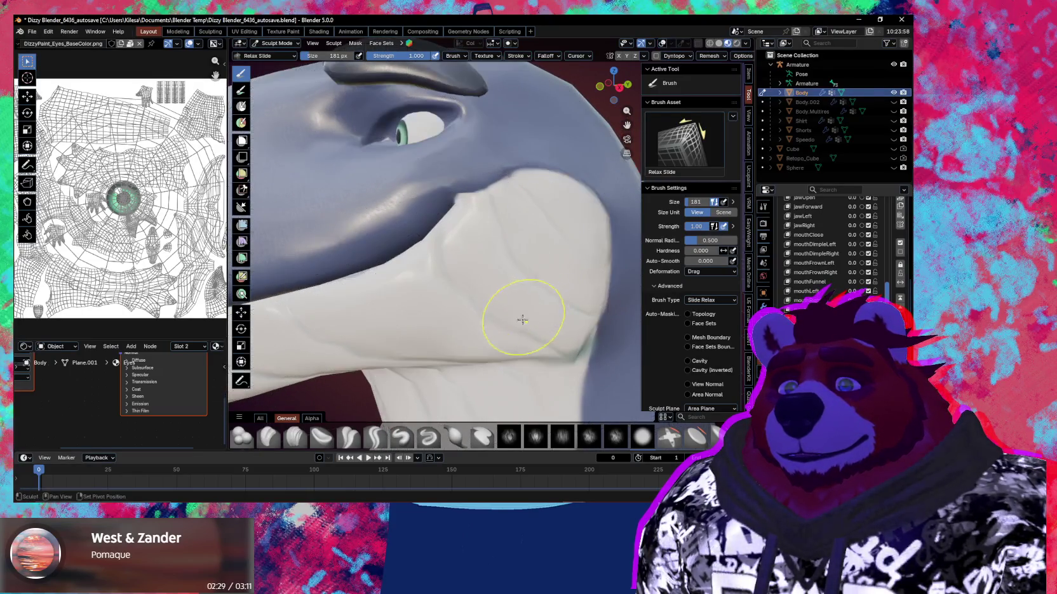
pyautogui.scroll(-4, 526, 317)
pyautogui.moveTo(526, 317); pyautogui.dragTo(519, 330, button='middle')
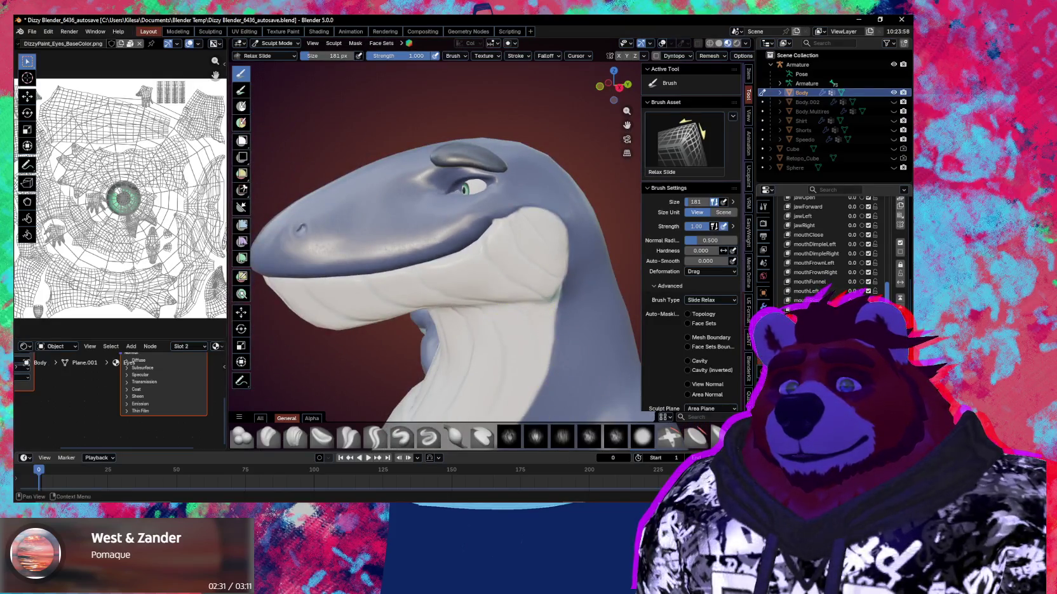
pyautogui.moveTo(444, 240); pyautogui.dragTo(327, 246)
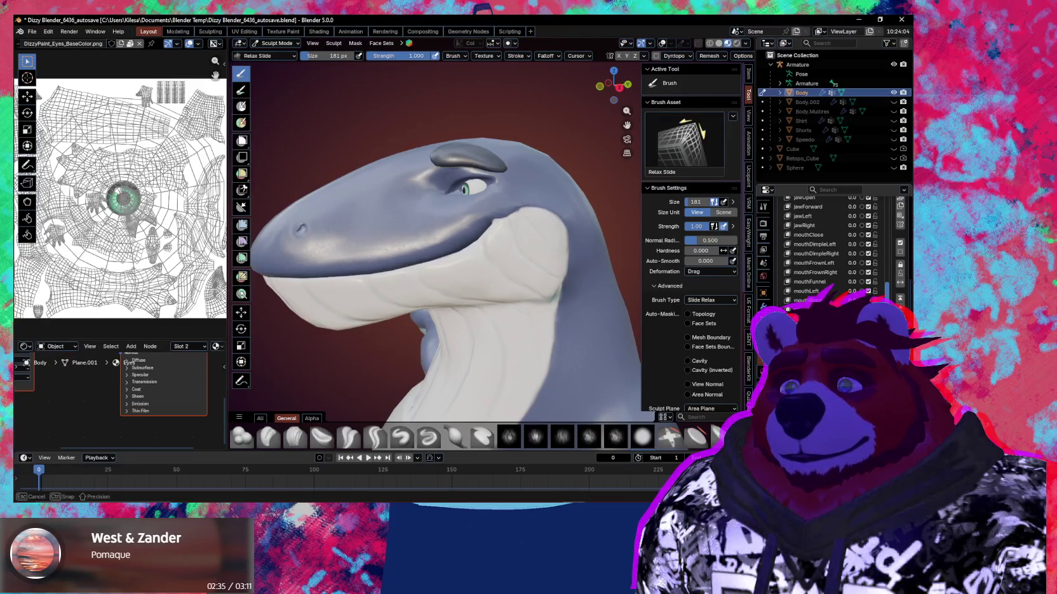
pyautogui.hotkey('ctrl', 'Tab')
pyautogui.moveTo(327, 246)
pyautogui.mouseDown(button='middle')
pyautogui.moveTo(371, 329)
pyautogui.moveTo(435, 309)
pyautogui.moveTo(527, 323)
pyautogui.mouseUp(button='middle')
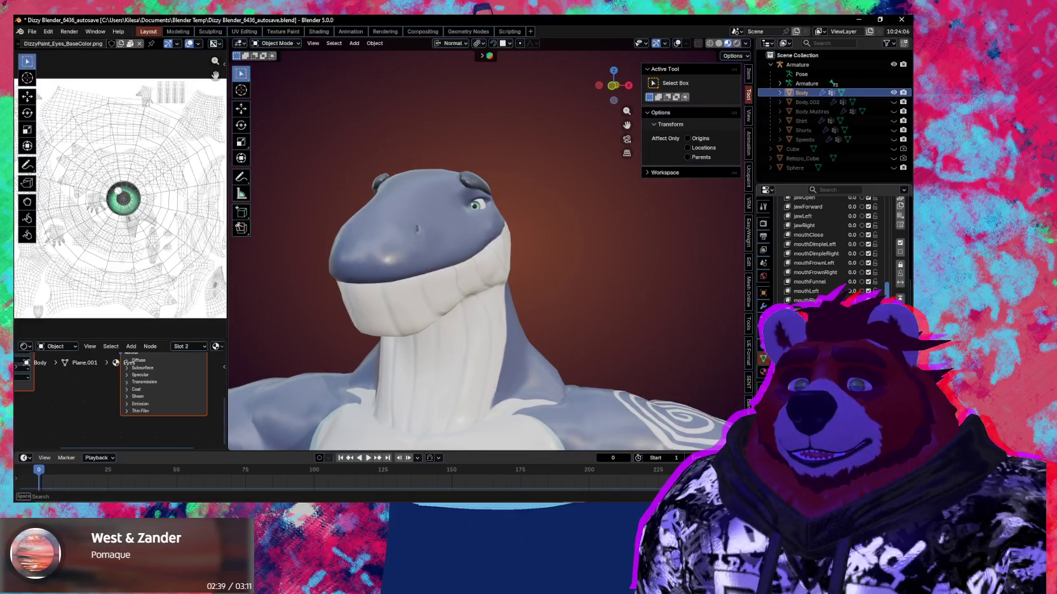
# Step: Add a shape key from the current mix and mirror the smile across all 4171 vertices
pyautogui.scroll(-1, 828, 248)
pyautogui.moveTo(527, 324); pyautogui.dragTo(445, 324, button='middle')
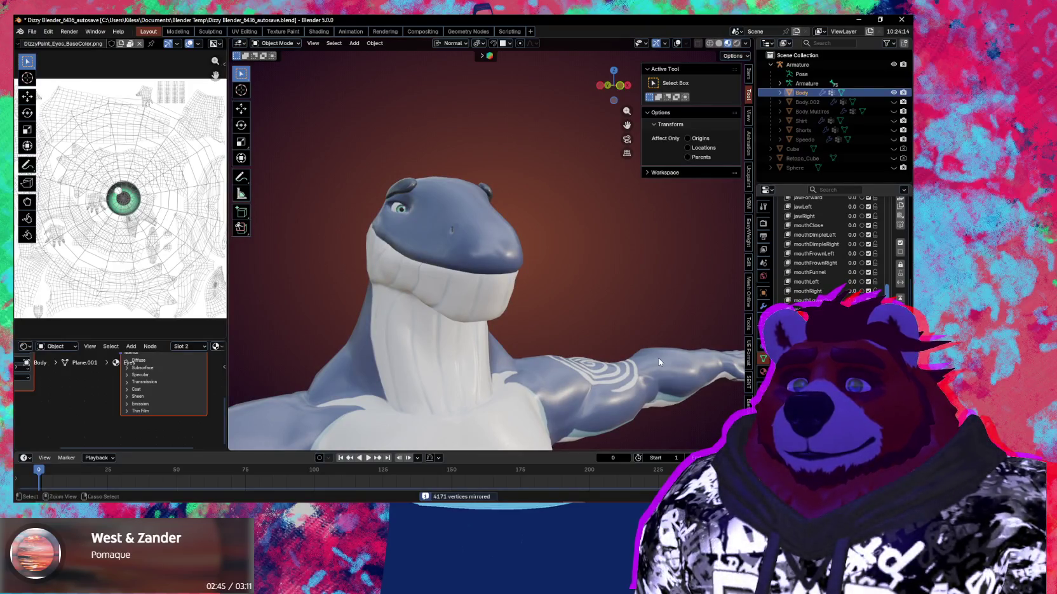
pyautogui.moveTo(658, 358); pyautogui.dragTo(644, 363, button='middle')
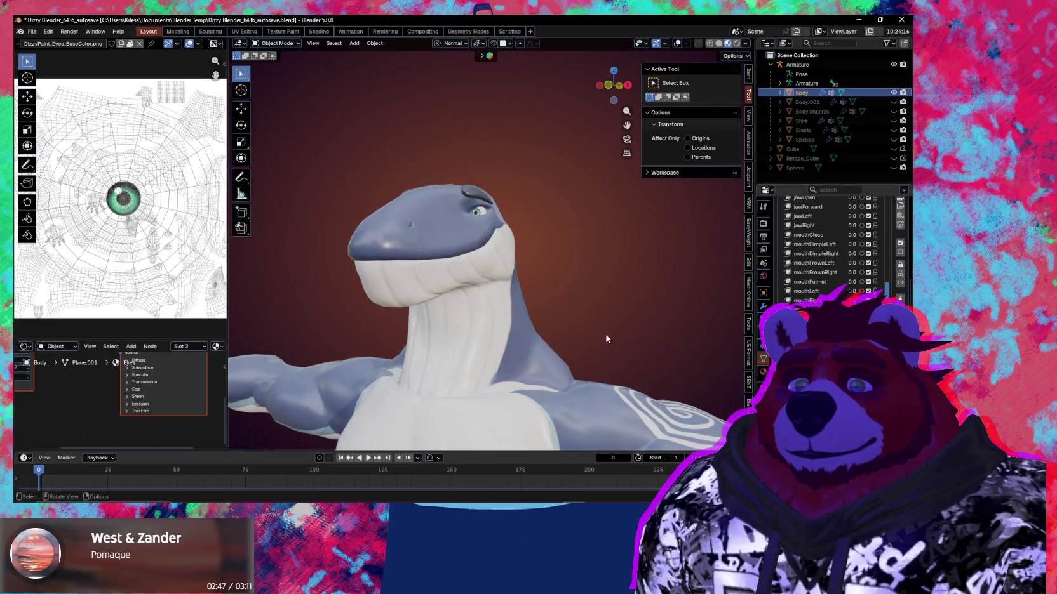
pyautogui.press('q')
pyautogui.click(535, 298)
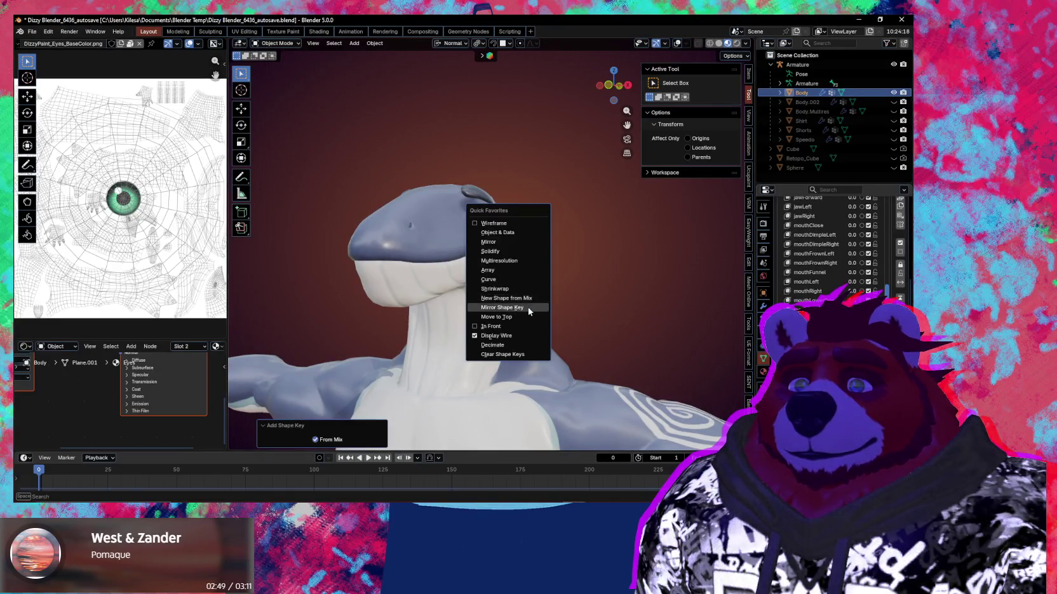
pyautogui.click(535, 307)
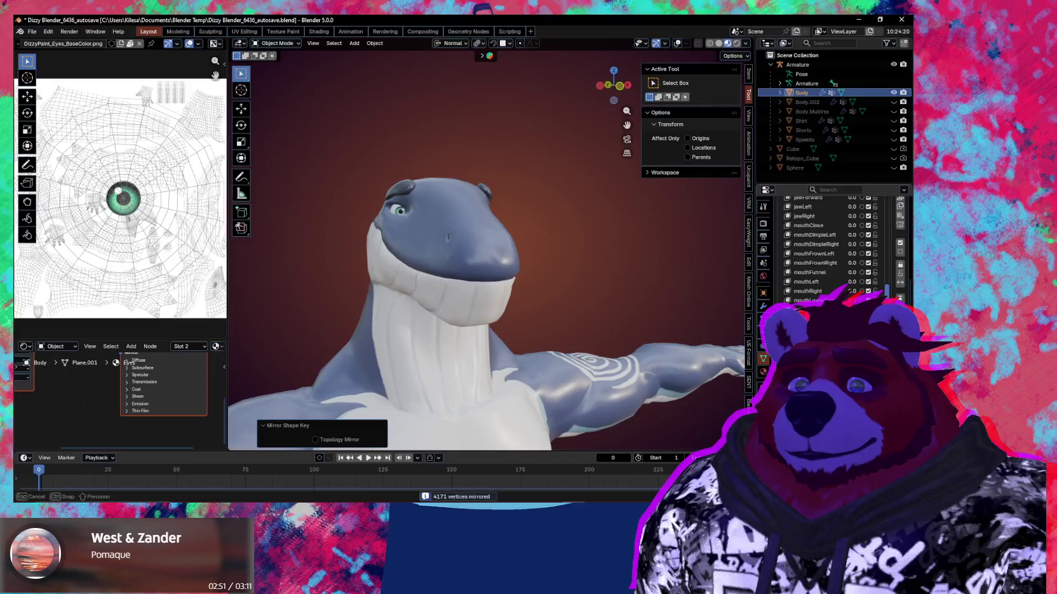
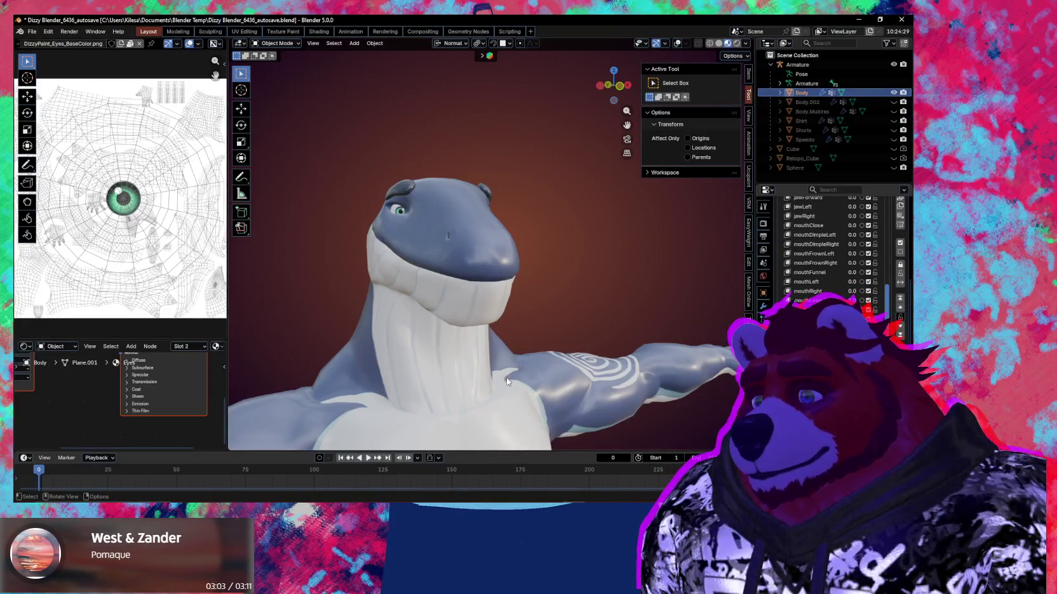
# Step: Rename one of the Body's shape keys in the Shape Keys list
pyautogui.moveTo(538, 380); pyautogui.dragTo(465, 382, button='middle')
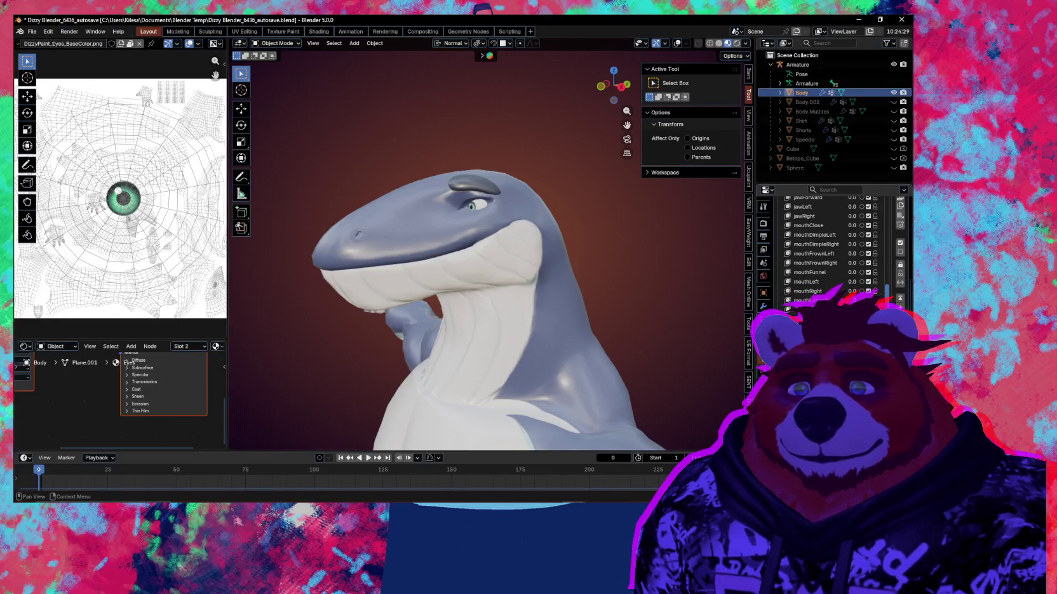
pyautogui.scroll(1, 899, 244)
pyautogui.scroll(1, 899, 241)
pyautogui.scroll(1, 899, 227)
pyautogui.scroll(1, 901, 213)
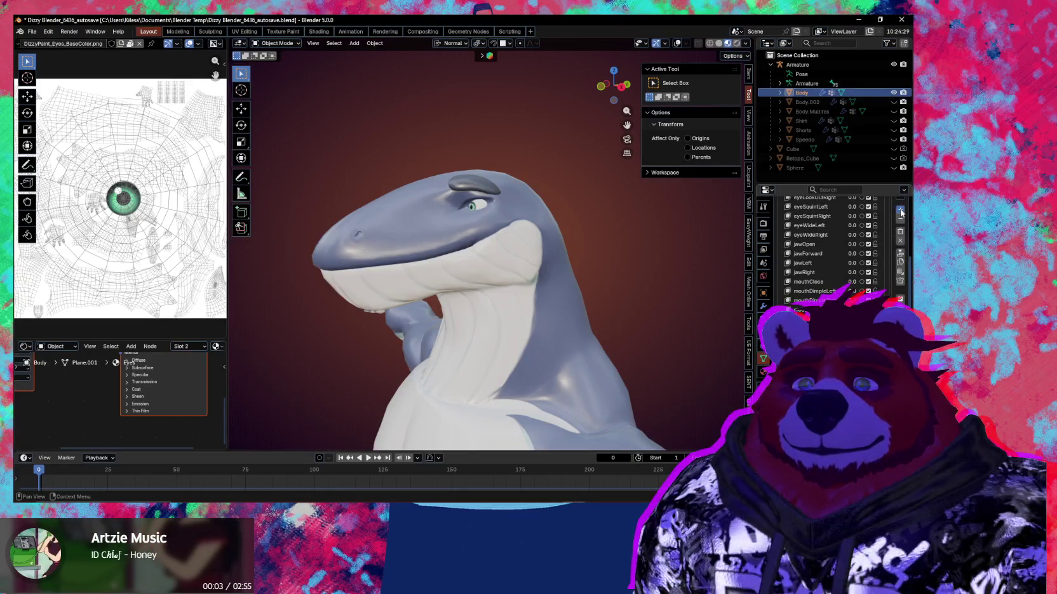
pyautogui.scroll(-1, 901, 213)
pyautogui.doubleClick(816, 309)
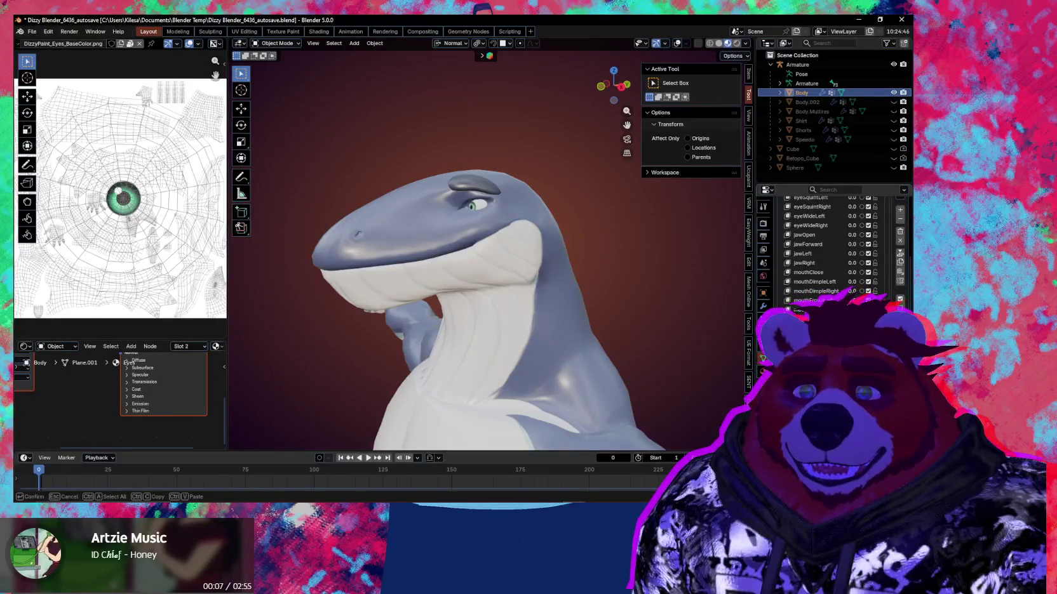
pyautogui.press('Return')
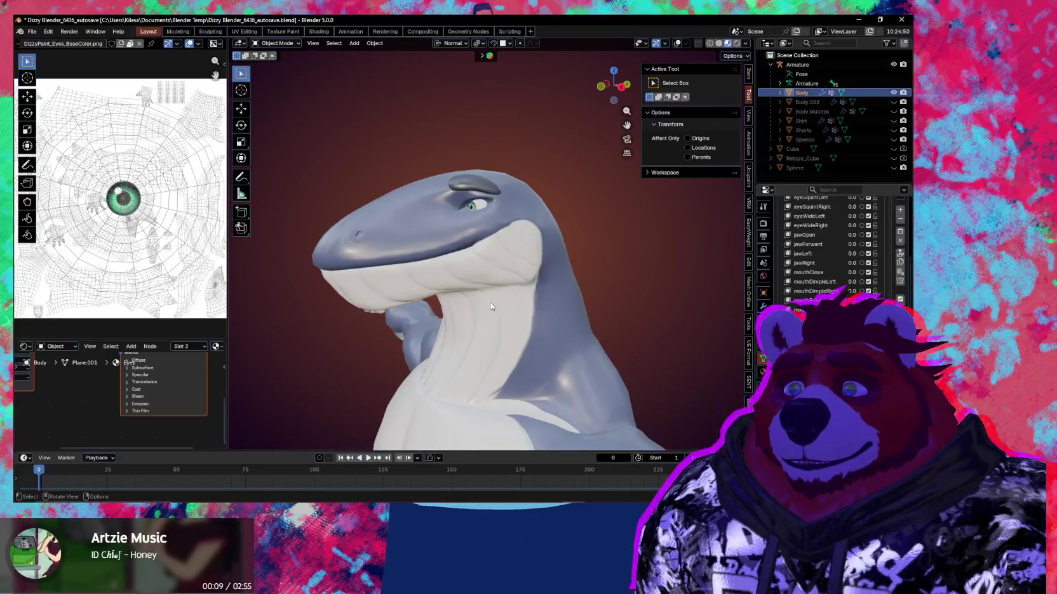
# Step: Enter Sculpt Mode close on the head and pull the jaw with a 244 px Grab brush
pyautogui.hotkey('ctrl', 'Tab')
pyautogui.scroll(2, 515, 258)
pyautogui.scroll(2, 515, 258)
pyautogui.click(515, 258)
pyautogui.moveTo(483, 224)
pyautogui.mouseDown()
pyautogui.moveTo(477, 244)
pyautogui.moveTo(540, 219)
pyautogui.moveTo(523, 236)
pyautogui.mouseUp()
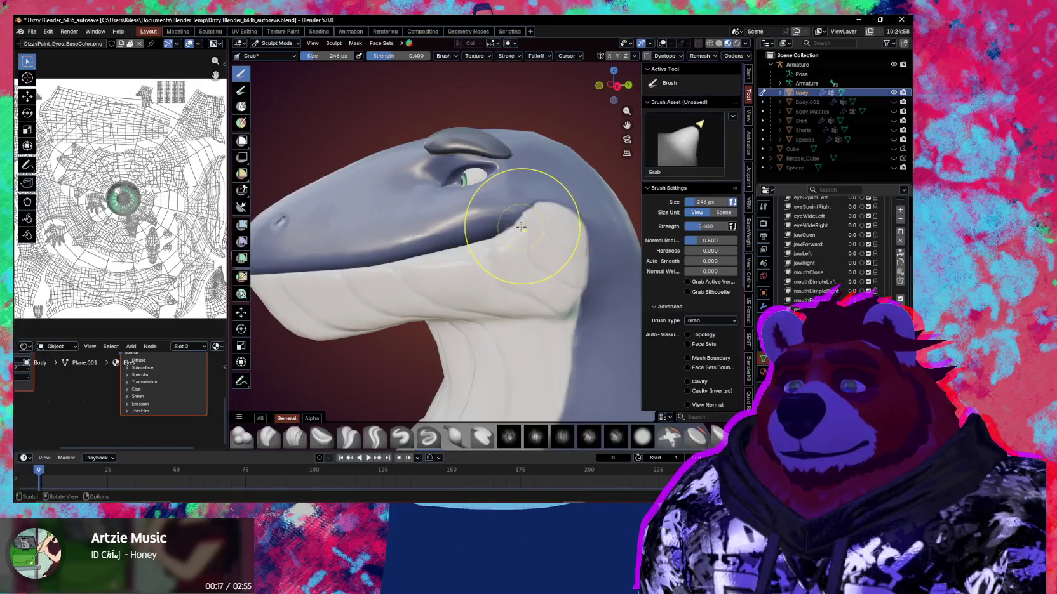
# Step: Grab the cheek near the eye and the throat skin, then smooth the cheek with Relax Slide
pyautogui.moveTo(520, 226); pyautogui.dragTo(507, 248, button='middle')
pyautogui.moveTo(488, 232); pyautogui.dragTo(502, 230)
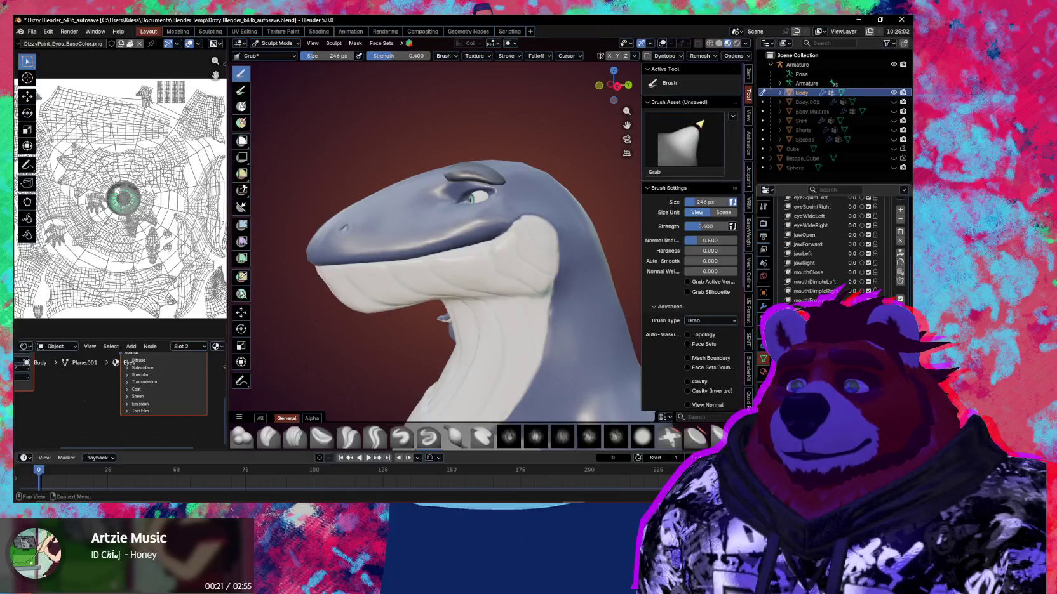
pyautogui.scroll(3, 533, 260)
pyautogui.scroll(2, 548, 243)
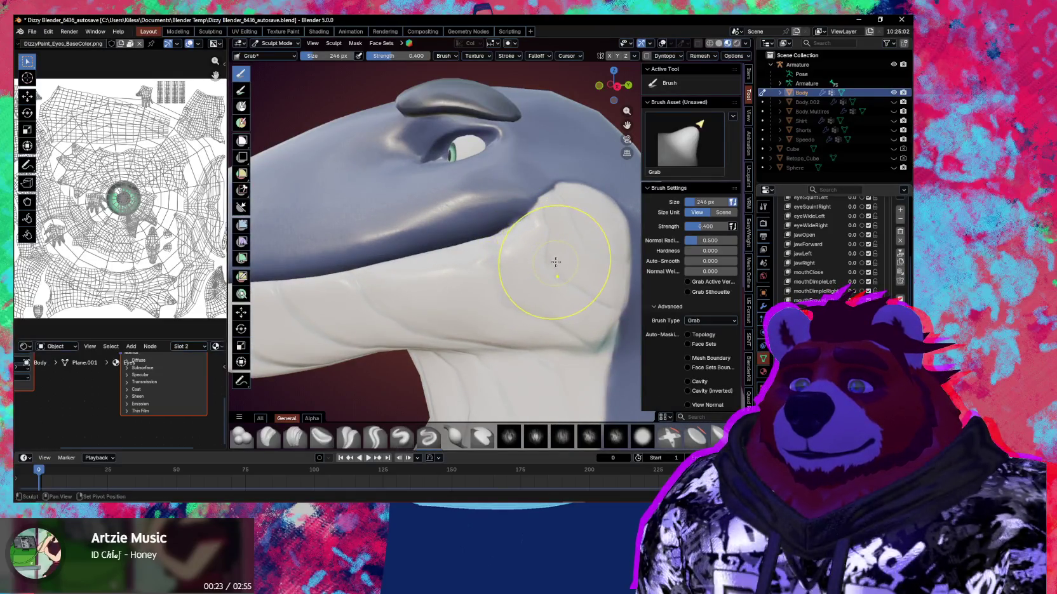
pyautogui.moveTo(546, 270)
pyautogui.mouseDown()
pyautogui.moveTo(567, 262)
pyautogui.moveTo(559, 201)
pyautogui.mouseUp()
pyautogui.moveTo(558, 200); pyautogui.dragTo(534, 231, button='middle')
pyautogui.hotkey('shift', 'r')
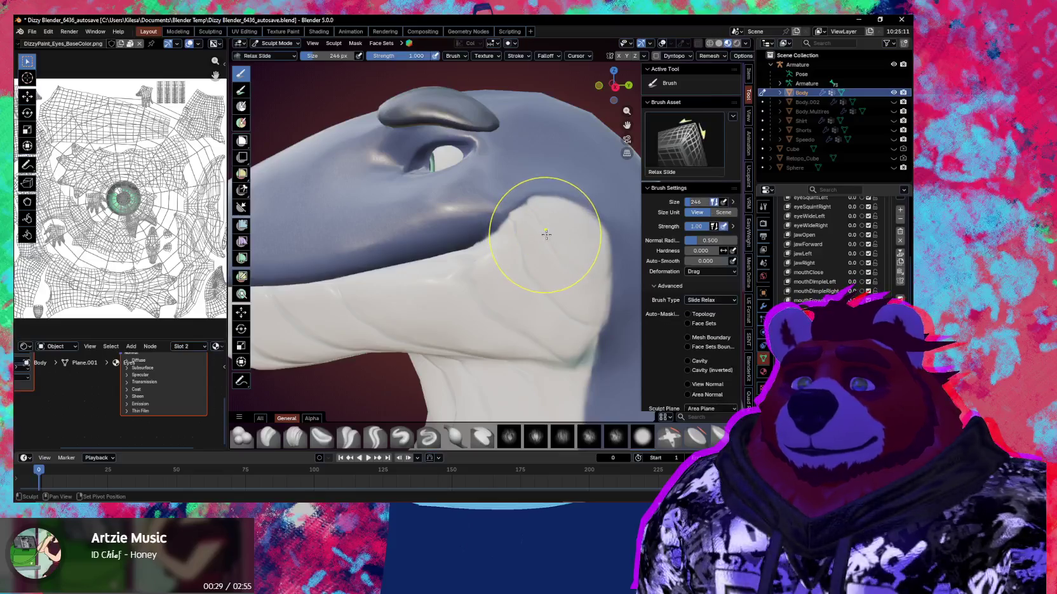
pyautogui.moveTo(547, 248); pyautogui.dragTo(526, 246)
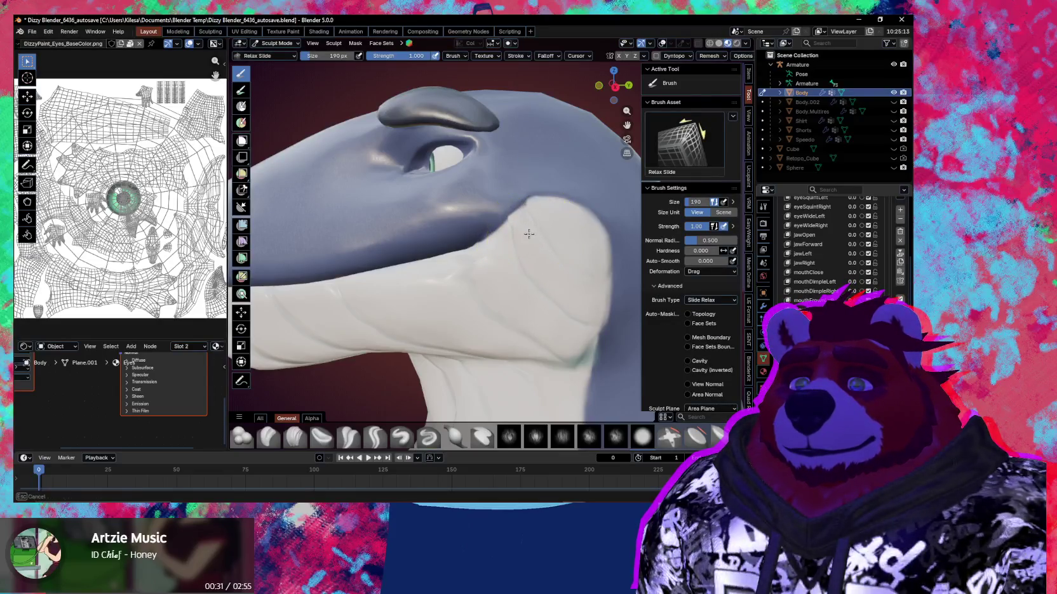
# Step: Inflate the surface, then resize the Grab brush to 258 px and then 146 px
pyautogui.moveTo(508, 258)
pyautogui.mouseDown(button='middle')
pyautogui.moveTo(519, 250)
pyautogui.moveTo(502, 267)
pyautogui.moveTo(484, 242)
pyautogui.moveTo(492, 239)
pyautogui.moveTo(458, 241)
pyautogui.moveTo(466, 283)
pyautogui.moveTo(491, 292)
pyautogui.moveTo(500, 276)
pyautogui.moveTo(505, 285)
pyautogui.moveTo(450, 274)
pyautogui.moveTo(482, 266)
pyautogui.mouseUp(button='middle')
pyautogui.press('i')
pyautogui.press('g')
pyautogui.press('f')
pyautogui.click(507, 291)
pyautogui.press('f')
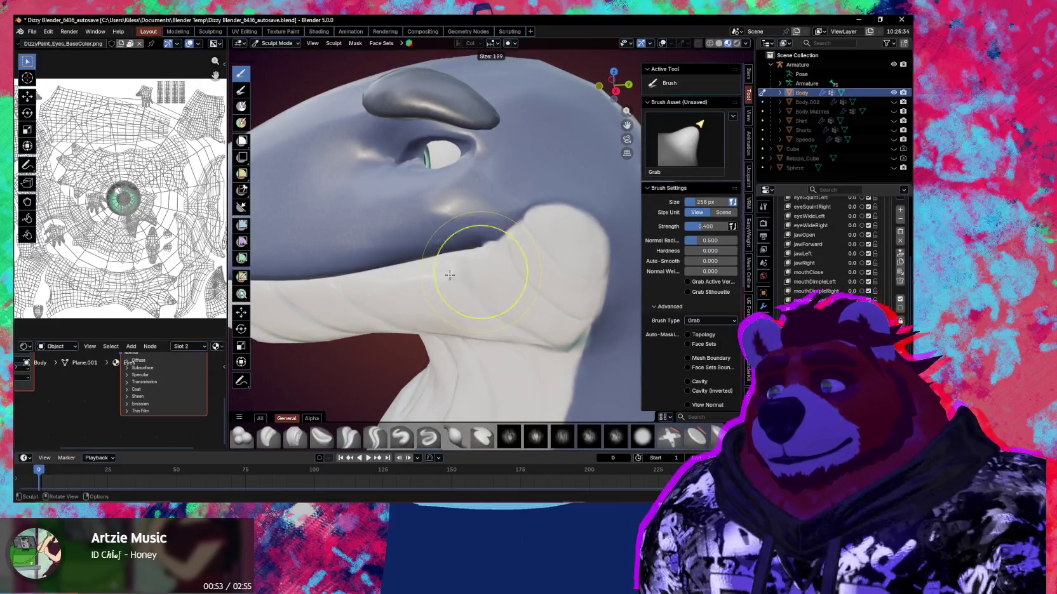
pyautogui.click(447, 269)
pyautogui.moveTo(451, 275); pyautogui.dragTo(495, 261, button='middle')
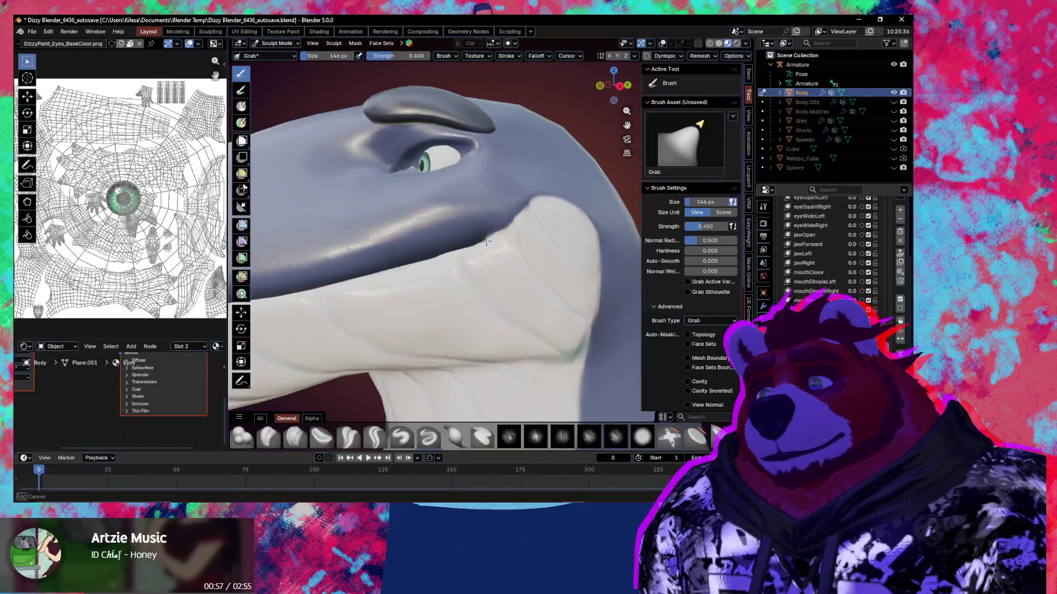
pyautogui.moveTo(485, 237); pyautogui.dragTo(490, 240, button='middle')
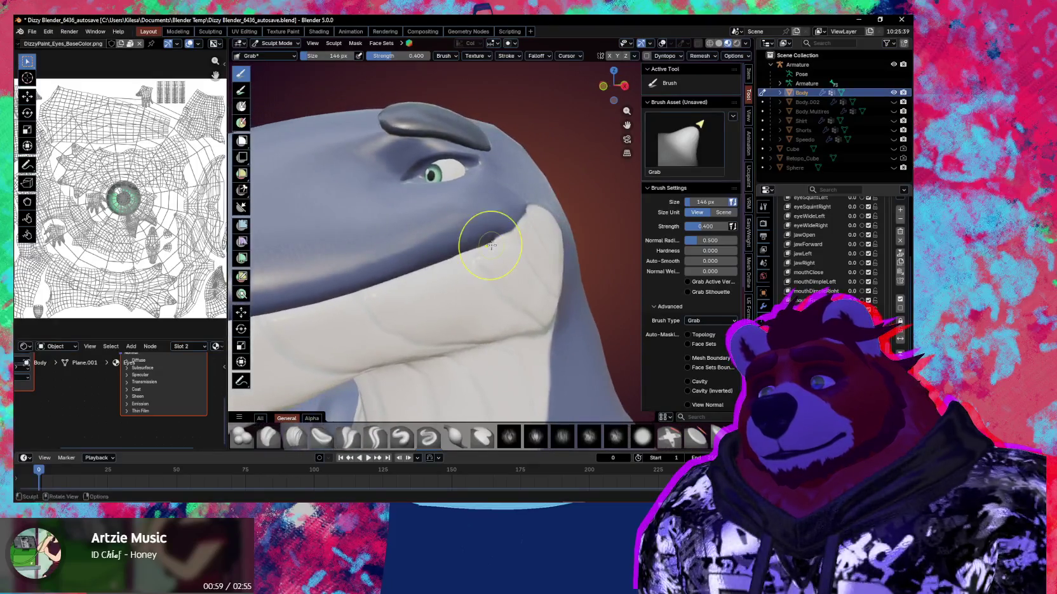
pyautogui.moveTo(495, 242); pyautogui.dragTo(477, 237, button='middle')
# Step: Pinch the mouth corner, view the whole head and neck, and return to Object Mode
pyautogui.press('p')
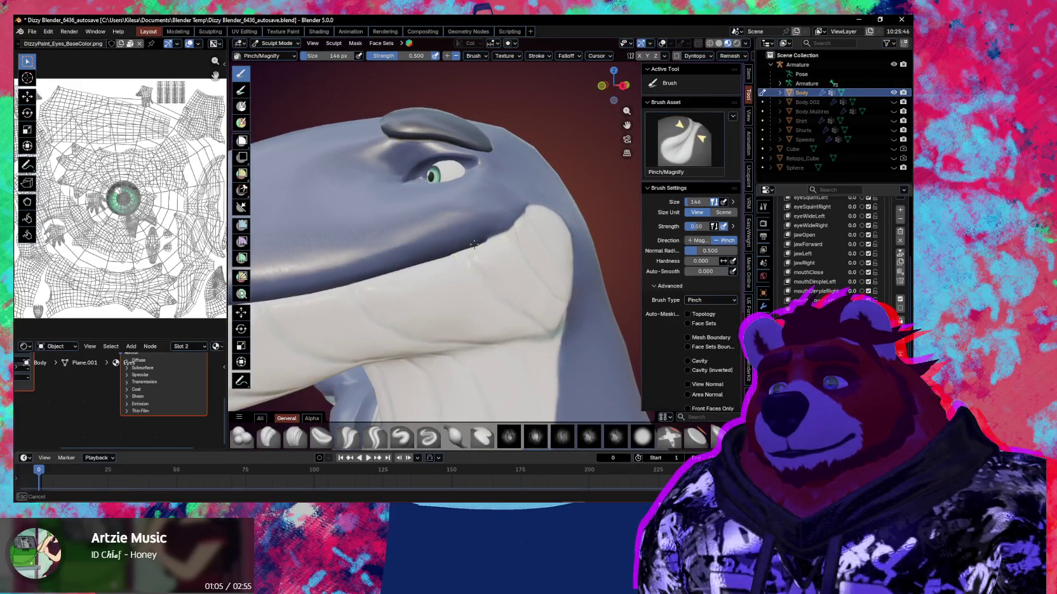
pyautogui.scroll(-3, 452, 263)
pyautogui.moveTo(452, 263)
pyautogui.mouseDown(button='middle')
pyautogui.moveTo(483, 283)
pyautogui.moveTo(561, 298)
pyautogui.moveTo(506, 299)
pyautogui.moveTo(489, 284)
pyautogui.mouseUp(button='middle')
pyautogui.hotkey('ctrl', 'Tab')
pyautogui.click(432, 287)
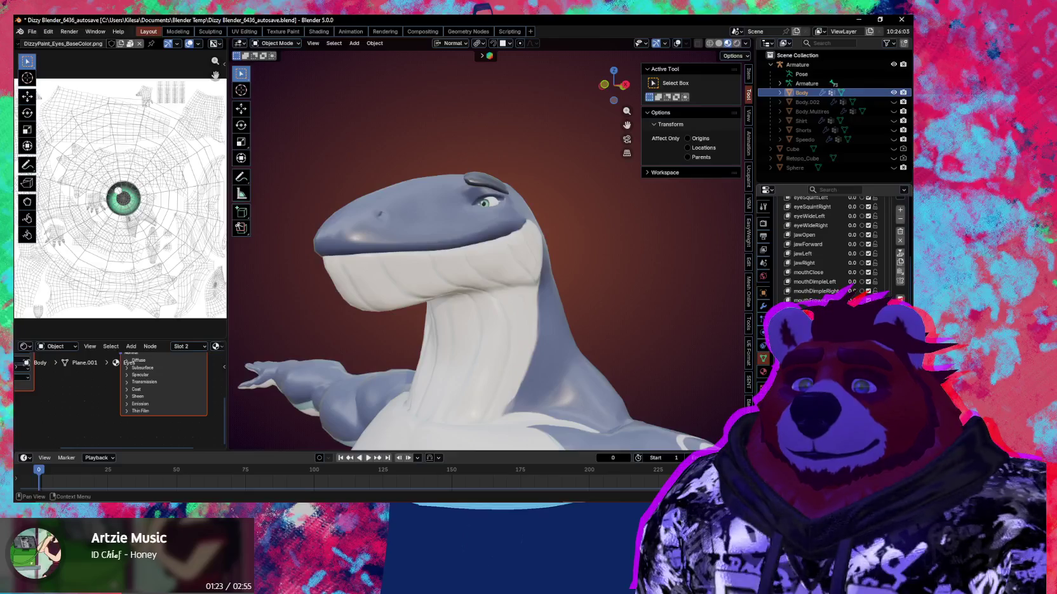
# Step: In Sculpt Mode, drag the Grab brush twice to pull the mouth corner out, then view from the front
pyautogui.moveTo(577, 373); pyautogui.dragTo(554, 381, button='middle')
pyautogui.scroll(2, 553, 380)
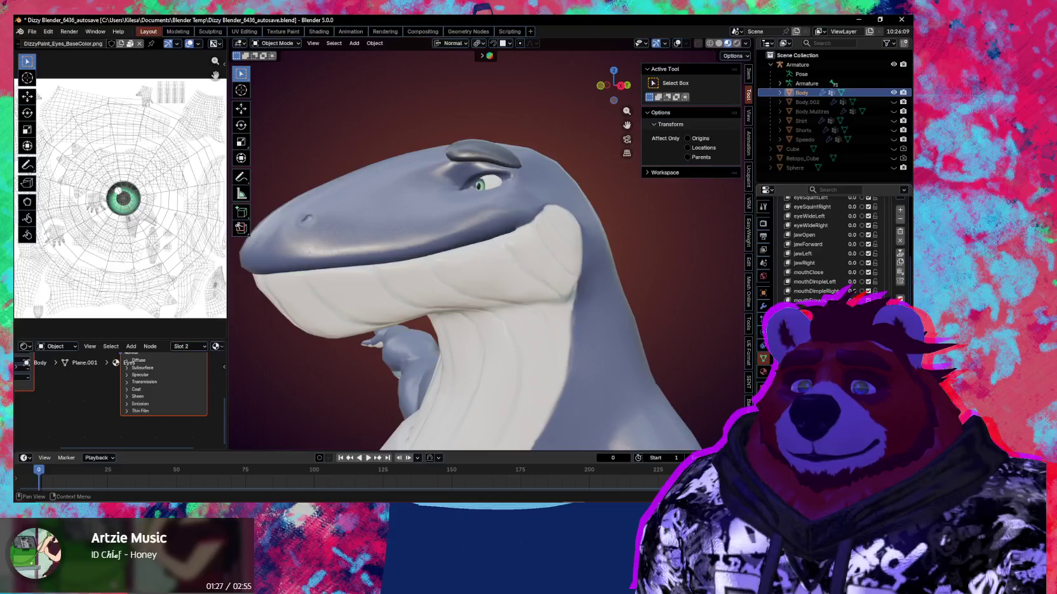
pyautogui.hotkey('ctrl', 'Tab')
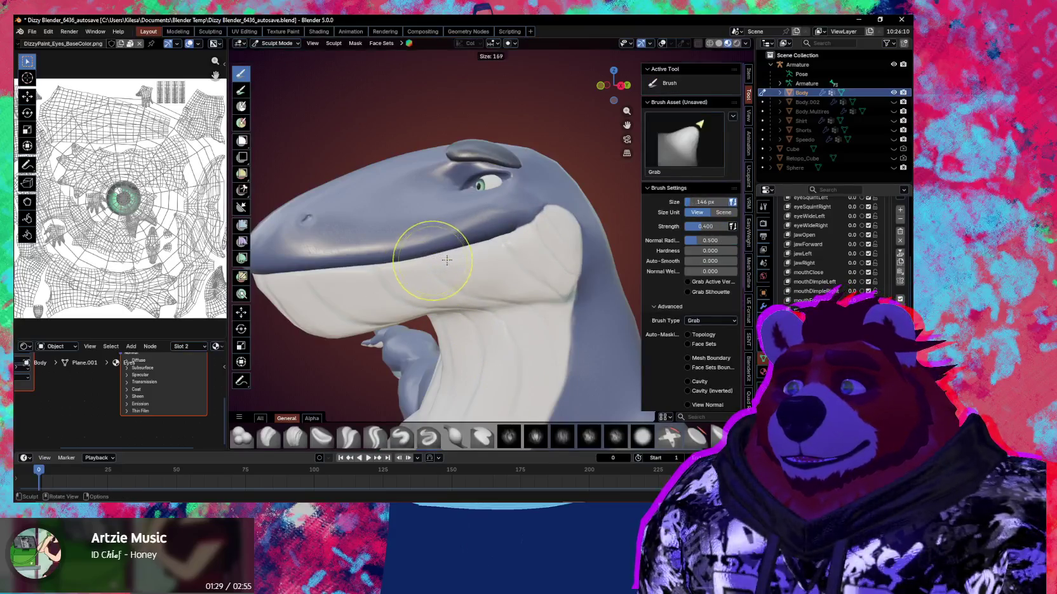
pyautogui.moveTo(452, 253)
pyautogui.mouseDown()
pyautogui.moveTo(464, 247)
pyautogui.moveTo(337, 262)
pyautogui.moveTo(359, 260)
pyautogui.mouseUp()
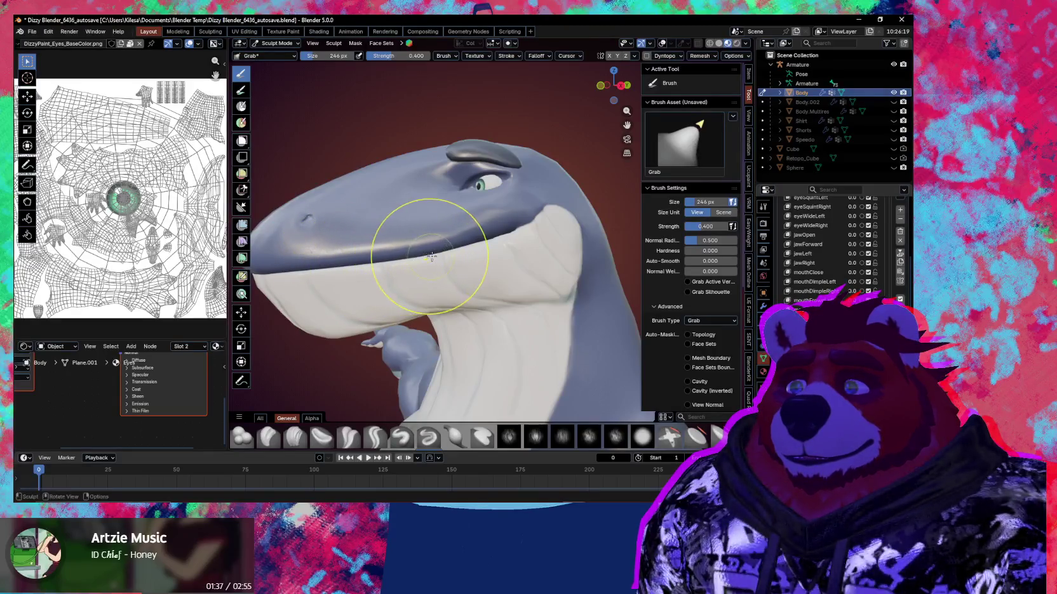
pyautogui.moveTo(470, 244)
pyautogui.mouseDown()
pyautogui.moveTo(501, 241)
pyautogui.moveTo(495, 221)
pyautogui.mouseUp()
pyautogui.moveTo(437, 307); pyautogui.dragTo(562, 324, button='middle')
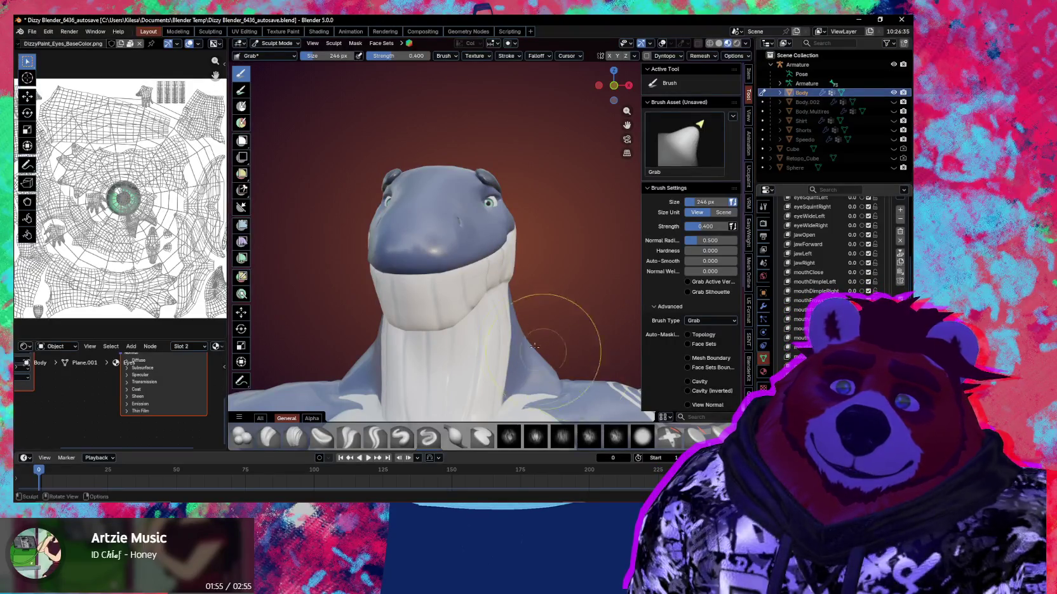
# Step: Switch the Body to Object Mode and edit a shape key's name in the list
pyautogui.hotkey('ctrl', 'Tab')
pyautogui.click(436, 287)
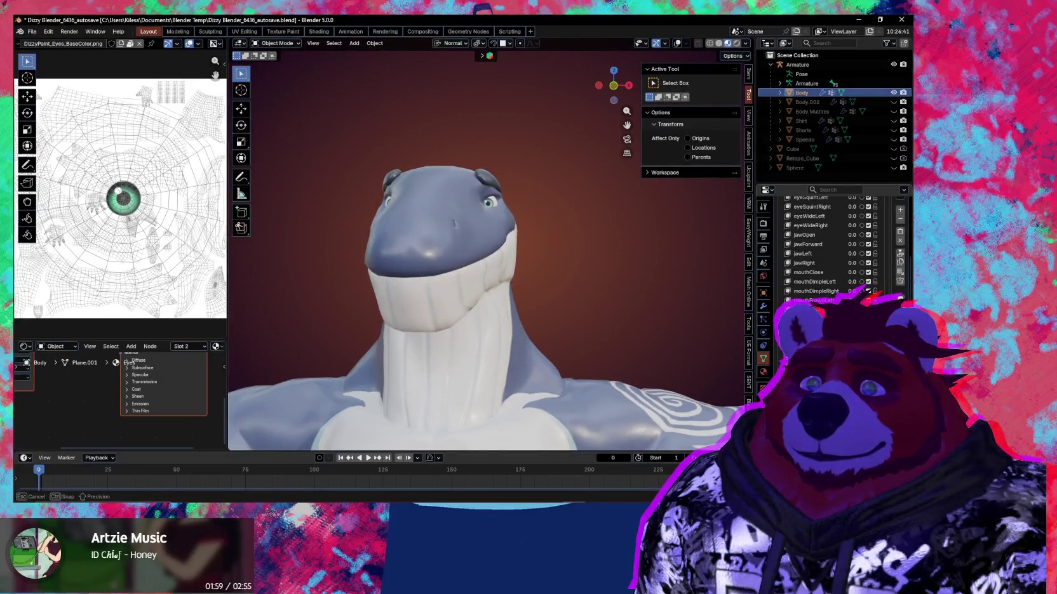
pyautogui.scroll(-1, 832, 248)
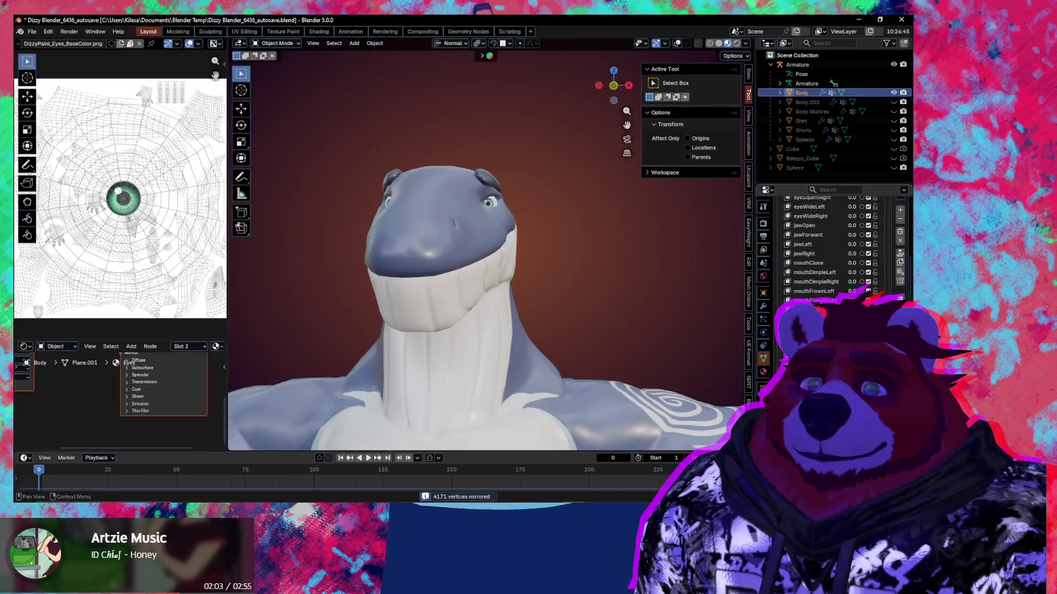
pyautogui.doubleClick(822, 294)
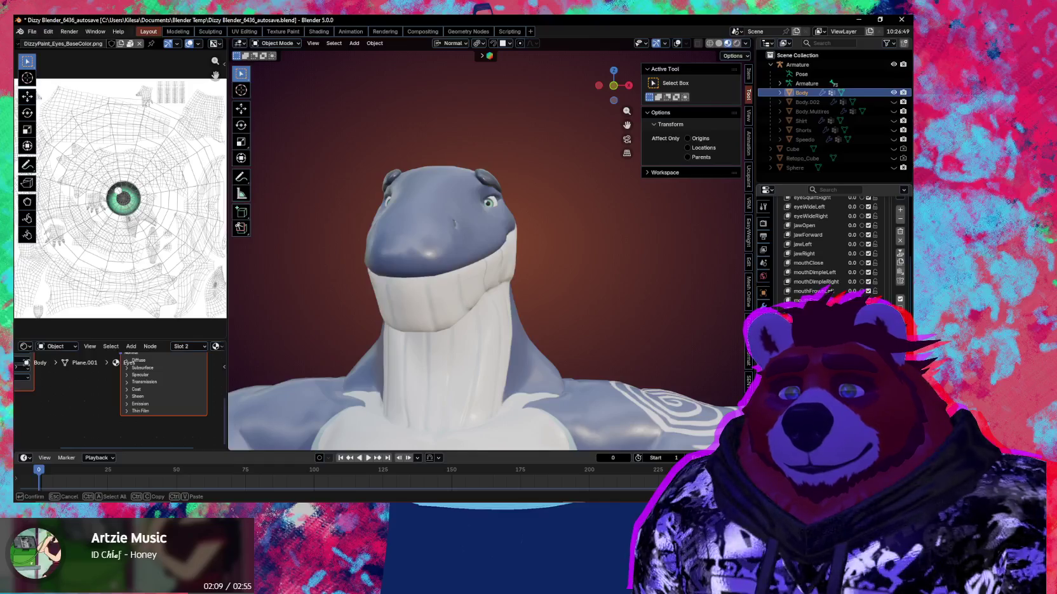
pyautogui.press('Escape')
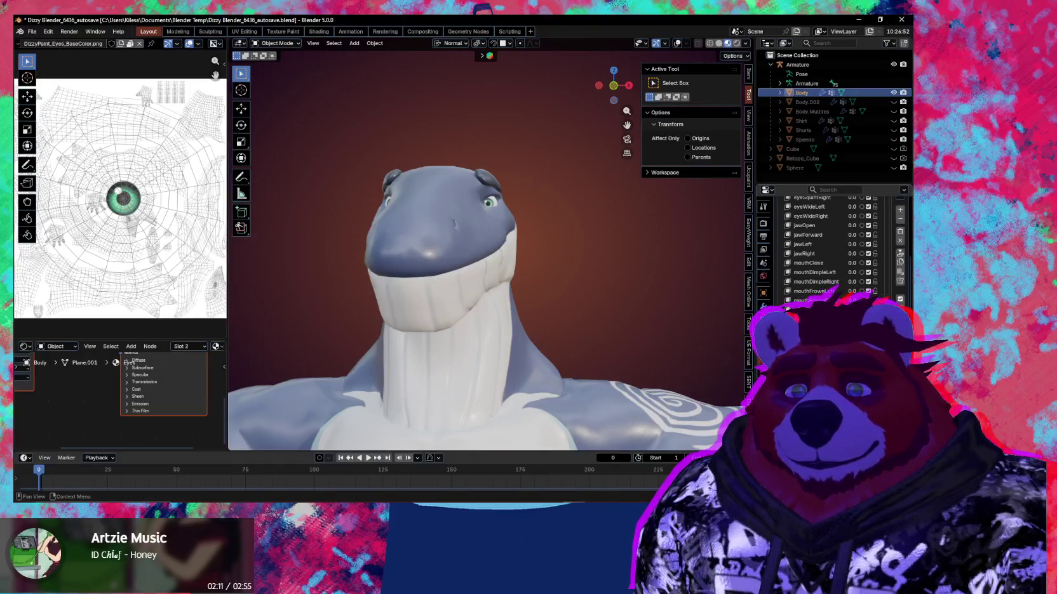
# Step: Rename a second shape key in the list and orbit the whale head
pyautogui.scroll(-3, 825, 247)
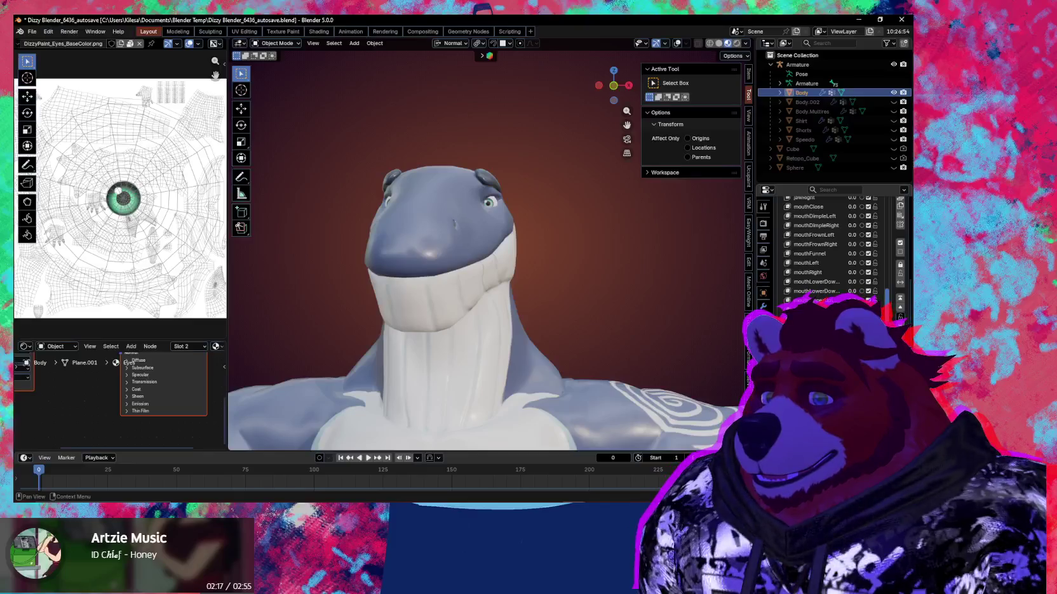
pyautogui.scroll(5, 893, 266)
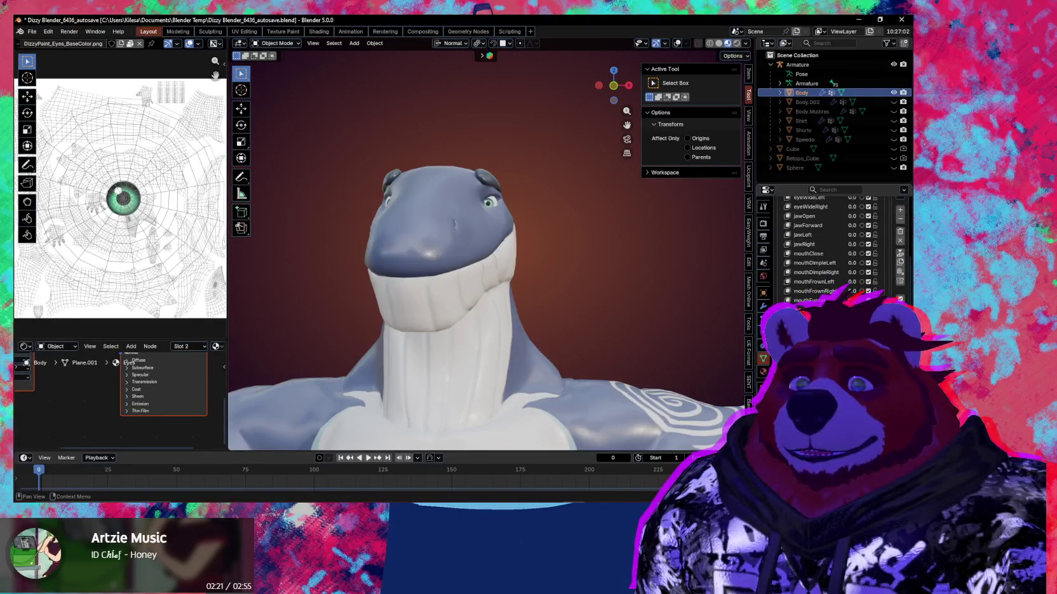
pyautogui.doubleClick(787, 309)
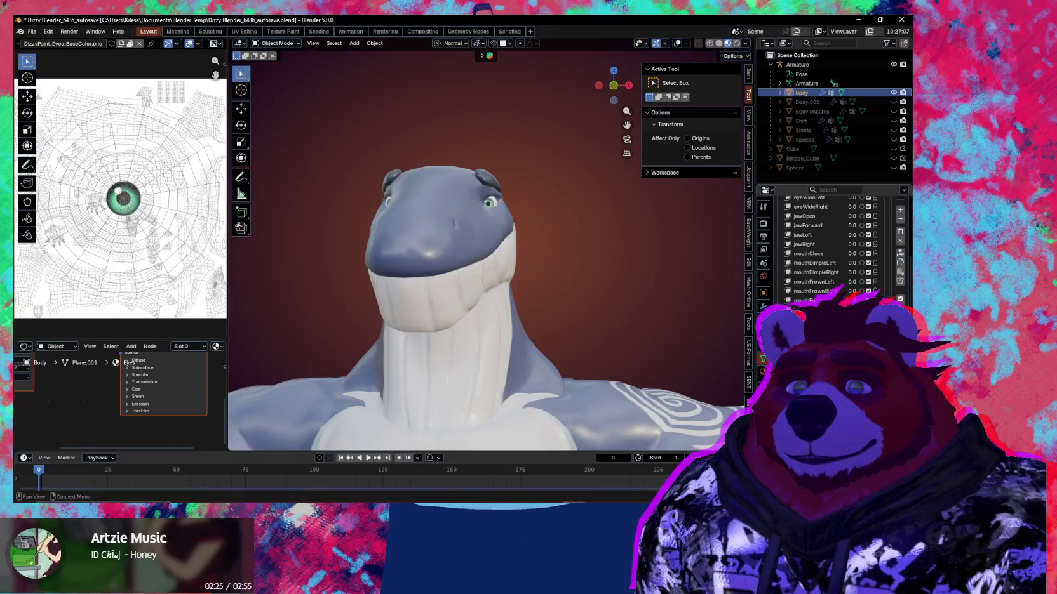
pyautogui.moveTo(381, 270); pyautogui.dragTo(423, 270, button='middle')
pyautogui.hotkey('ctrl', 'Tab')
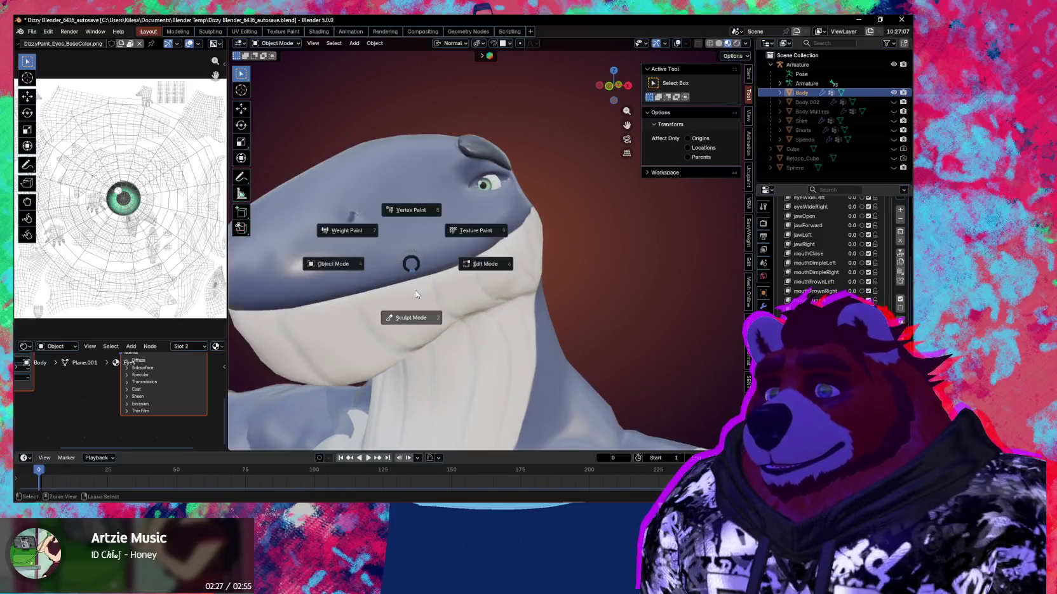
# Step: In Sculpt Mode, enlarge the Grab brush to 285 then 419 px and reshape the jaw and cheek dimple
pyautogui.click(413, 314)
pyautogui.scroll(2, 419, 261)
pyautogui.press('f')
pyautogui.click(416, 257)
pyautogui.press('f')
pyautogui.click(384, 254)
pyautogui.moveTo(377, 259)
pyautogui.mouseDown()
pyautogui.moveTo(403, 221)
pyautogui.moveTo(366, 230)
pyautogui.moveTo(377, 229)
pyautogui.mouseUp()
pyautogui.moveTo(377, 229)
pyautogui.mouseDown(button='middle')
pyautogui.moveTo(479, 292)
pyautogui.moveTo(562, 308)
pyautogui.mouseUp(button='middle')
# Step: Return the Body to Object Mode and orbit to a front view of the whale
pyautogui.hotkey('ctrl', 'Tab')
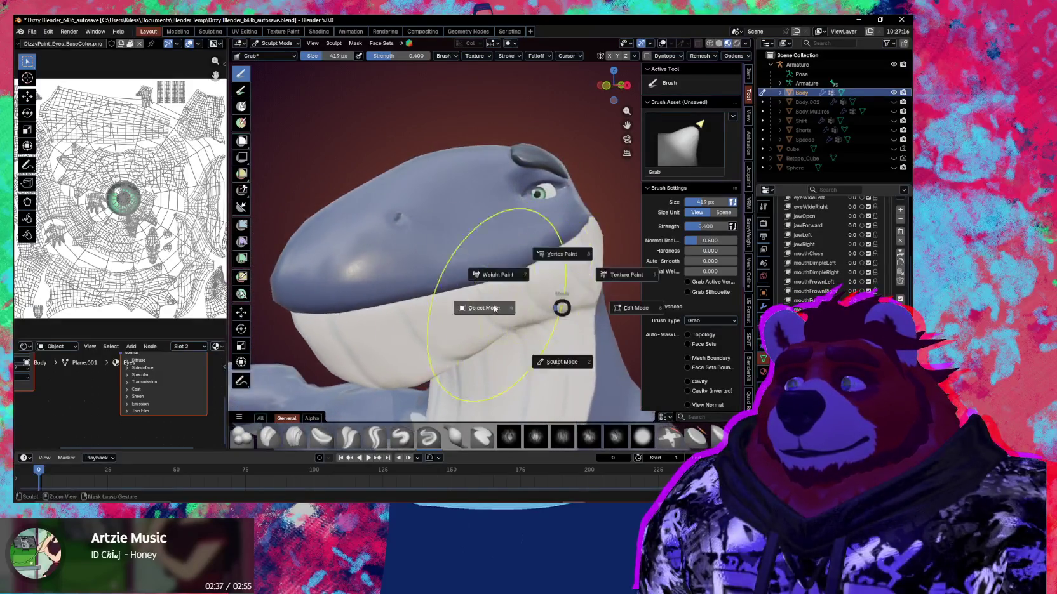
pyautogui.click(511, 310)
pyautogui.scroll(-1, 825, 247)
pyautogui.moveTo(559, 381); pyautogui.dragTo(642, 386, button='middle')
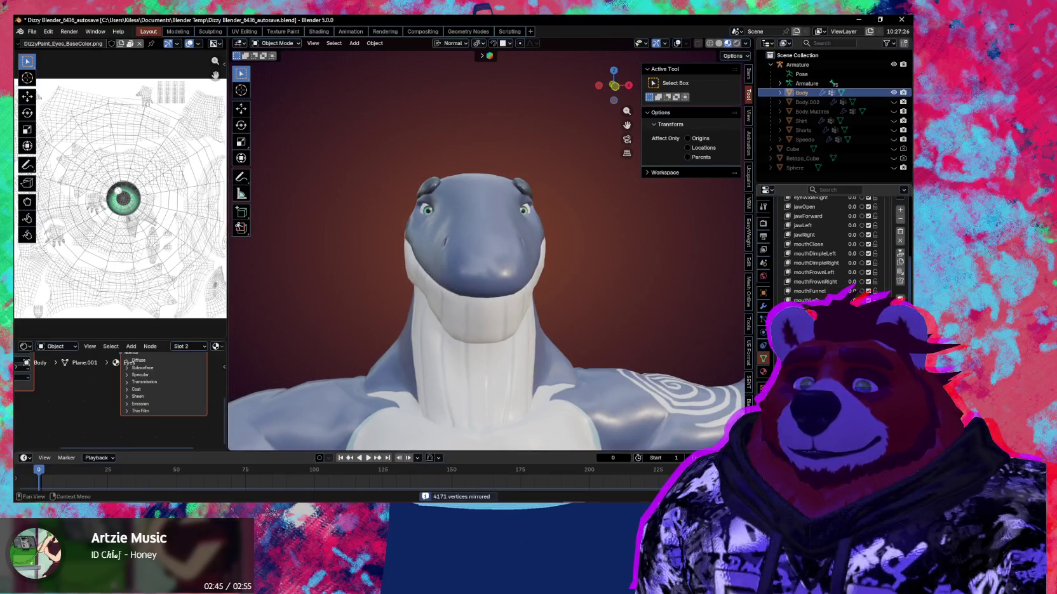
pyautogui.scroll(-2, 826, 248)
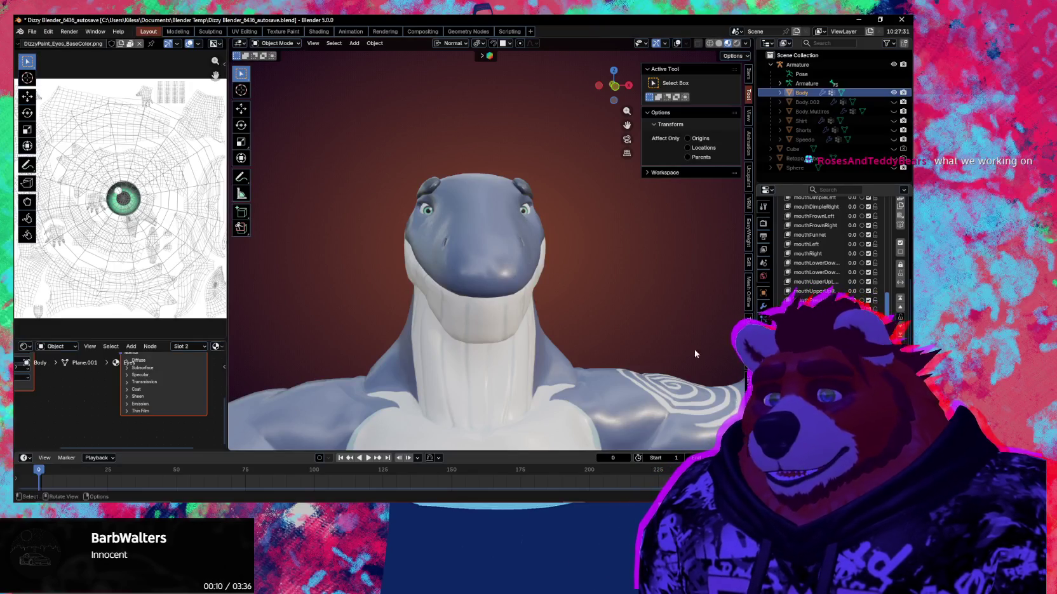
pyautogui.moveTo(708, 350); pyautogui.dragTo(562, 307, button='middle')
pyautogui.scroll(3, 899, 223)
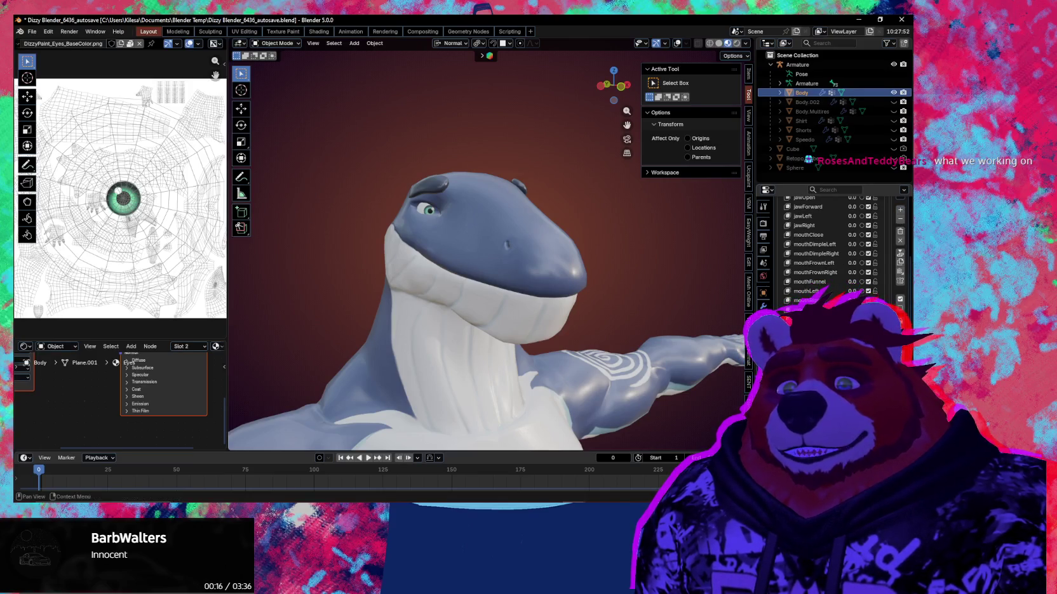
pyautogui.moveTo(737, 356); pyautogui.dragTo(578, 311, button='middle')
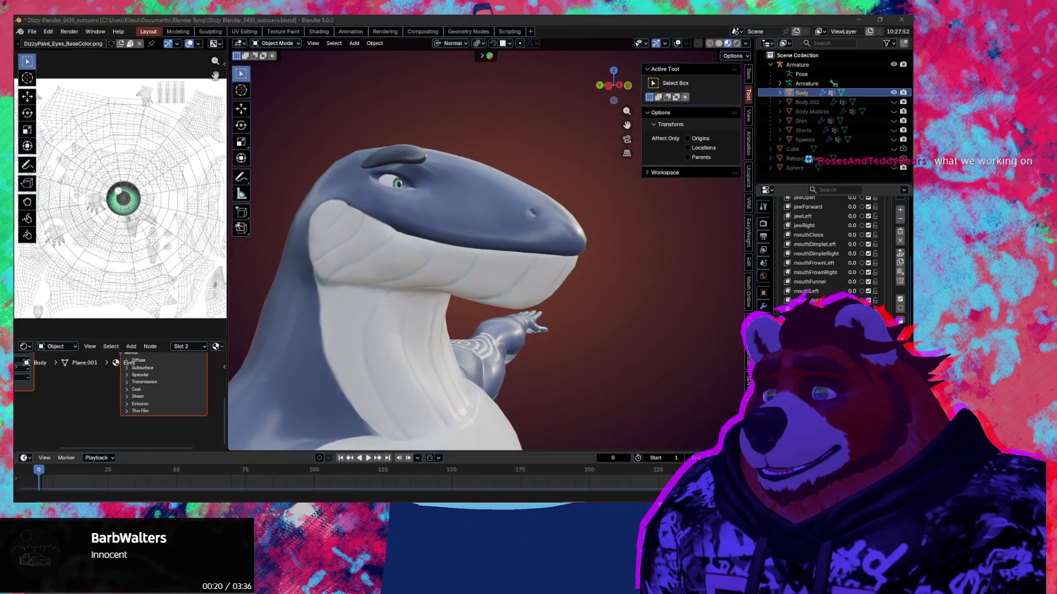
pyautogui.moveTo(493, 370); pyautogui.dragTo(699, 389, button='middle')
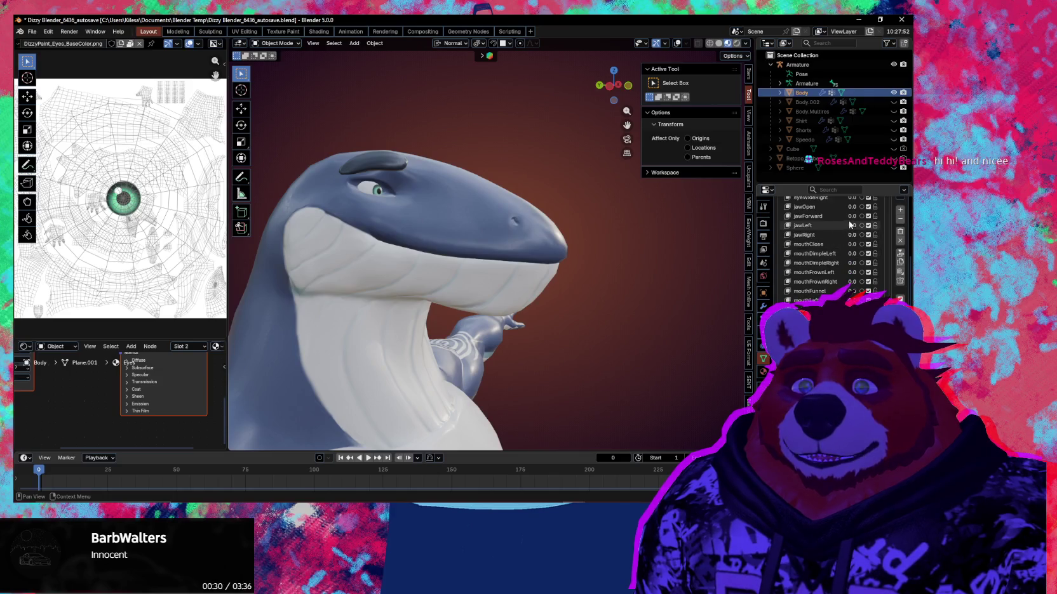
pyautogui.moveTo(849, 225); pyautogui.dragTo(863, 206)
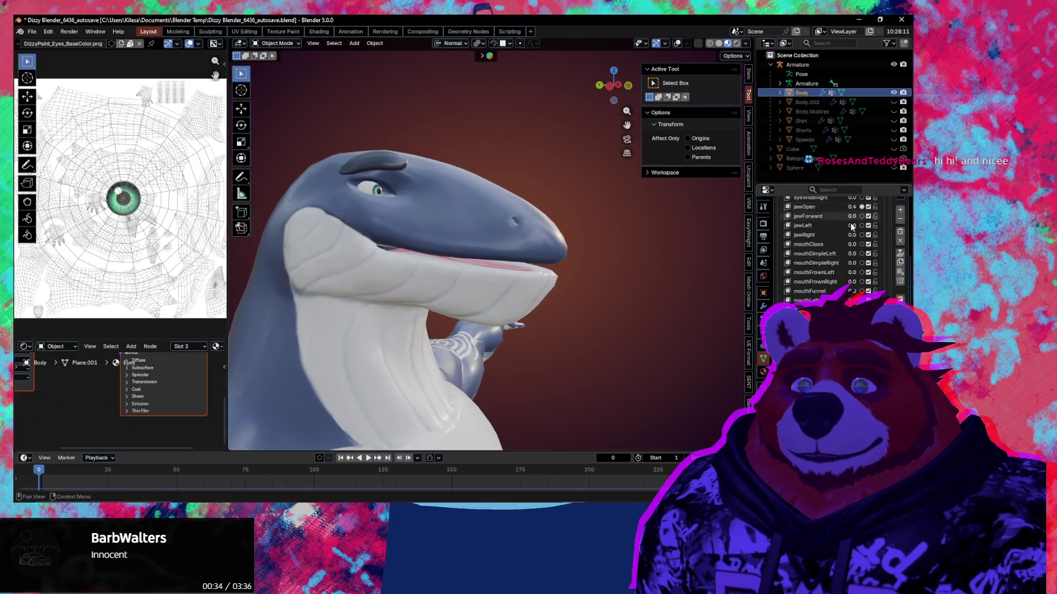
pyautogui.moveTo(852, 246); pyautogui.dragTo(863, 244)
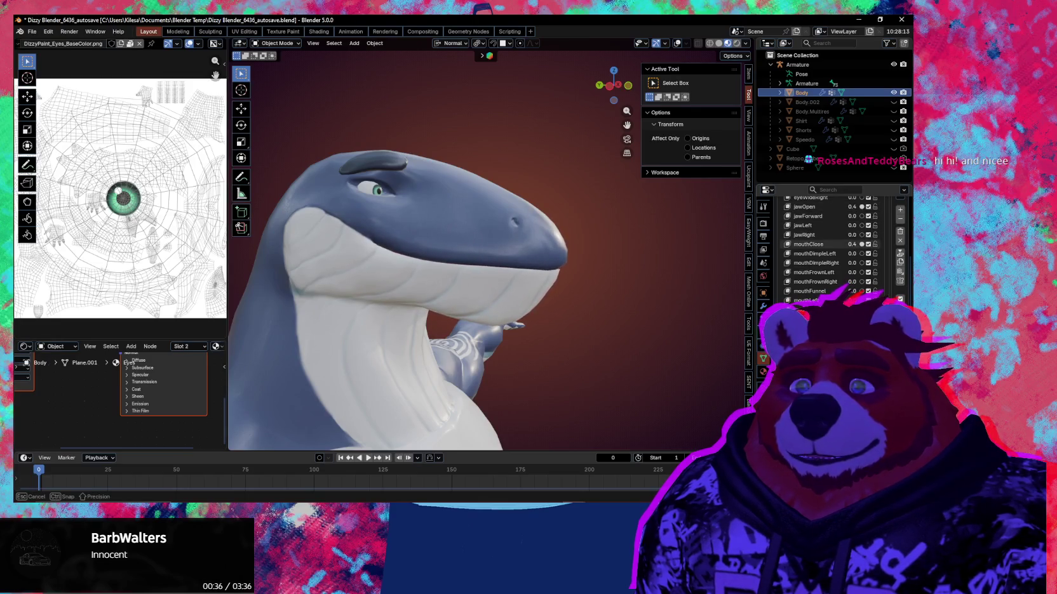
pyautogui.moveTo(609, 246)
pyautogui.mouseDown(button='middle')
pyautogui.moveTo(526, 241)
pyautogui.moveTo(605, 239)
pyautogui.moveTo(632, 269)
pyautogui.mouseUp(button='middle')
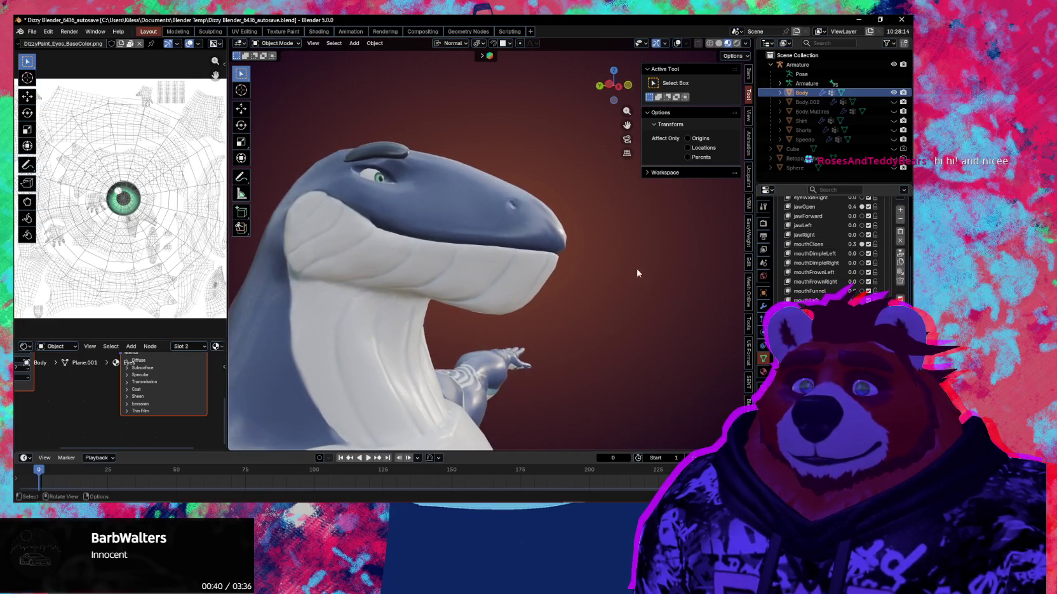
pyautogui.scroll(-4, 832, 247)
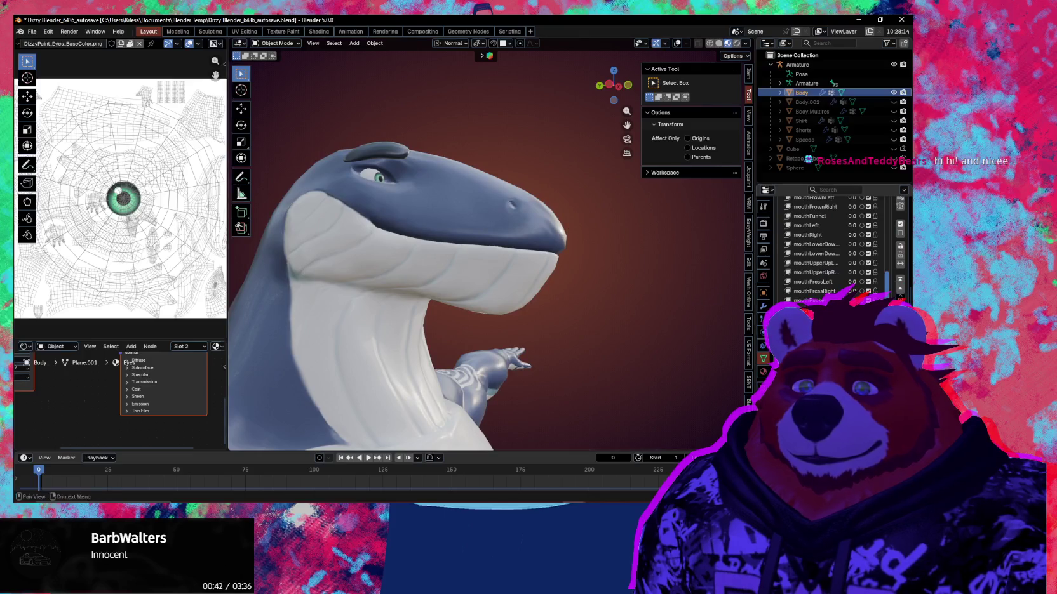
pyautogui.press('q')
pyautogui.scroll(-1, 819, 247)
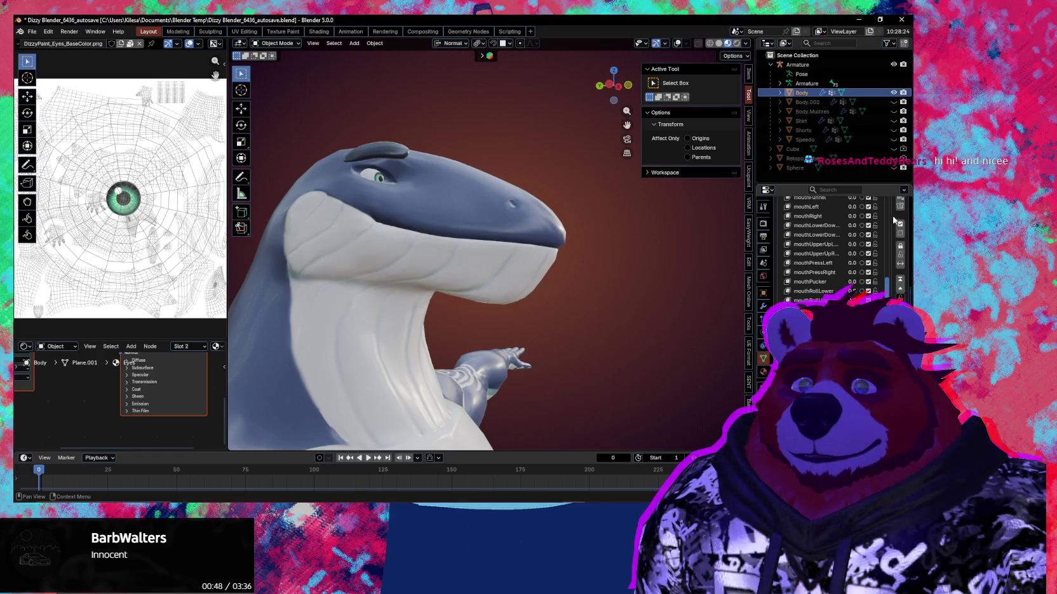
pyautogui.scroll(2, 900, 217)
pyautogui.scroll(1, 900, 209)
pyautogui.scroll(1, 901, 211)
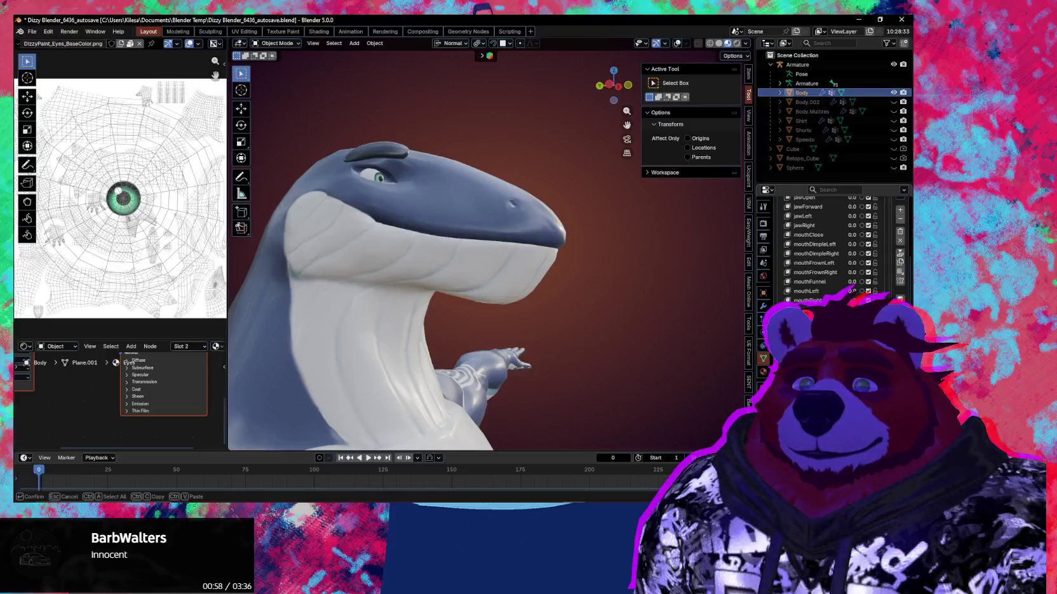
pyautogui.scroll(1, 566, 291)
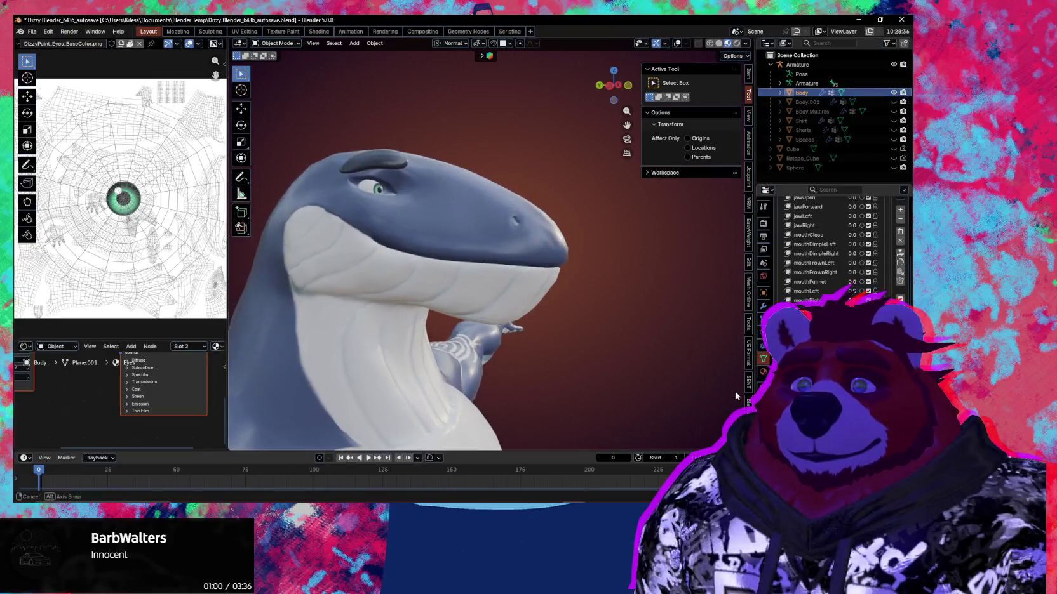
# Step: Zoom in, enter Sculpt Mode and enable Topology auto-masking
pyautogui.scroll(2, 565, 291)
pyautogui.scroll(2, 565, 291)
pyautogui.scroll(2, 565, 291)
pyautogui.hotkey('ctrl', 'Tab')
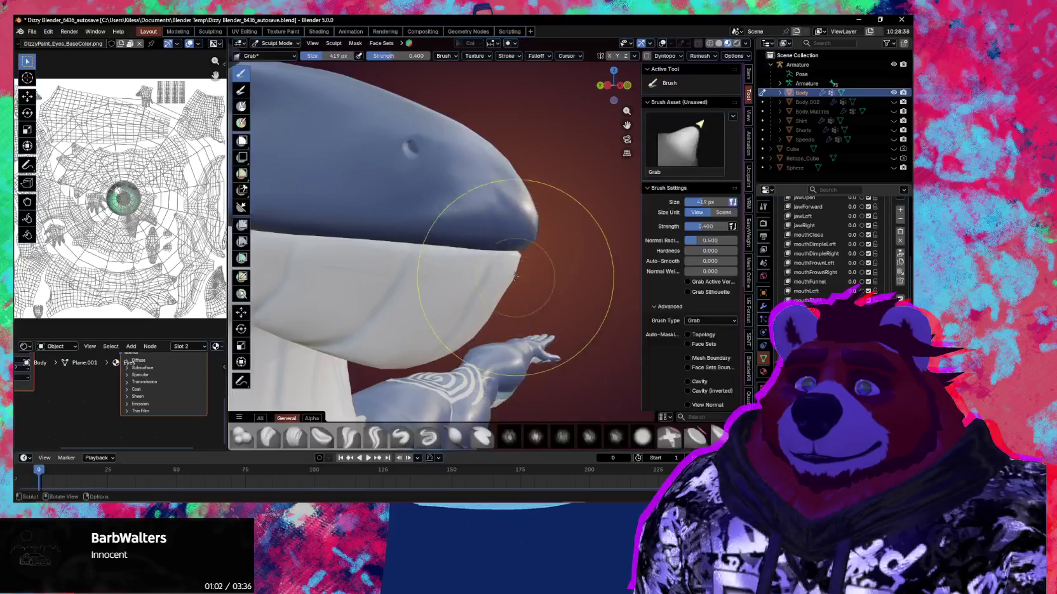
pyautogui.click(700, 335)
# Step: Grab the upper snout down over the mouth interior, then pose the armature's head bone
pyautogui.moveTo(495, 202); pyautogui.dragTo(353, 223, button='middle')
pyautogui.moveTo(497, 233); pyautogui.dragTo(597, 70)
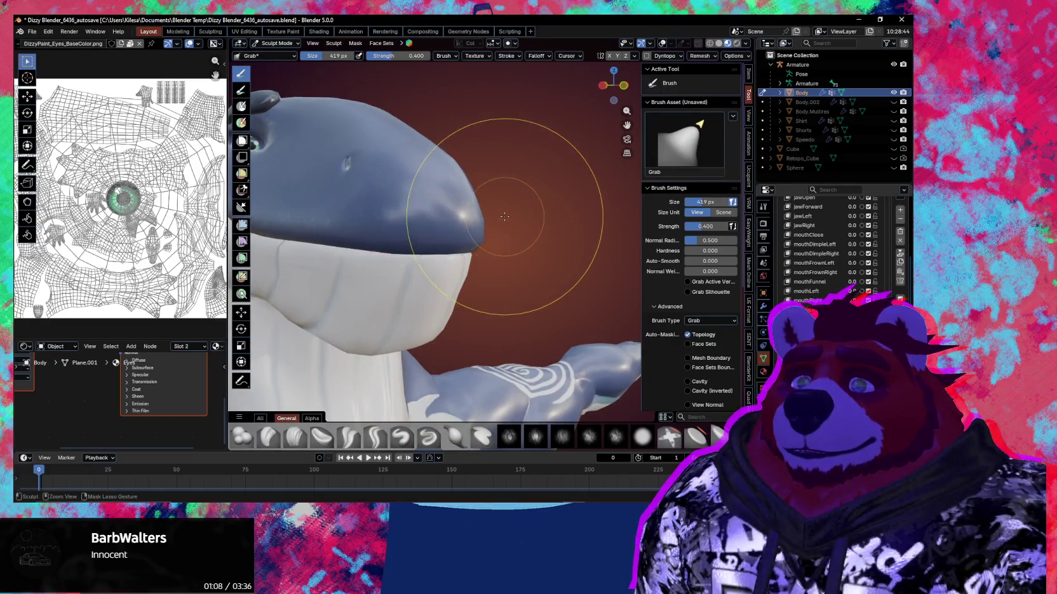
pyautogui.moveTo(441, 231)
pyautogui.mouseDown()
pyautogui.moveTo(447, 218)
pyautogui.moveTo(413, 200)
pyautogui.mouseUp()
pyautogui.moveTo(413, 200)
pyautogui.mouseDown(button='middle')
pyautogui.moveTo(361, 227)
pyautogui.moveTo(553, 280)
pyautogui.mouseUp(button='middle')
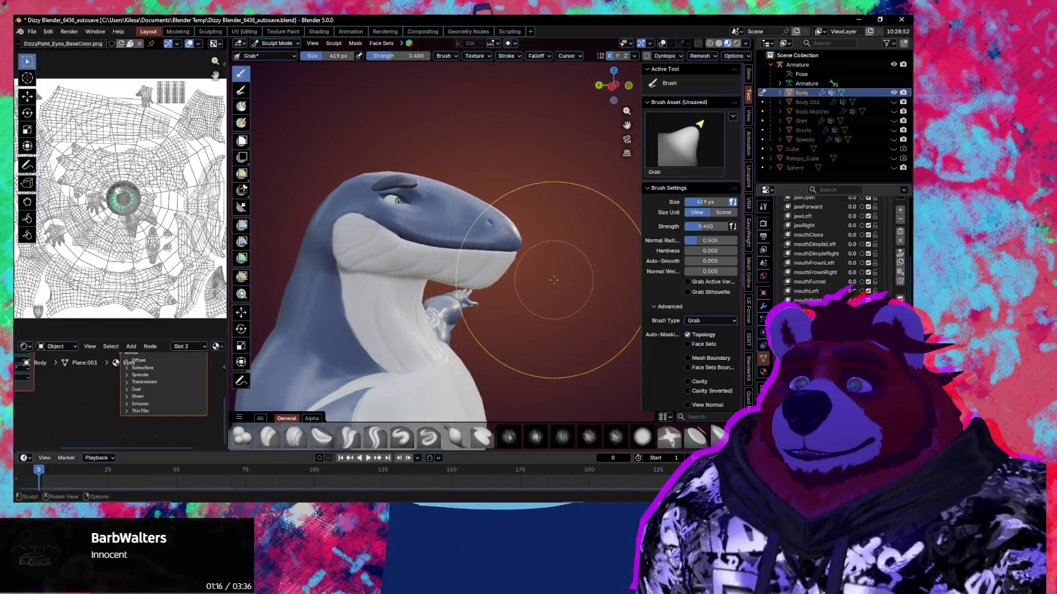
pyautogui.hotkey('ctrl', 'Tab')
pyautogui.click(479, 261)
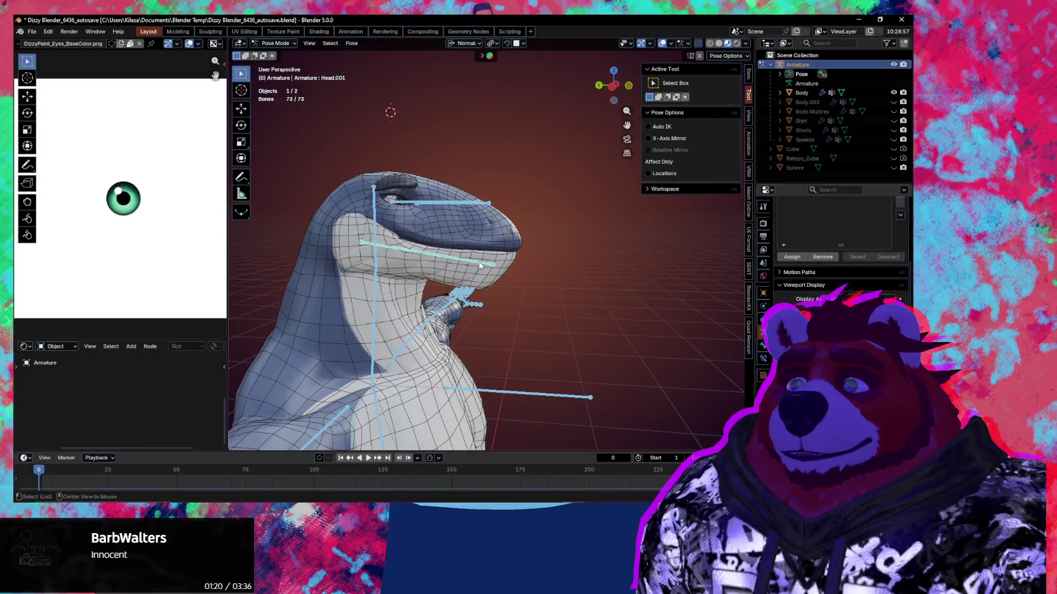
# Step: Leave Pose Mode, select the Body mesh, toggle Edit Mode, and check its Armature modifier
pyautogui.hotkey('ctrl', 'Tab')
pyautogui.click(473, 258)
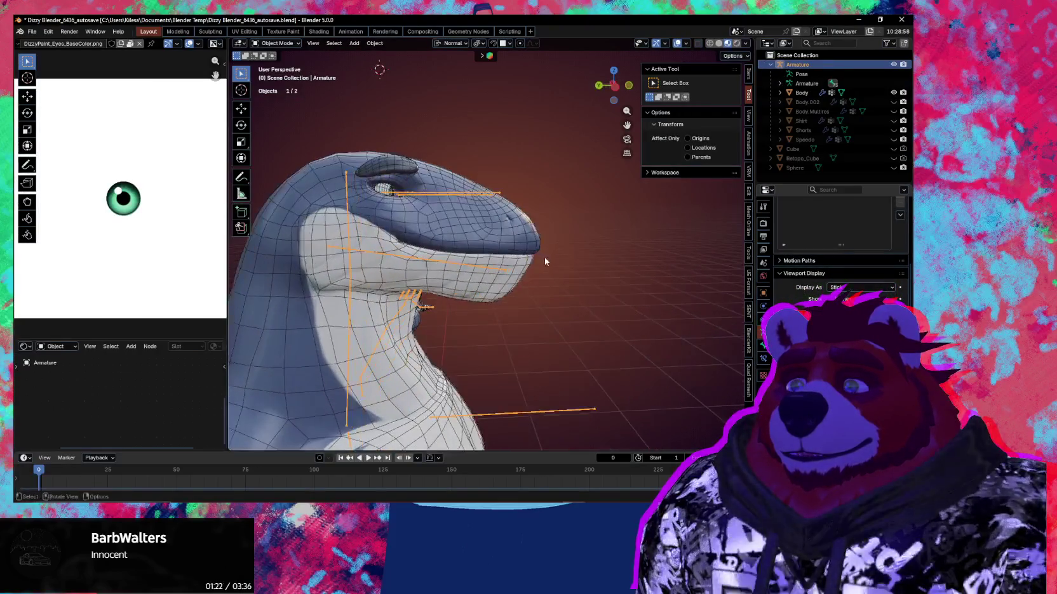
pyautogui.scroll(-3, 838, 254)
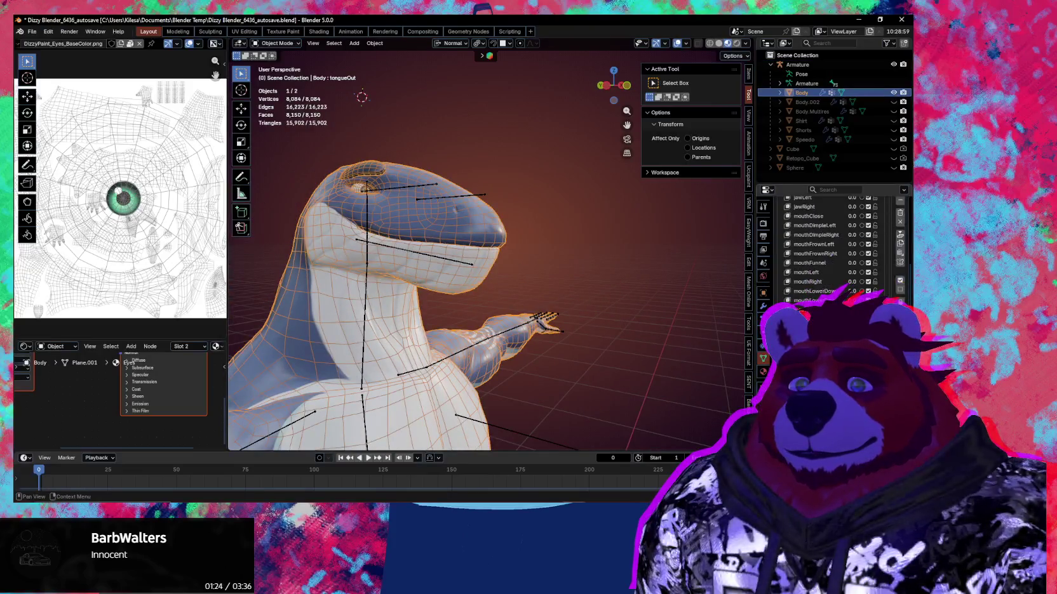
pyautogui.scroll(4, 518, 288)
pyautogui.press('Tab')
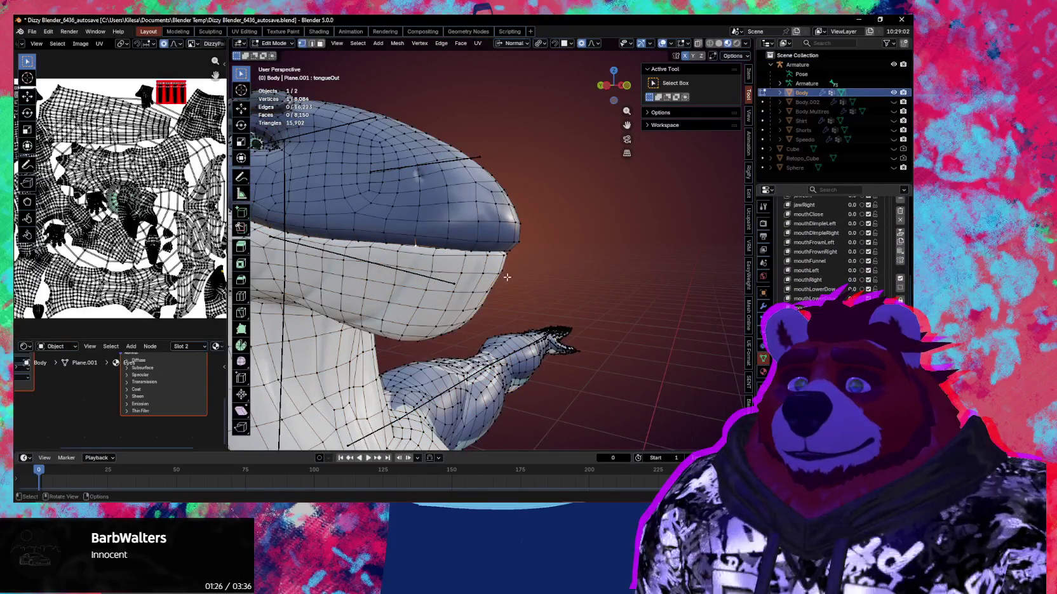
pyautogui.press('Tab')
pyautogui.click(764, 306)
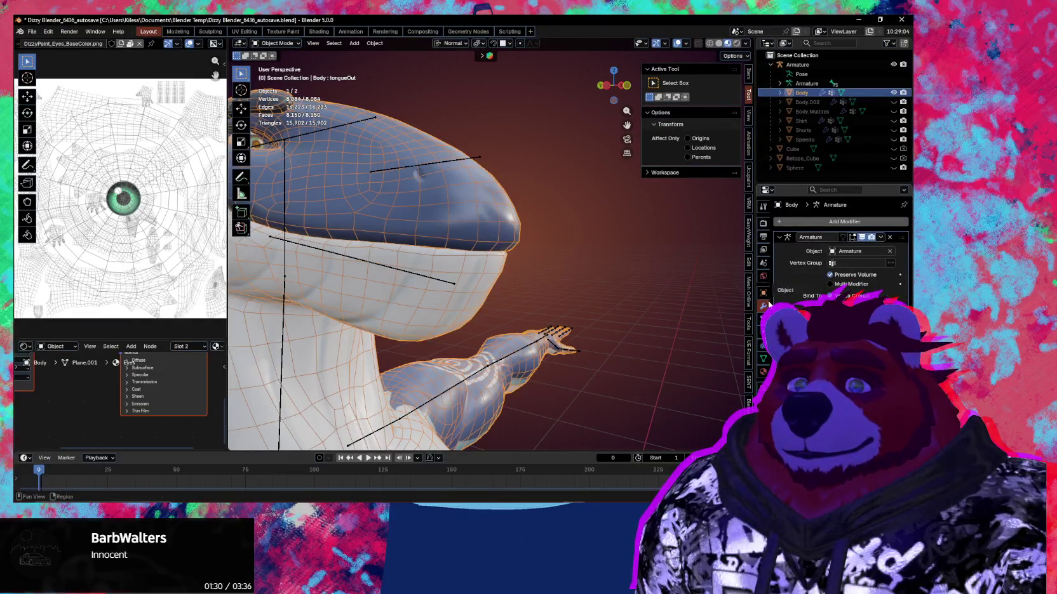
pyautogui.click(763, 357)
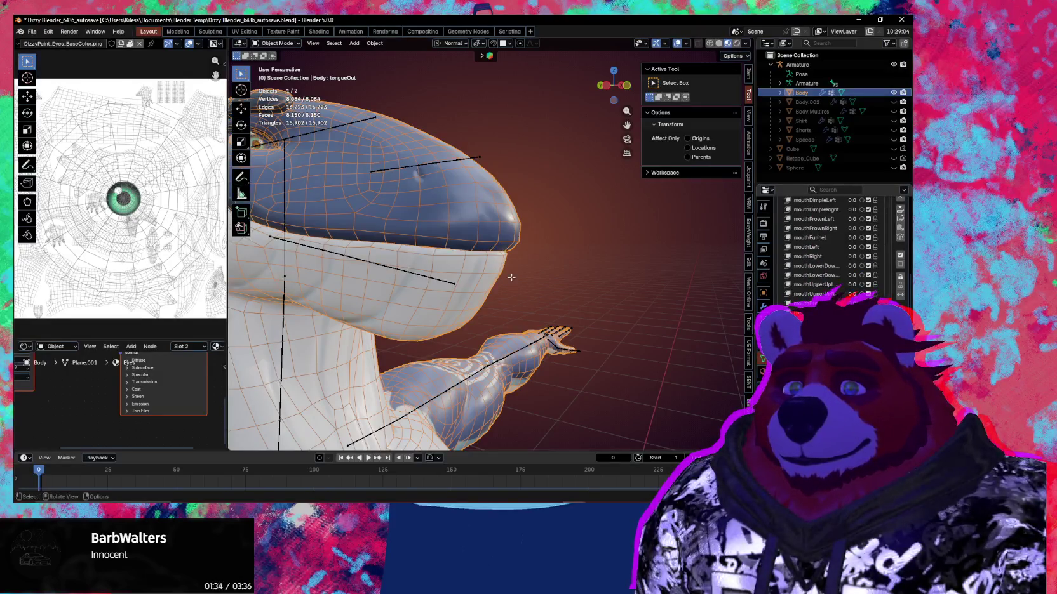
# Step: Enter Sculpt Mode with the Grab brush and reshape the upper snout
pyautogui.press('Tab')
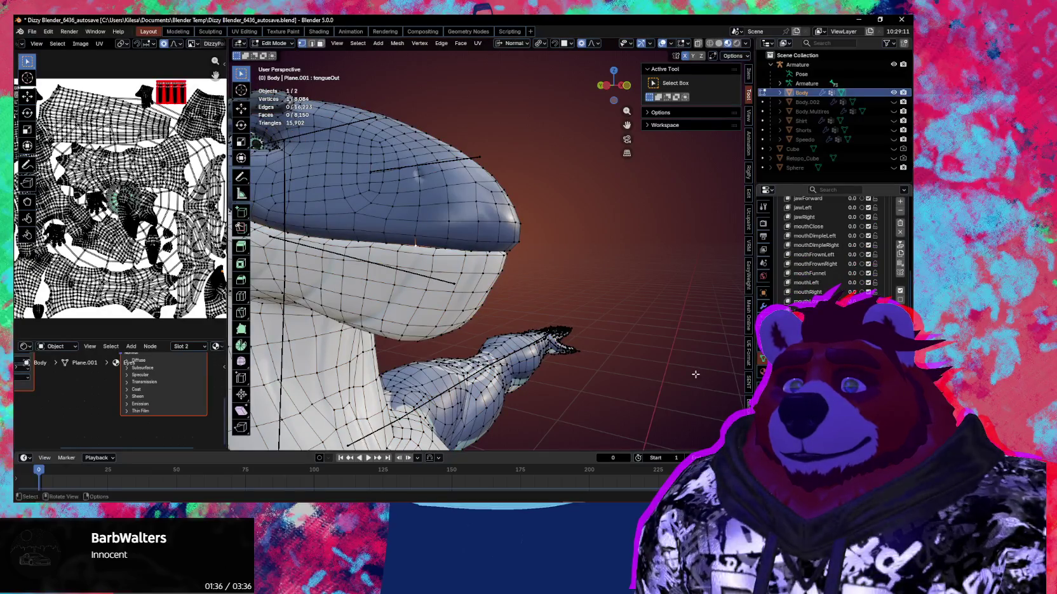
pyautogui.moveTo(696, 375); pyautogui.dragTo(515, 297, button='middle')
pyautogui.hotkey('ctrl', 'Tab')
pyautogui.click(448, 314)
pyautogui.scroll(2, 461, 284)
pyautogui.moveTo(461, 284)
pyautogui.mouseDown()
pyautogui.moveTo(448, 299)
pyautogui.moveTo(463, 280)
pyautogui.mouseUp()
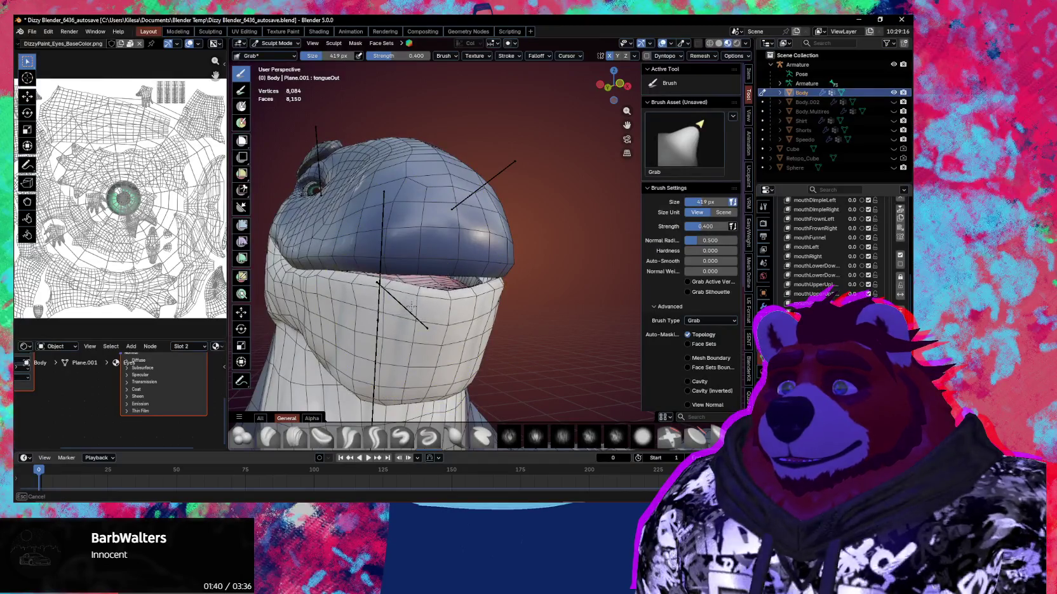
pyautogui.moveTo(463, 279); pyautogui.dragTo(486, 271, button='middle')
pyautogui.moveTo(486, 271); pyautogui.dragTo(485, 229)
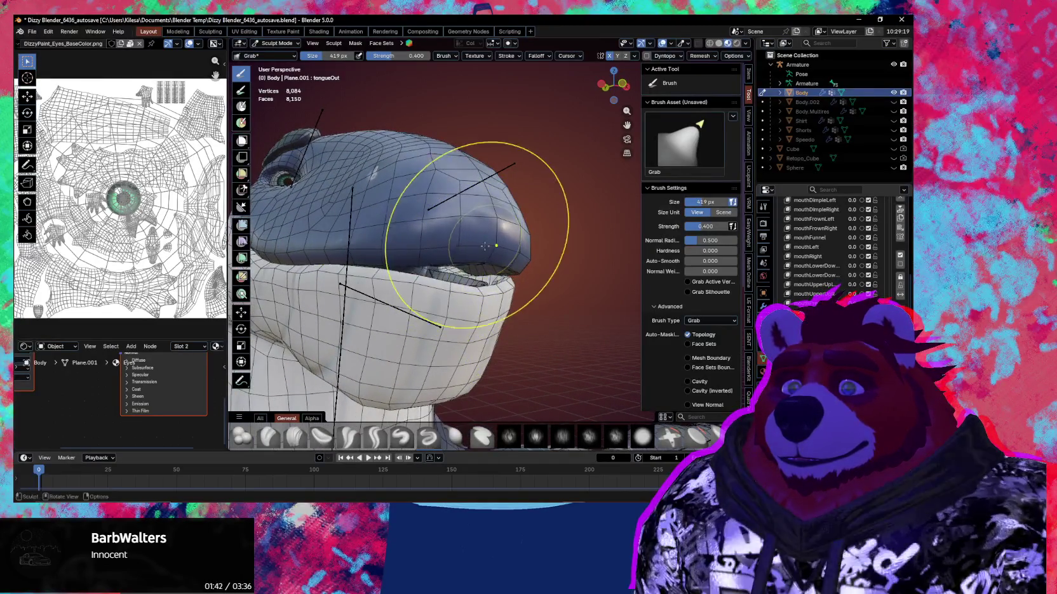
pyautogui.moveTo(425, 284); pyautogui.dragTo(411, 309)
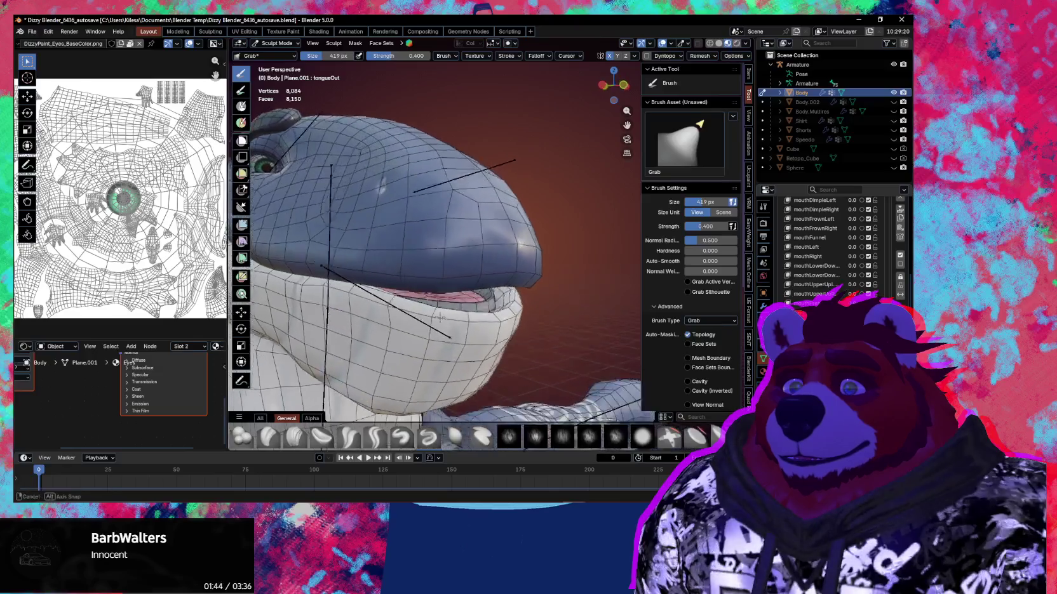
pyautogui.moveTo(411, 308); pyautogui.dragTo(510, 298, button='middle')
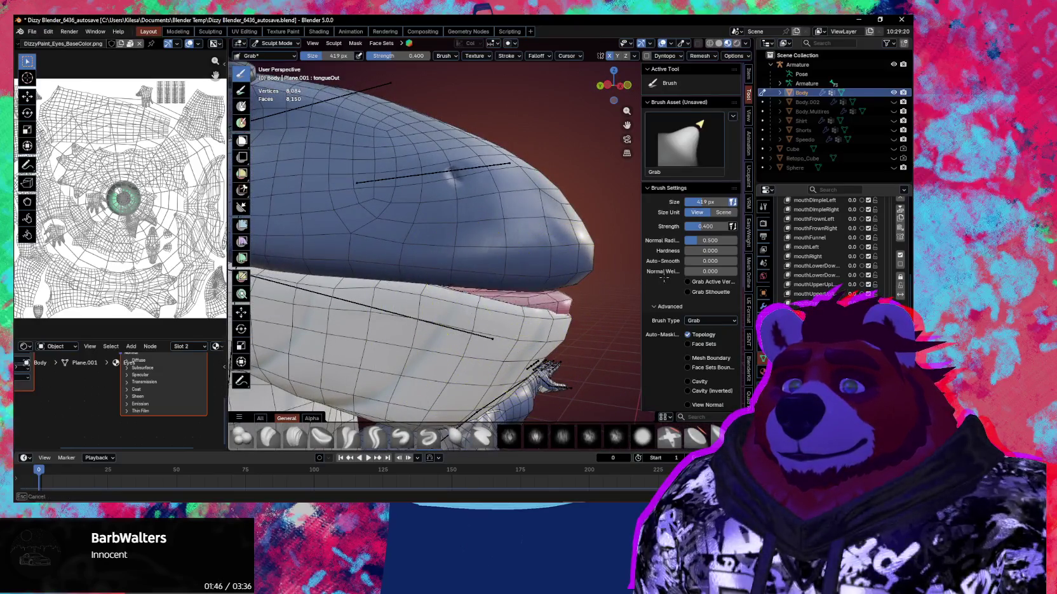
# Step: Reshape the lower lip and pull the tongue tip downward
pyautogui.moveTo(559, 305); pyautogui.dragTo(548, 270)
pyautogui.moveTo(548, 259)
pyautogui.mouseDown(button='middle')
pyautogui.moveTo(550, 294)
pyautogui.moveTo(484, 259)
pyautogui.mouseUp(button='middle')
pyautogui.moveTo(484, 260)
pyautogui.mouseDown()
pyautogui.moveTo(522, 269)
pyautogui.moveTo(539, 254)
pyautogui.mouseUp()
pyautogui.moveTo(540, 254)
pyautogui.mouseDown(button='middle')
pyautogui.moveTo(540, 284)
pyautogui.moveTo(394, 279)
pyautogui.moveTo(561, 271)
pyautogui.mouseUp(button='middle')
pyautogui.moveTo(576, 254); pyautogui.dragTo(573, 282)
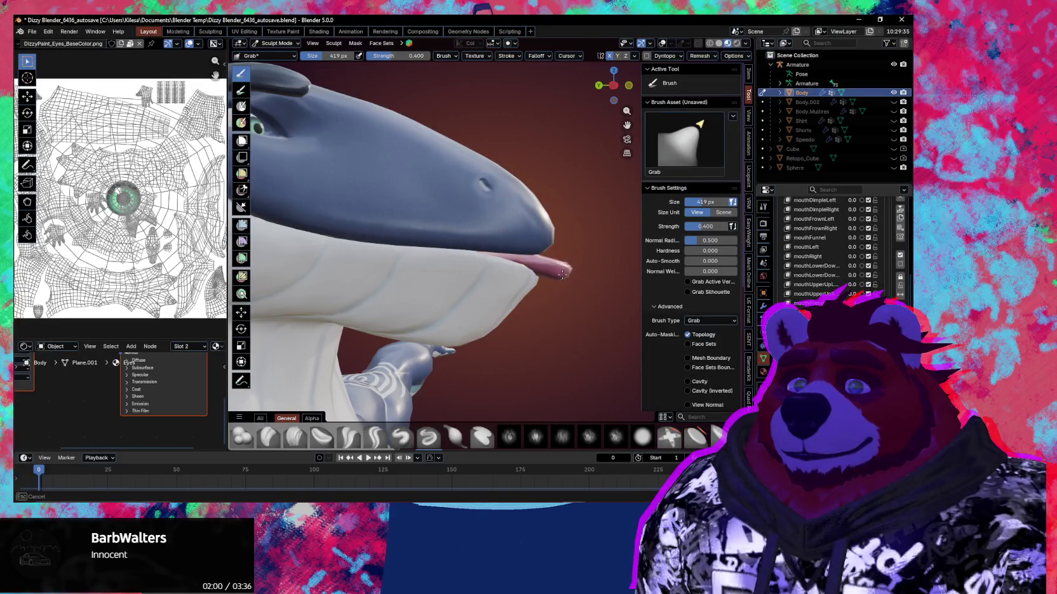
pyautogui.moveTo(573, 286); pyautogui.dragTo(418, 272, button='middle')
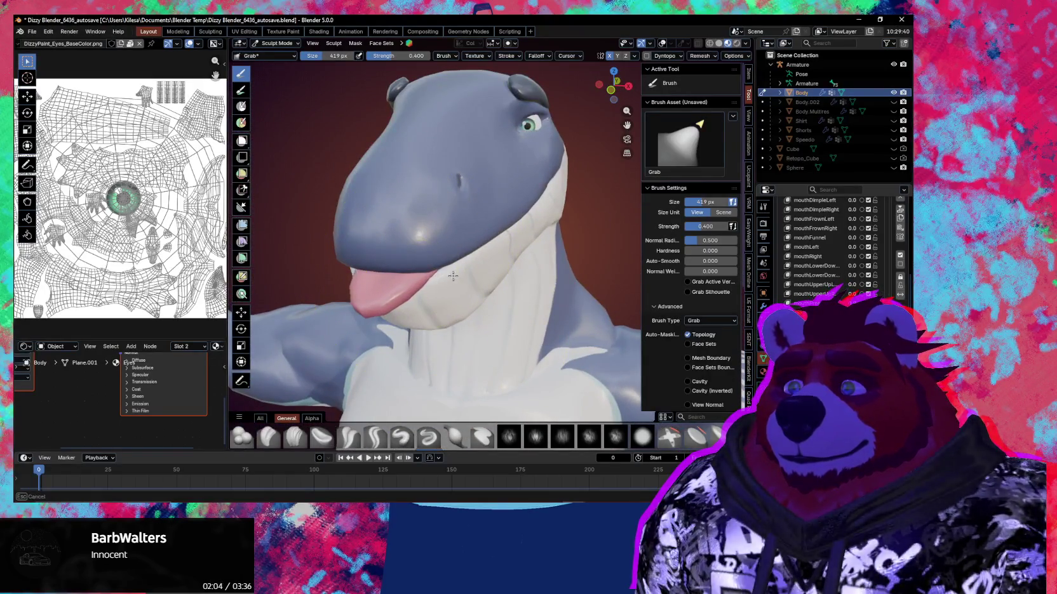
pyautogui.moveTo(480, 276)
pyautogui.mouseDown(button='middle')
pyautogui.moveTo(416, 267)
pyautogui.moveTo(522, 312)
pyautogui.moveTo(579, 301)
pyautogui.mouseUp(button='middle')
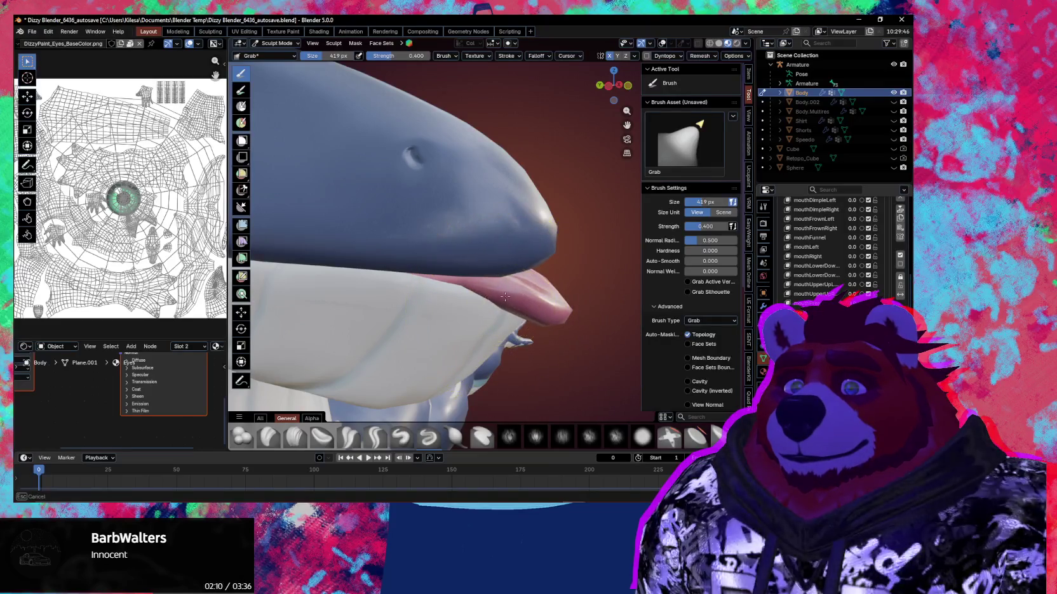
# Step: Check the head, neck and arms with wireframe and bone overlays shown, then hidden
pyautogui.scroll(-3, 505, 290)
pyautogui.moveTo(530, 250)
pyautogui.mouseDown(button='middle')
pyautogui.moveTo(378, 295)
pyautogui.moveTo(438, 327)
pyautogui.moveTo(533, 317)
pyautogui.moveTo(555, 329)
pyautogui.moveTo(399, 330)
pyautogui.moveTo(416, 246)
pyautogui.mouseUp(button='middle')
pyautogui.scroll(-2, 378, 294)
pyautogui.scroll(3, 534, 316)
pyautogui.scroll(-1, 533, 316)
pyautogui.hotkey('shift', 'alt', 'z')
pyautogui.scroll(2, 416, 246)
pyautogui.scroll(2, 416, 246)
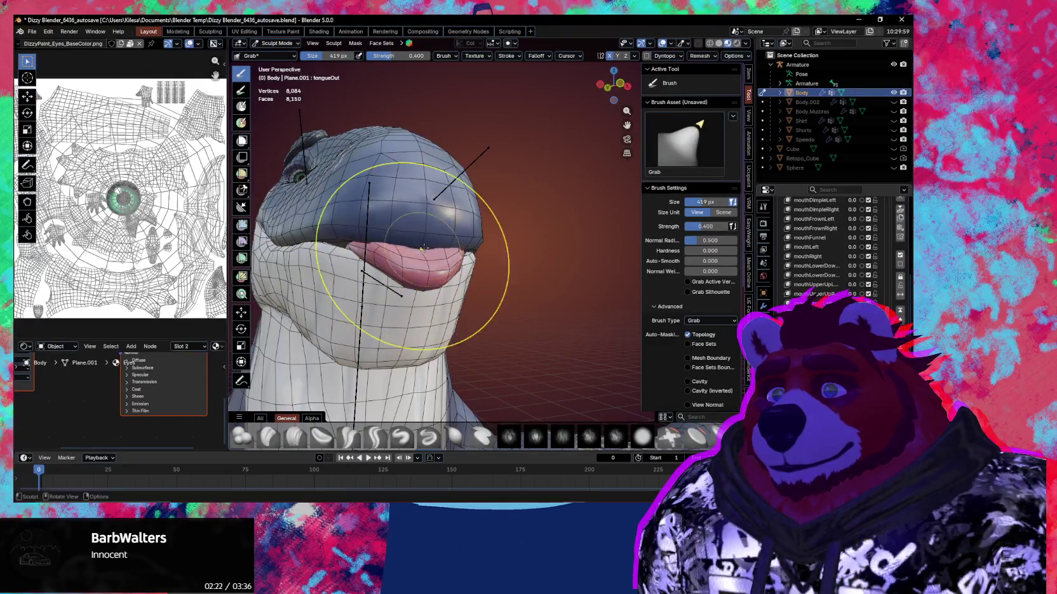
pyautogui.moveTo(370, 232)
pyautogui.mouseDown(button='middle')
pyautogui.moveTo(454, 293)
pyautogui.moveTo(472, 259)
pyautogui.mouseUp(button='middle')
pyautogui.scroll(2, 372, 228)
pyautogui.hotkey('shift', 'alt', 'z')
# Step: Reshape the lower jaw around the tongue, then leave sculpting
pyautogui.moveTo(472, 259); pyautogui.dragTo(498, 267)
pyautogui.moveTo(497, 267)
pyautogui.mouseDown(button='middle')
pyautogui.moveTo(368, 280)
pyautogui.moveTo(568, 296)
pyautogui.moveTo(553, 298)
pyautogui.mouseUp(button='middle')
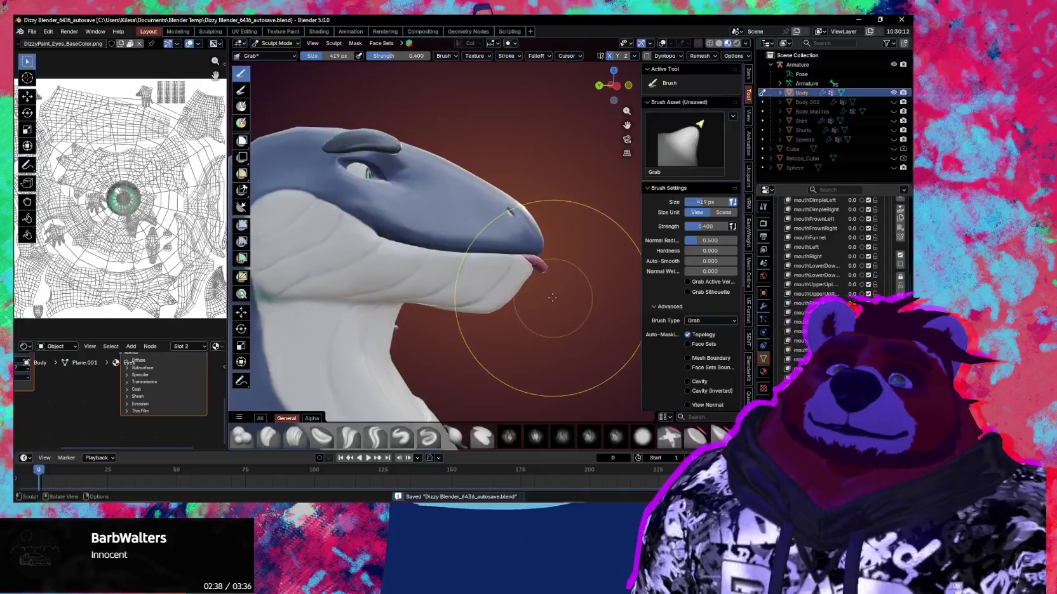
pyautogui.moveTo(553, 298); pyautogui.dragTo(538, 298, button='middle')
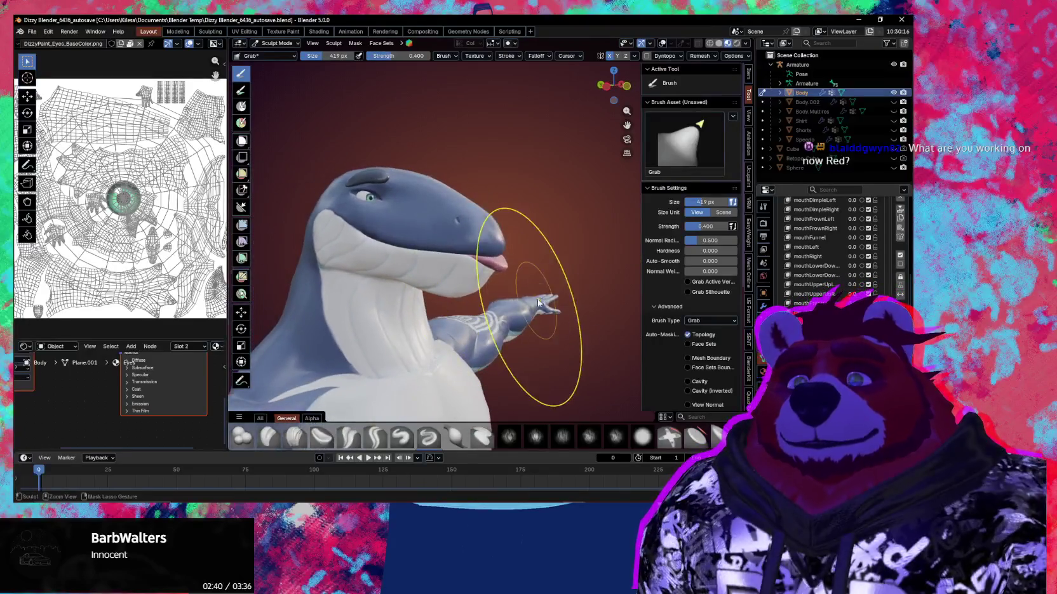
pyautogui.hotkey('ctrl', 'Tab')
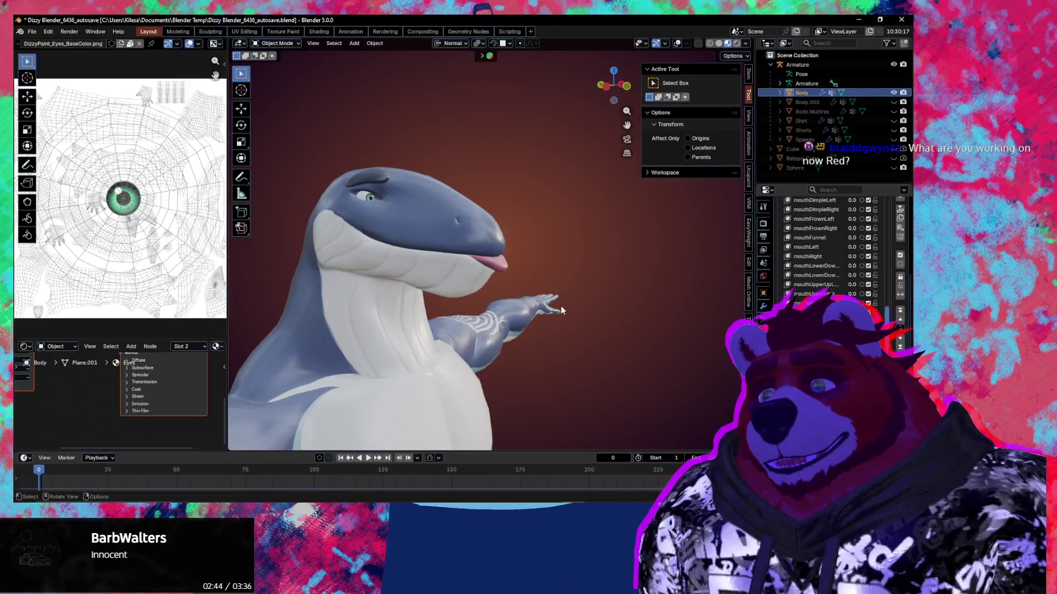
pyautogui.moveTo(546, 325); pyautogui.dragTo(517, 318, button='middle')
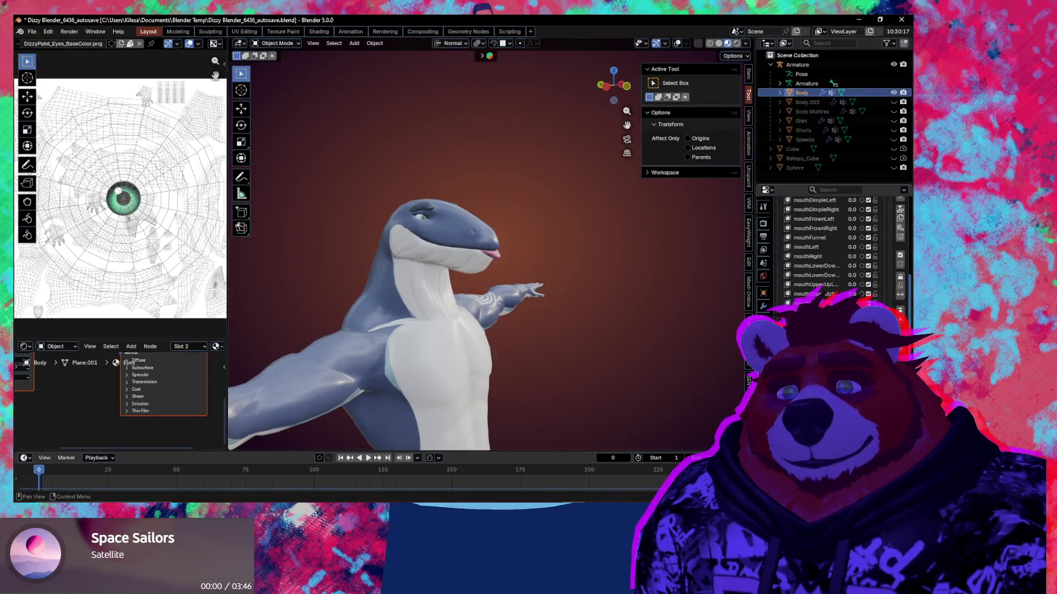
# Step: Turn on the overlays and make the Shirt and Shorts visible in the Outliner
pyautogui.moveTo(677, 316); pyautogui.dragTo(499, 240, button='middle')
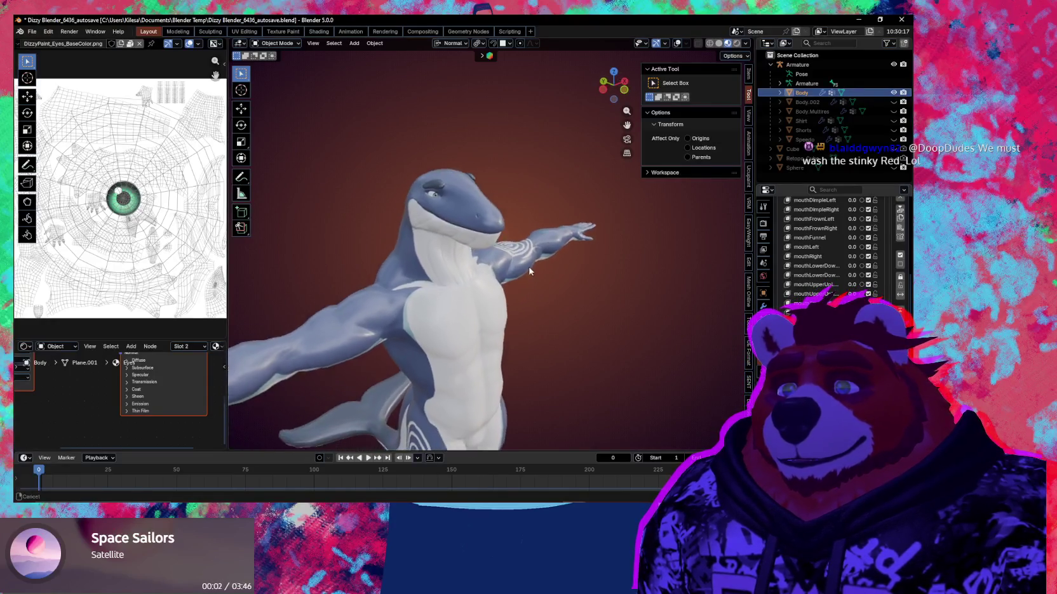
pyautogui.hotkey('shift', 'alt', 'z')
pyautogui.moveTo(510, 270)
pyautogui.mouseDown(button='middle')
pyautogui.moveTo(541, 329)
pyautogui.moveTo(604, 305)
pyautogui.mouseUp(button='middle')
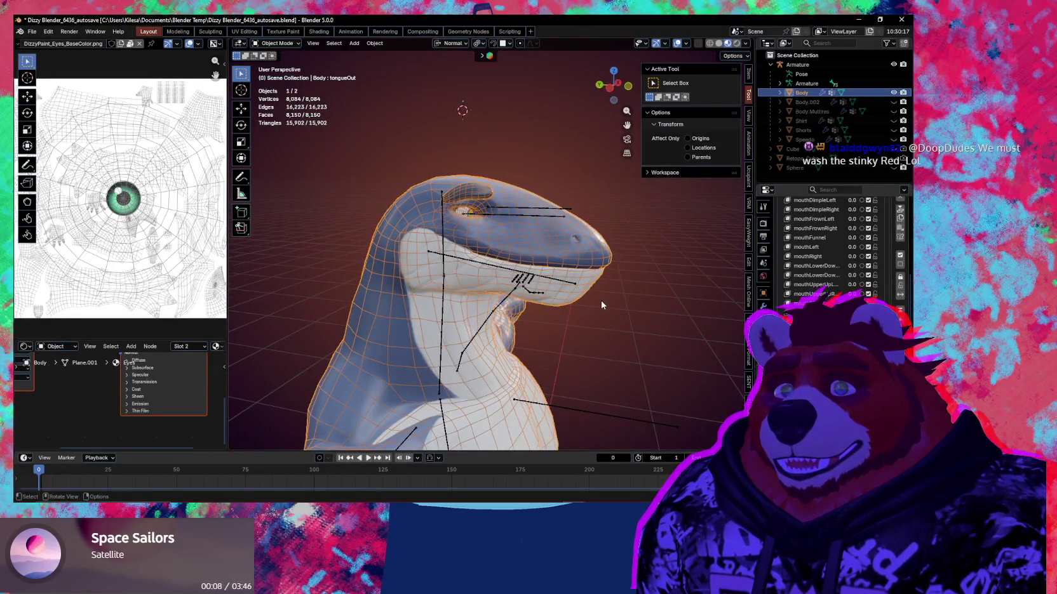
pyautogui.scroll(-2, 602, 303)
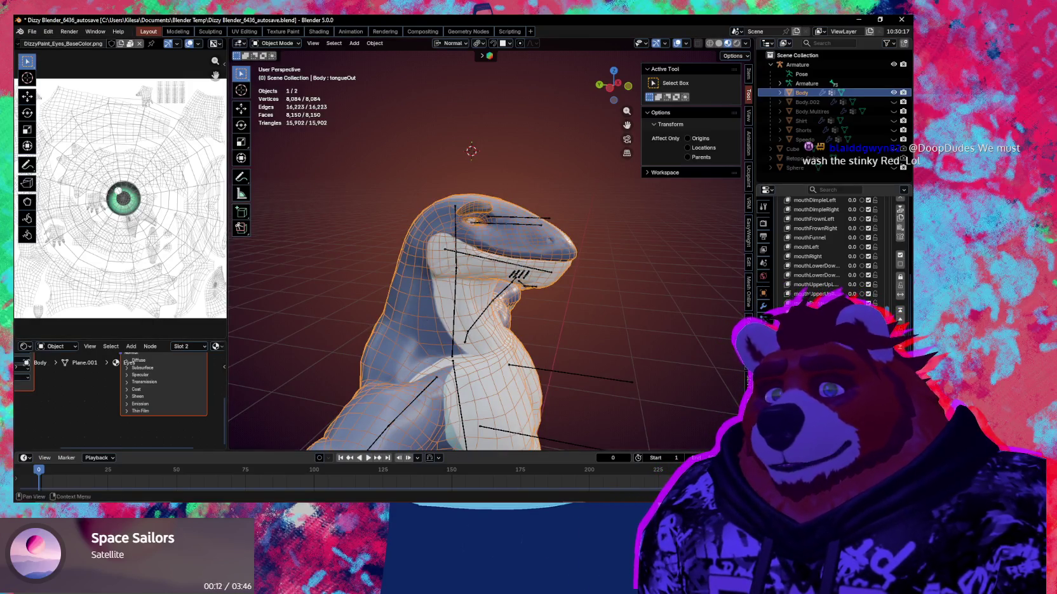
pyautogui.moveTo(604, 305); pyautogui.dragTo(508, 299, button='middle')
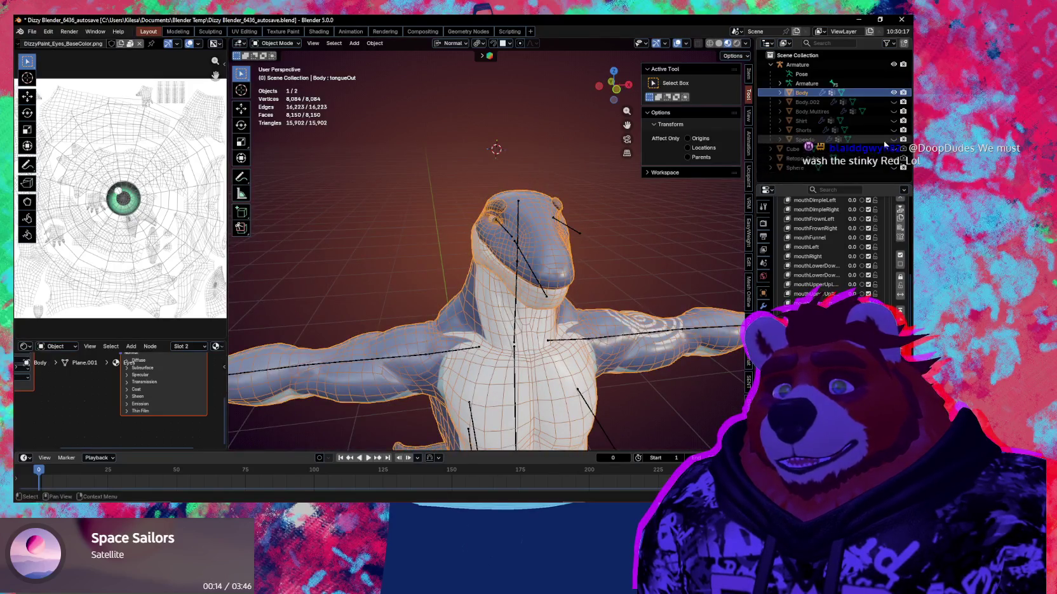
pyautogui.moveTo(894, 130); pyautogui.dragTo(893, 121)
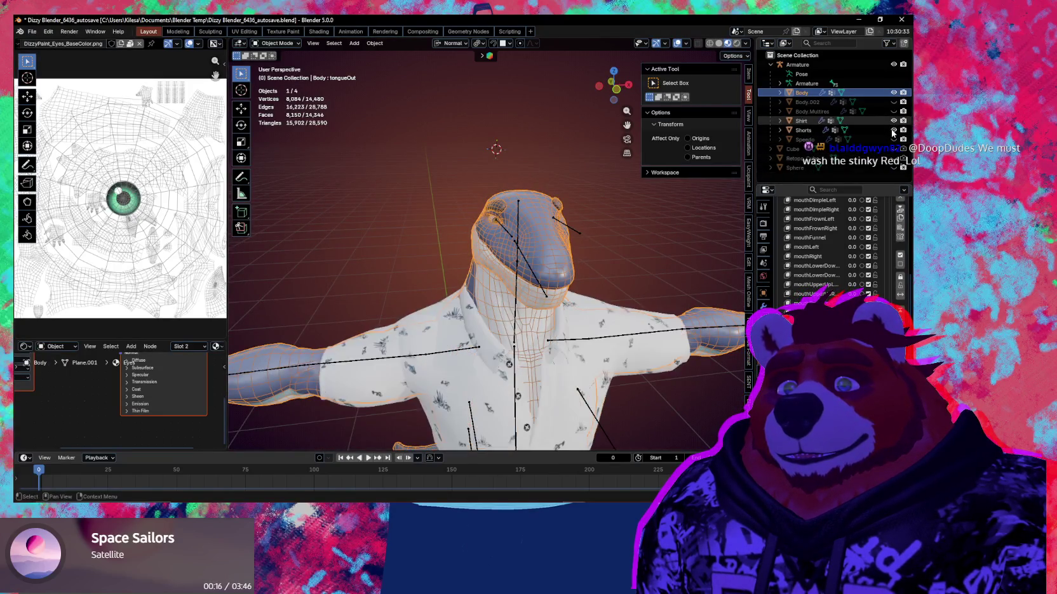
pyautogui.moveTo(572, 254)
pyautogui.mouseDown(button='middle')
pyautogui.moveTo(419, 233)
pyautogui.moveTo(381, 262)
pyautogui.moveTo(501, 289)
pyautogui.mouseUp(button='middle')
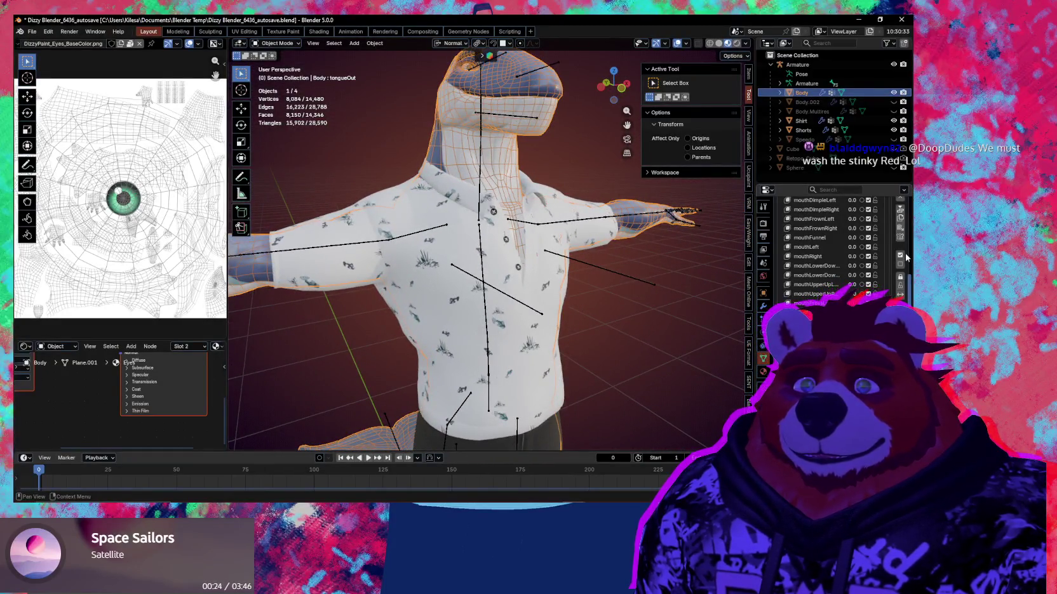
# Step: Rename shape key Key 68 to ShirtClip
pyautogui.scroll(2, 907, 236)
pyautogui.scroll(-1, 868, 278)
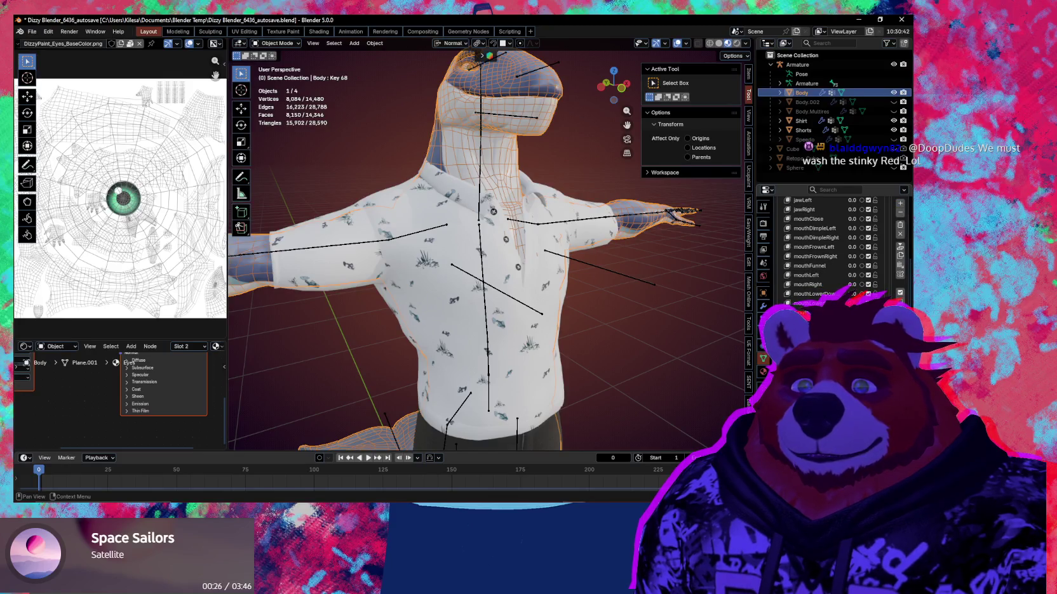
pyautogui.doubleClick(814, 294)
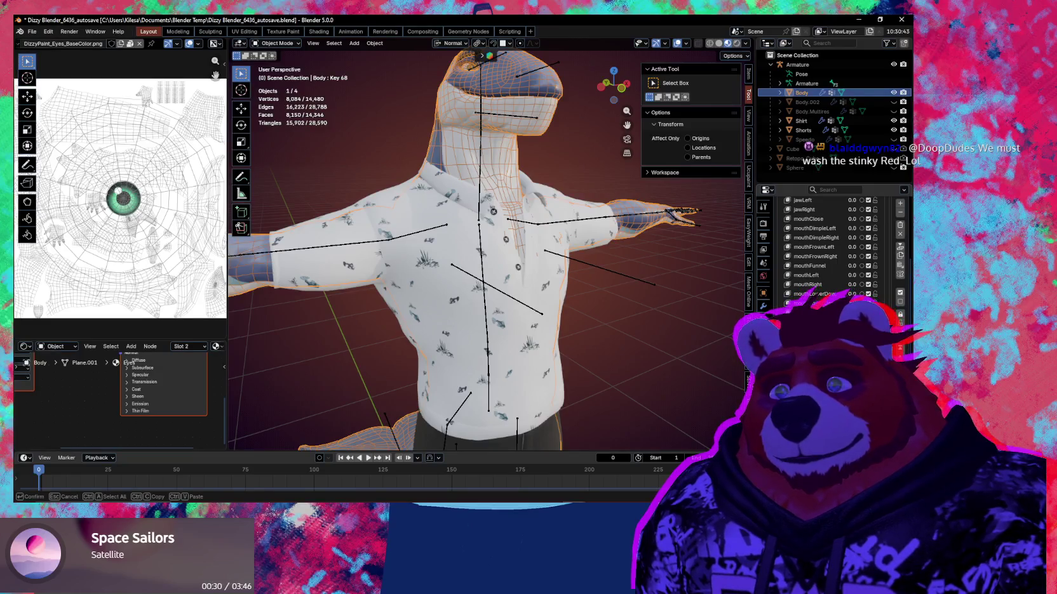
pyautogui.write('ShirtClip')
pyautogui.press('Return')
# Step: Move in on the shirt collar and switch the Body to Sculpt Mode
pyautogui.moveTo(458, 267)
pyautogui.mouseDown(button='middle')
pyautogui.moveTo(483, 306)
pyautogui.moveTo(519, 291)
pyautogui.moveTo(436, 295)
pyautogui.moveTo(267, 273)
pyautogui.moveTo(277, 272)
pyautogui.mouseUp(button='middle')
pyautogui.hotkey('ctrl', 'Tab')
pyautogui.scroll(3, 490, 327)
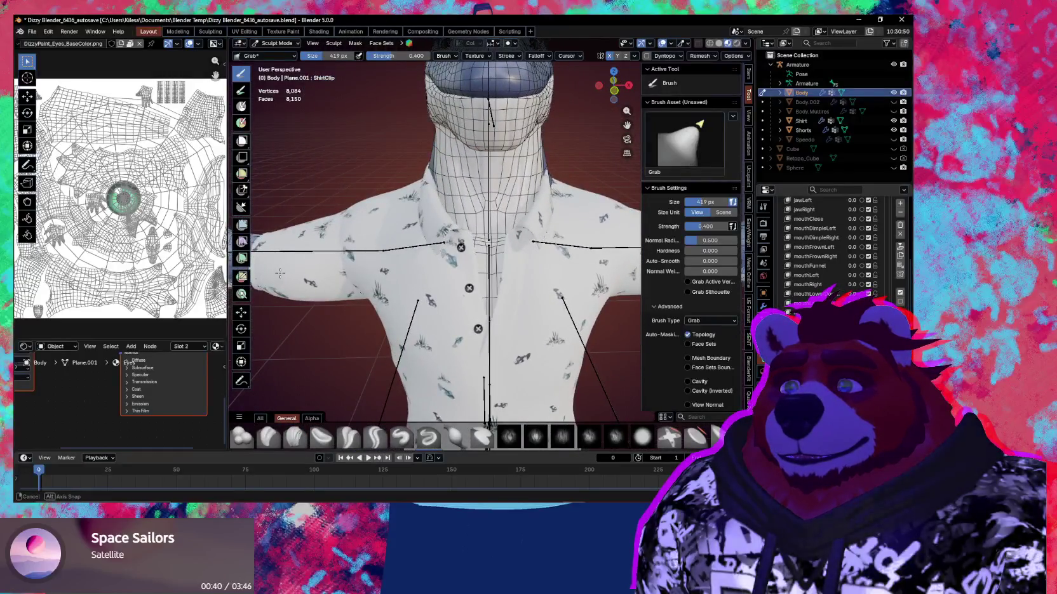
# Step: Look at the back of the neck, then leave Sculpt Mode for Object Mode
pyautogui.scroll(-2, 331, 273)
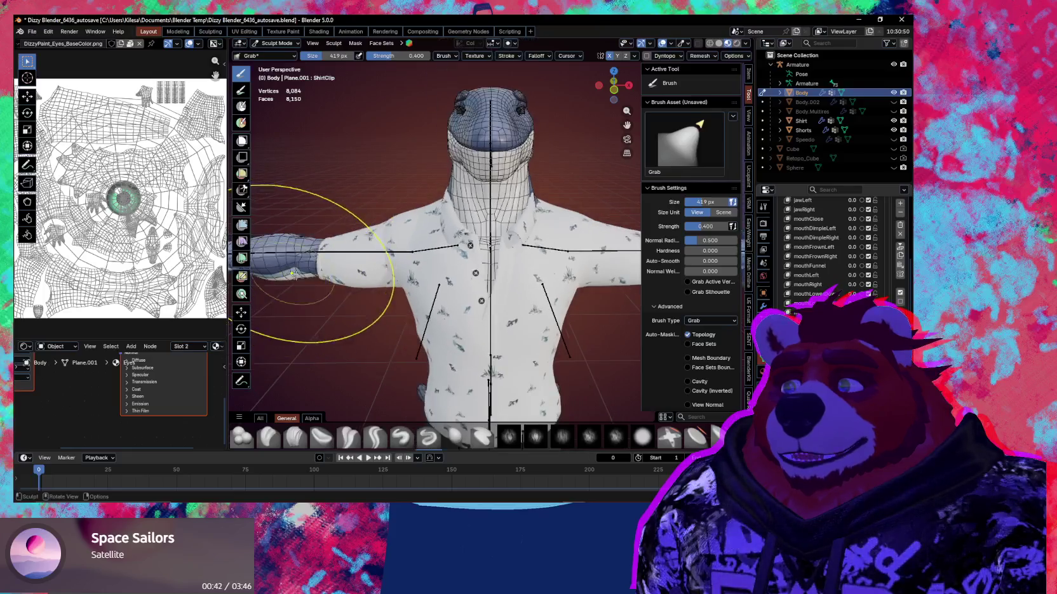
pyautogui.moveTo(375, 277)
pyautogui.mouseDown(button='middle')
pyautogui.moveTo(376, 234)
pyautogui.moveTo(406, 267)
pyautogui.mouseUp(button='middle')
pyautogui.hotkey('ctrl', 'Tab')
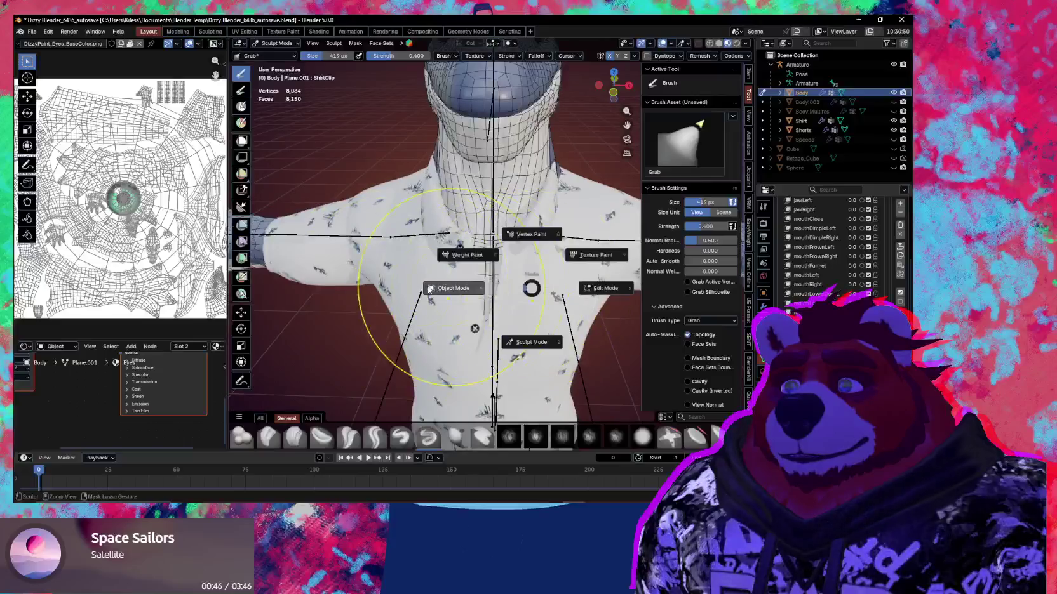
pyautogui.click(604, 283)
# Step: Edit the Shirt's mesh and mirror its vertex selection across the shirt
pyautogui.hotkey('alt', 'q')
pyautogui.moveTo(436, 219); pyautogui.dragTo(464, 213, button='middle')
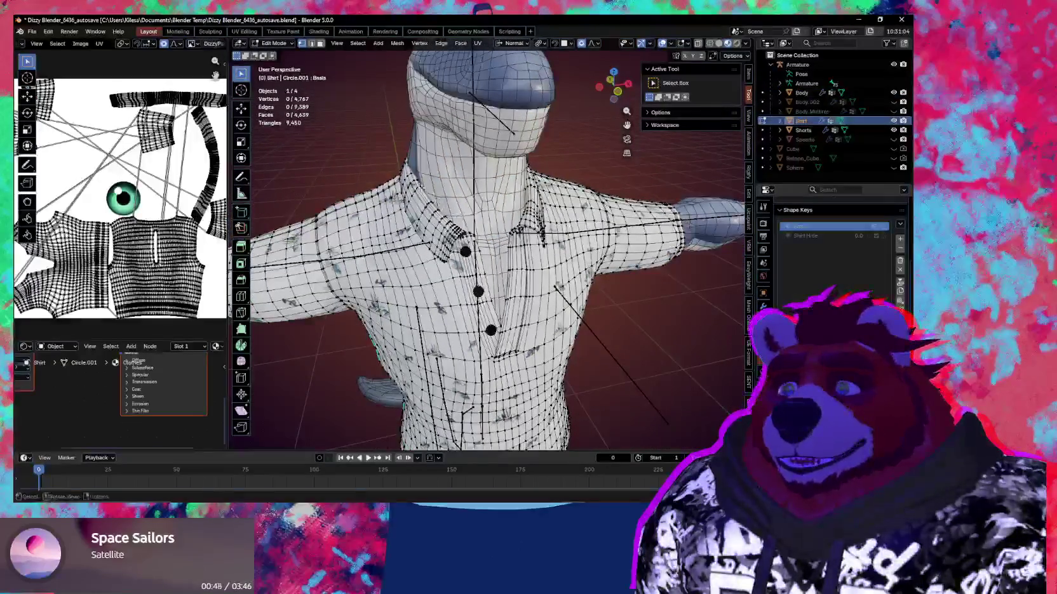
pyautogui.hotkey('shift', 'ctrl', 'm')
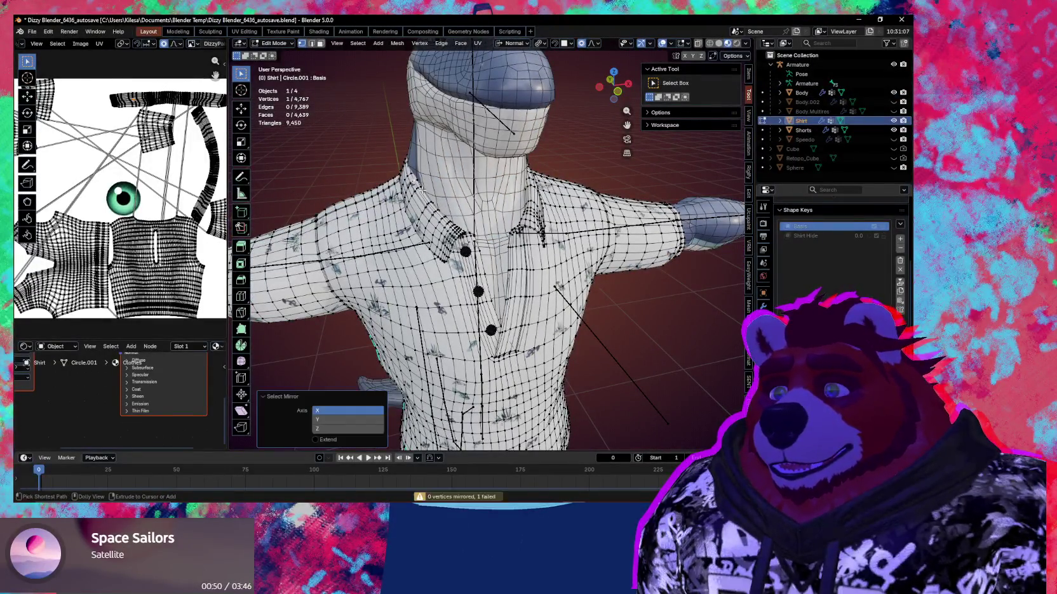
pyautogui.moveTo(422, 183)
pyautogui.mouseDown(button='middle')
pyautogui.moveTo(438, 158)
pyautogui.moveTo(565, 252)
pyautogui.moveTo(501, 190)
pyautogui.moveTo(560, 217)
pyautogui.moveTo(354, 202)
pyautogui.moveTo(386, 275)
pyautogui.mouseUp(button='middle')
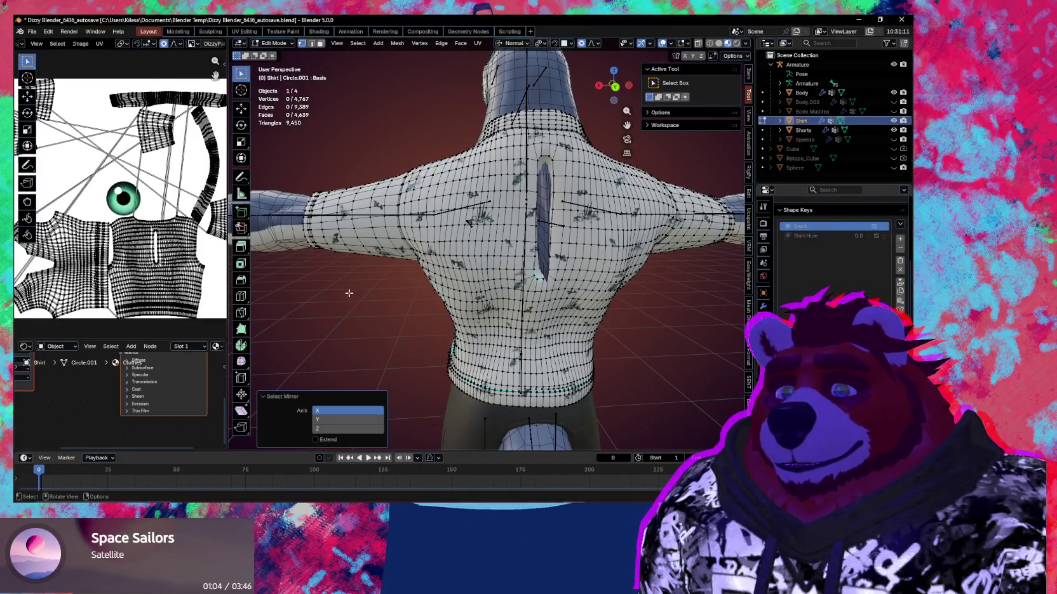
pyautogui.moveTo(387, 286)
pyautogui.mouseDown(button='middle')
pyautogui.moveTo(489, 139)
pyautogui.moveTo(533, 219)
pyautogui.moveTo(588, 216)
pyautogui.moveTo(497, 230)
pyautogui.mouseUp(button='middle')
# Step: Return the Shirt to Object Mode and make the Body the active object
pyautogui.hotkey('ctrl', 'Tab')
pyautogui.click(489, 139)
pyautogui.click(547, 219)
pyautogui.scroll(2, 540, 231)
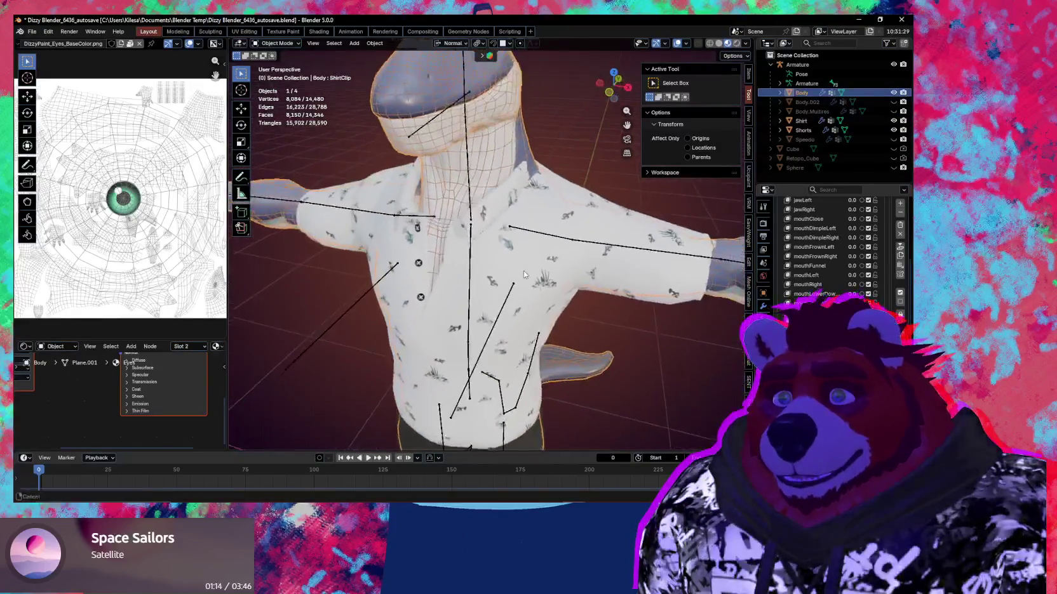
pyautogui.moveTo(498, 231); pyautogui.dragTo(502, 321, button='middle')
pyautogui.click(487, 362)
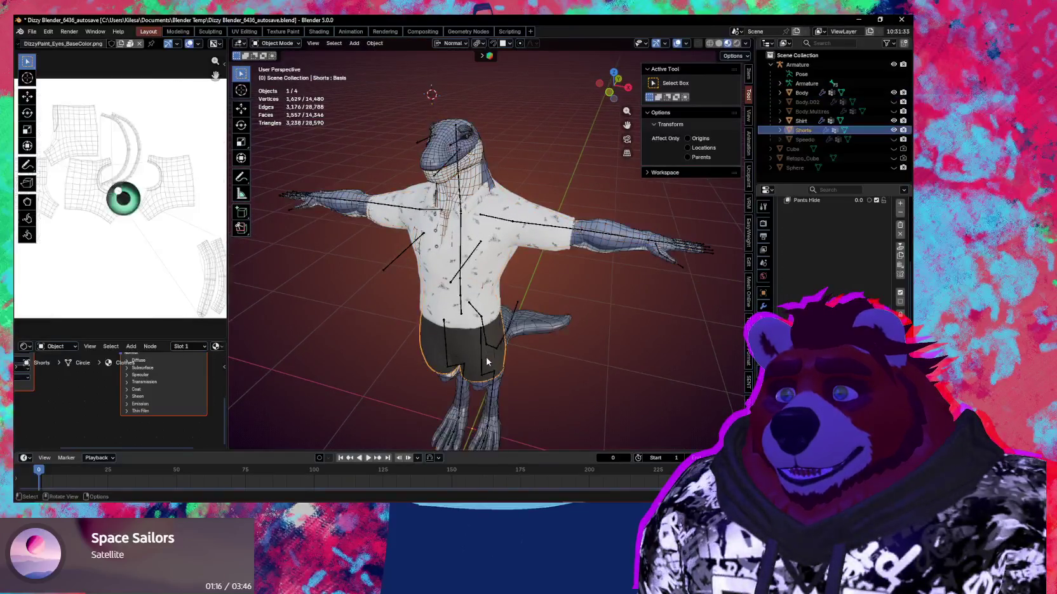
pyautogui.moveTo(480, 362)
pyautogui.mouseDown(button='middle')
pyautogui.moveTo(542, 275)
pyautogui.moveTo(515, 383)
pyautogui.moveTo(482, 298)
pyautogui.moveTo(462, 278)
pyautogui.mouseUp(button='middle')
pyautogui.press('Tab')
pyautogui.scroll(5, 507, 313)
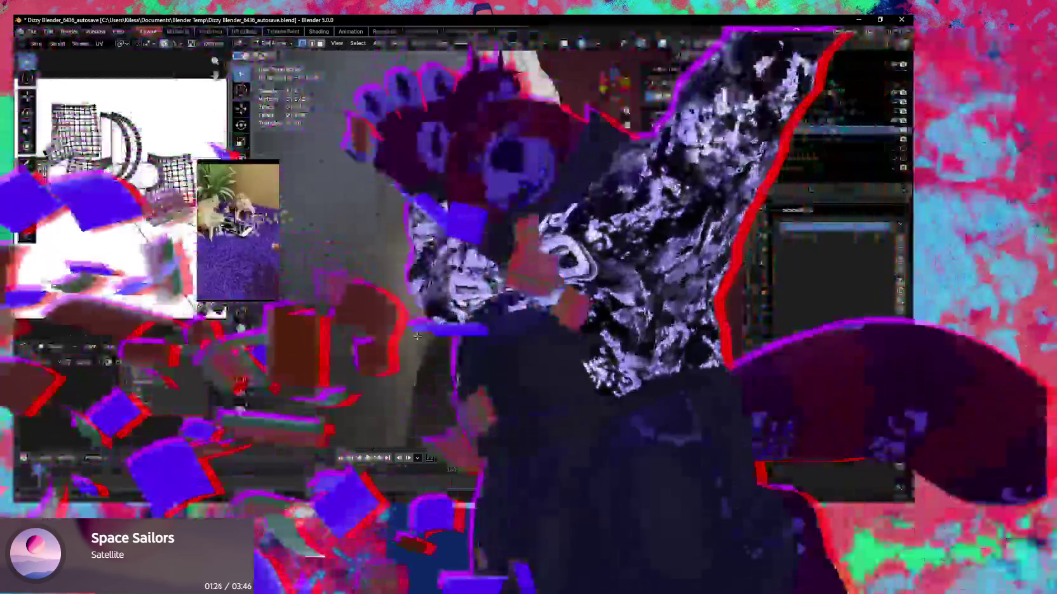
pyautogui.moveTo(416, 336)
pyautogui.mouseDown(button='middle')
pyautogui.moveTo(511, 436)
pyautogui.moveTo(522, 365)
pyautogui.mouseUp(button='middle')
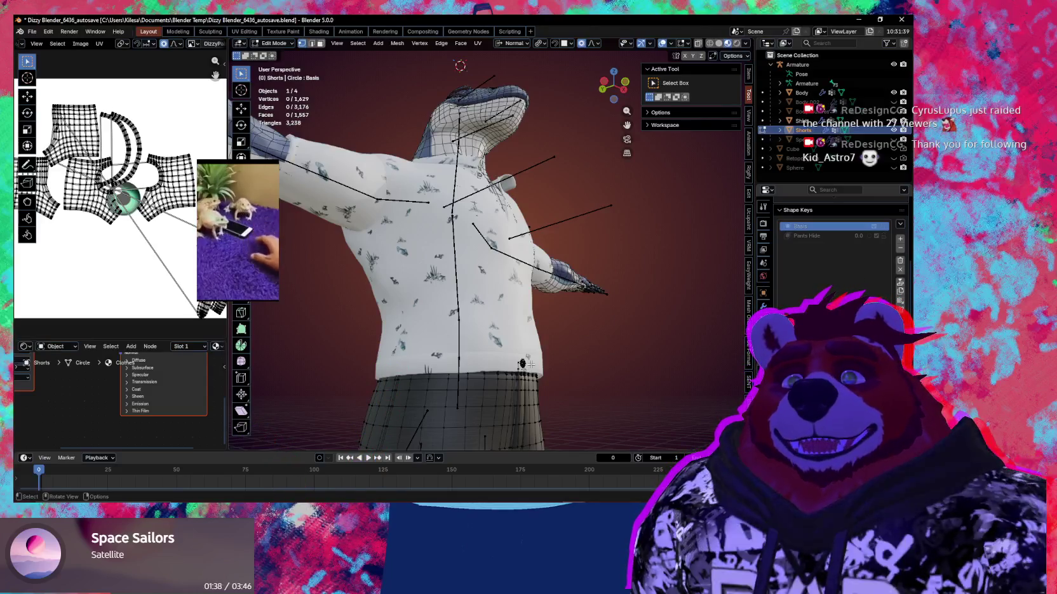
pyautogui.moveTo(559, 332)
pyautogui.mouseDown(button='middle')
pyautogui.moveTo(527, 271)
pyautogui.moveTo(530, 293)
pyautogui.mouseUp(button='middle')
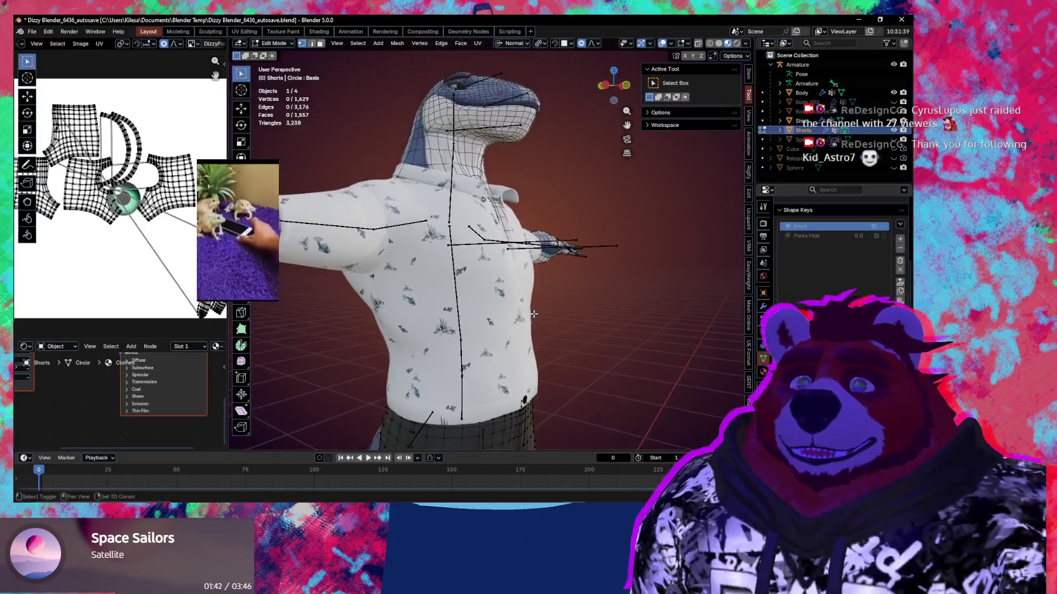
pyautogui.hotkey('shift', 'alt', 'z')
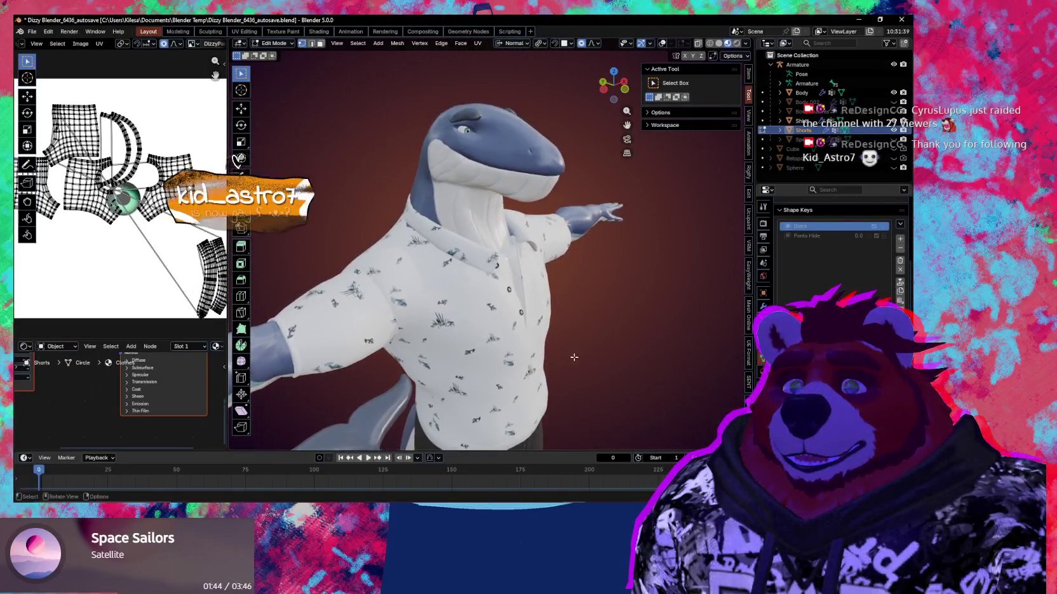
pyautogui.moveTo(531, 293)
pyautogui.mouseDown(button='middle')
pyautogui.moveTo(487, 342)
pyautogui.moveTo(559, 298)
pyautogui.moveTo(568, 303)
pyautogui.mouseUp(button='middle')
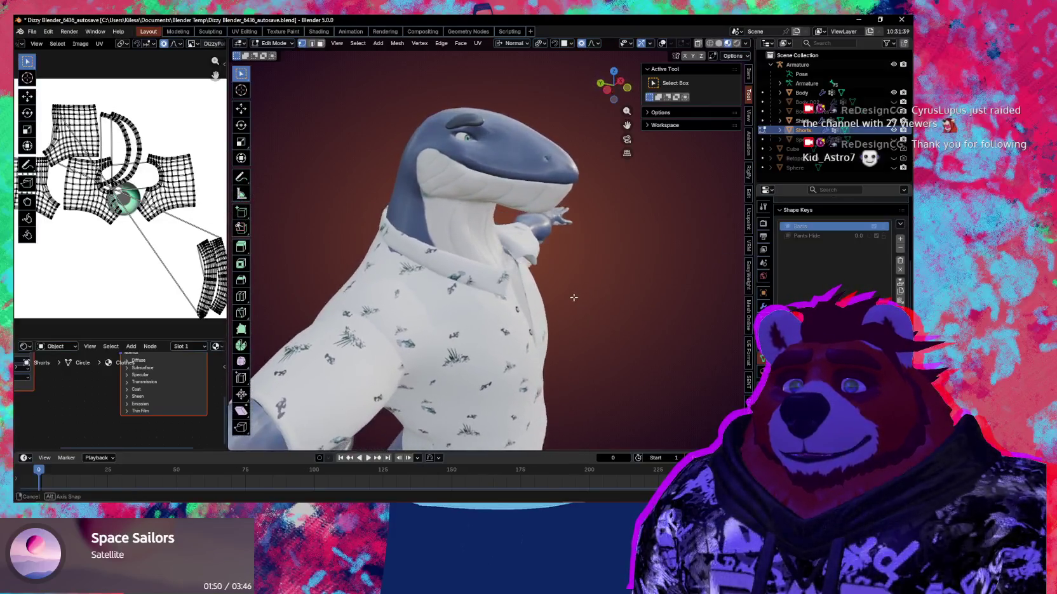
pyautogui.hotkey('shift', 'alt', 'z')
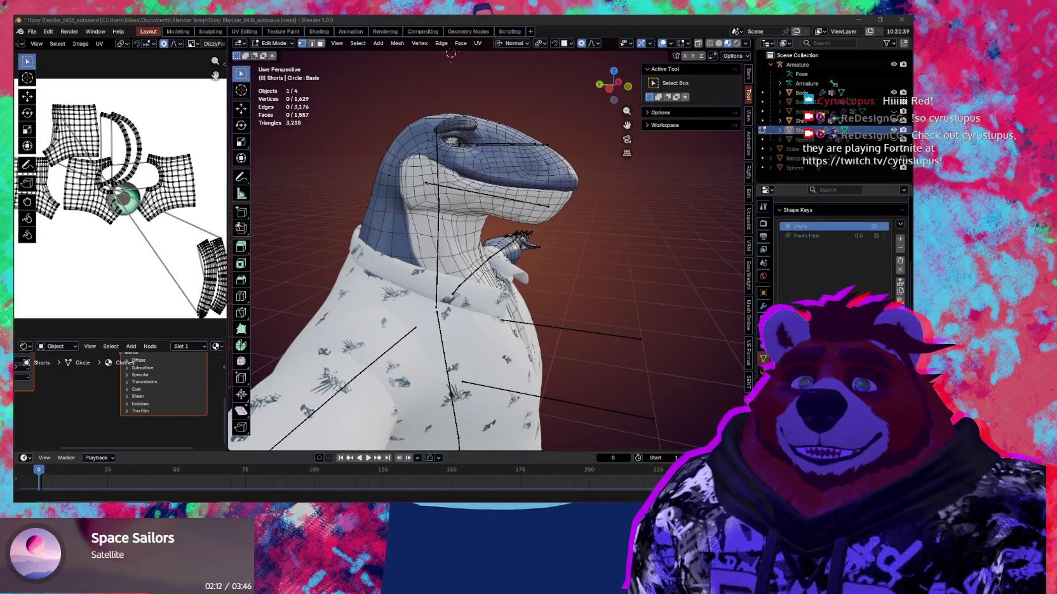
pyautogui.moveTo(558, 245); pyautogui.dragTo(577, 257, button='middle')
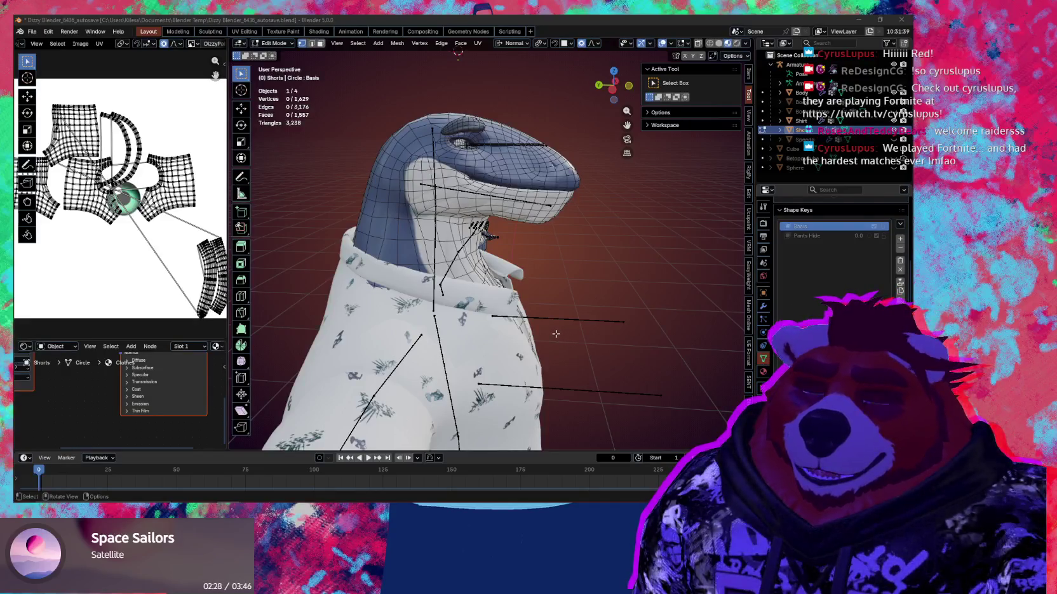
pyautogui.moveTo(503, 298); pyautogui.dragTo(385, 286, button='middle')
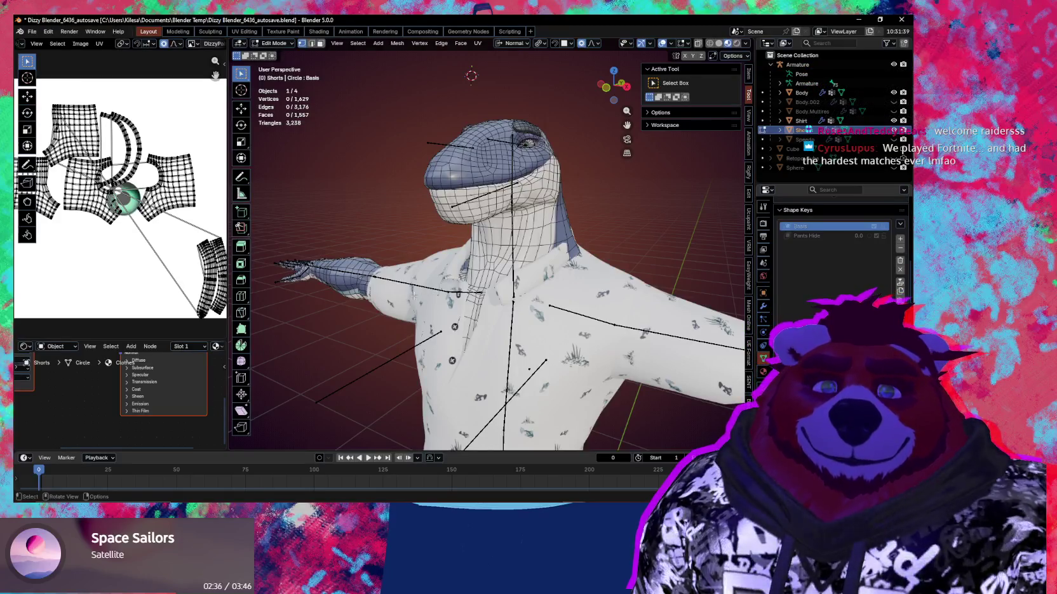
pyautogui.moveTo(351, 255); pyautogui.dragTo(475, 167, button='middle')
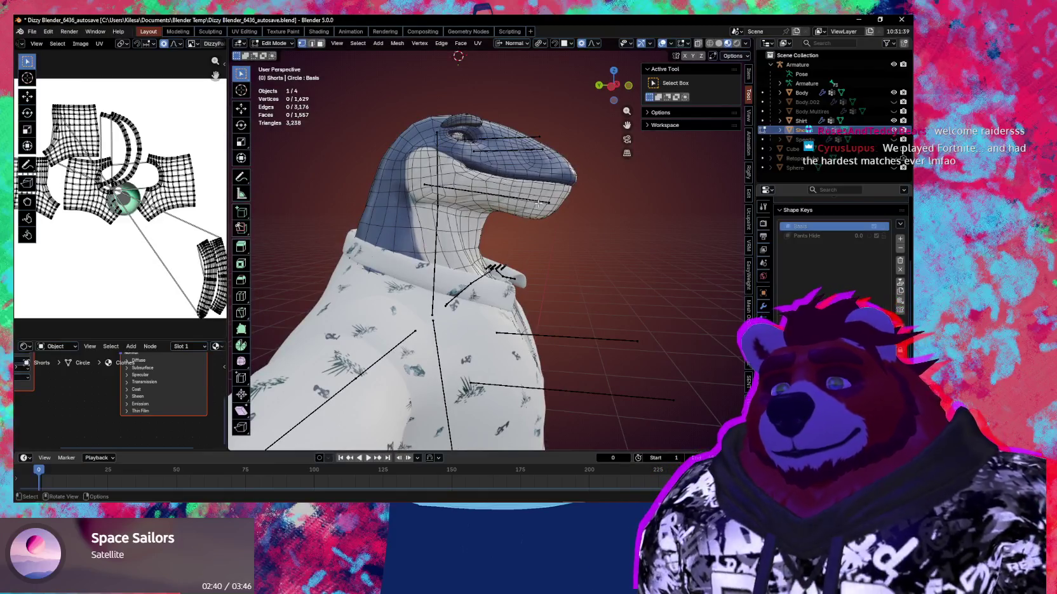
pyautogui.hotkey('shift', 'alt', 'z')
pyautogui.moveTo(539, 204); pyautogui.dragTo(478, 265, button='middle')
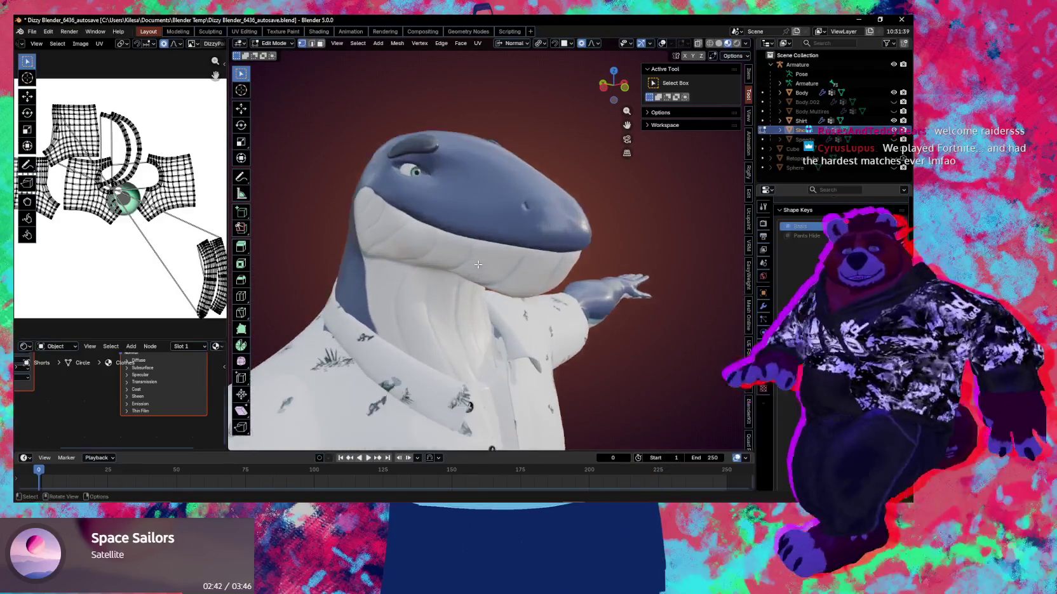
pyautogui.hotkey('shift', 'alt', 'z')
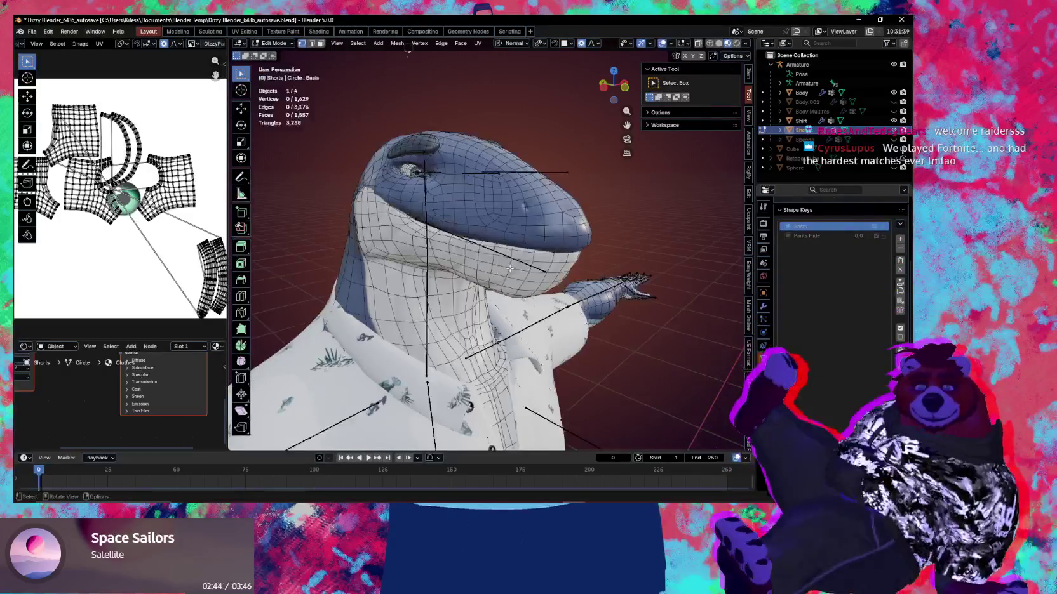
pyautogui.press('Tab')
pyautogui.click(518, 259)
pyautogui.click(503, 242)
pyautogui.moveTo(503, 243)
pyautogui.mouseDown(button='middle')
pyautogui.moveTo(483, 254)
pyautogui.moveTo(509, 310)
pyautogui.moveTo(548, 288)
pyautogui.mouseUp(button='middle')
pyautogui.hotkey('ctrl', 'Tab')
pyautogui.click(512, 303)
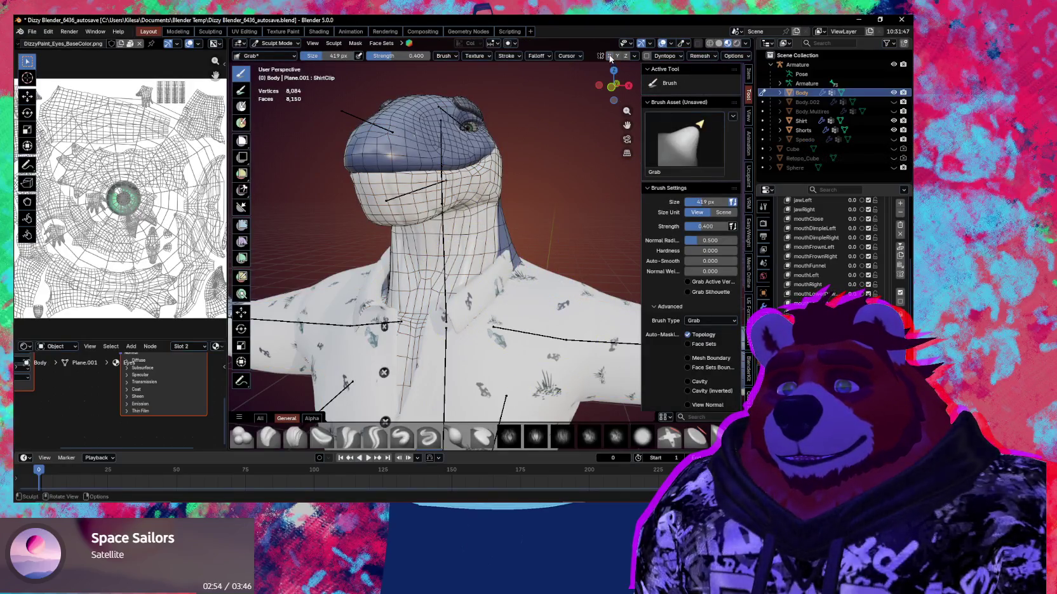
# Step: Inspect the shirt's collar, back, sides and prints from several angles
pyautogui.moveTo(521, 254)
pyautogui.mouseDown(button='middle')
pyautogui.moveTo(513, 267)
pyautogui.moveTo(526, 232)
pyautogui.moveTo(478, 259)
pyautogui.moveTo(559, 283)
pyautogui.mouseUp(button='middle')
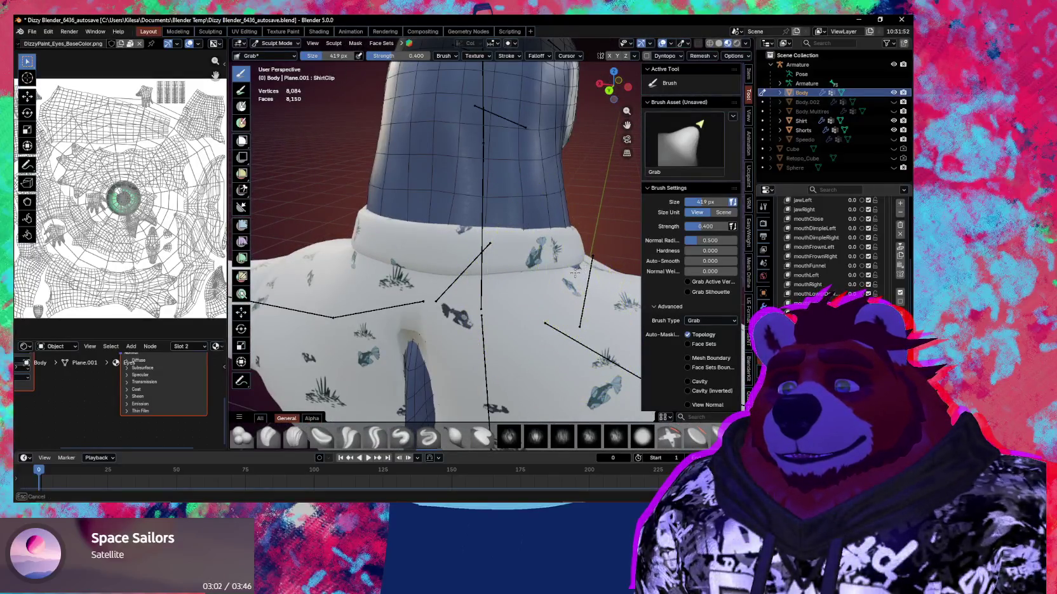
pyautogui.moveTo(565, 273)
pyautogui.mouseDown(button='middle')
pyautogui.moveTo(566, 174)
pyautogui.moveTo(513, 187)
pyautogui.moveTo(468, 256)
pyautogui.moveTo(505, 300)
pyautogui.mouseUp(button='middle')
pyautogui.scroll(2, 451, 262)
pyautogui.scroll(3, 458, 290)
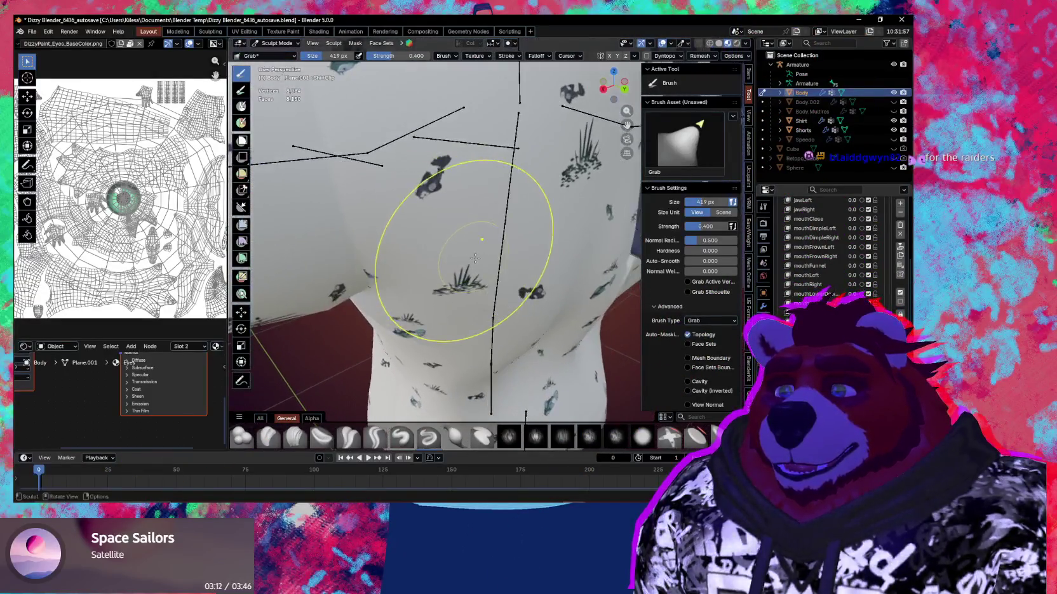
pyautogui.moveTo(432, 284)
pyautogui.mouseDown(button='middle')
pyautogui.moveTo(480, 289)
pyautogui.moveTo(531, 273)
pyautogui.moveTo(717, 120)
pyautogui.mouseUp(button='middle')
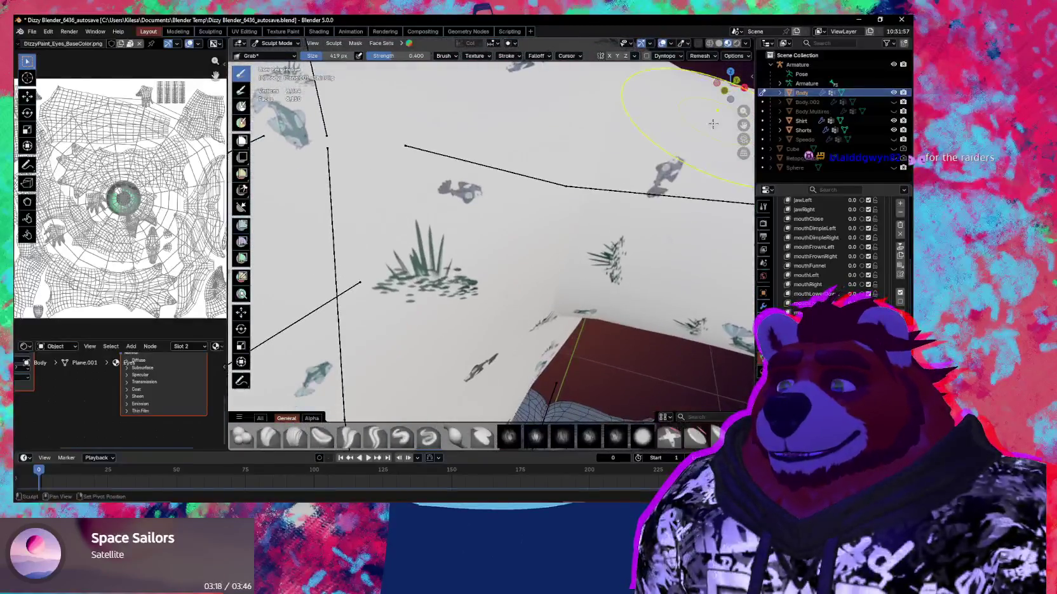
pyautogui.moveTo(507, 164); pyautogui.dragTo(424, 212, button='middle')
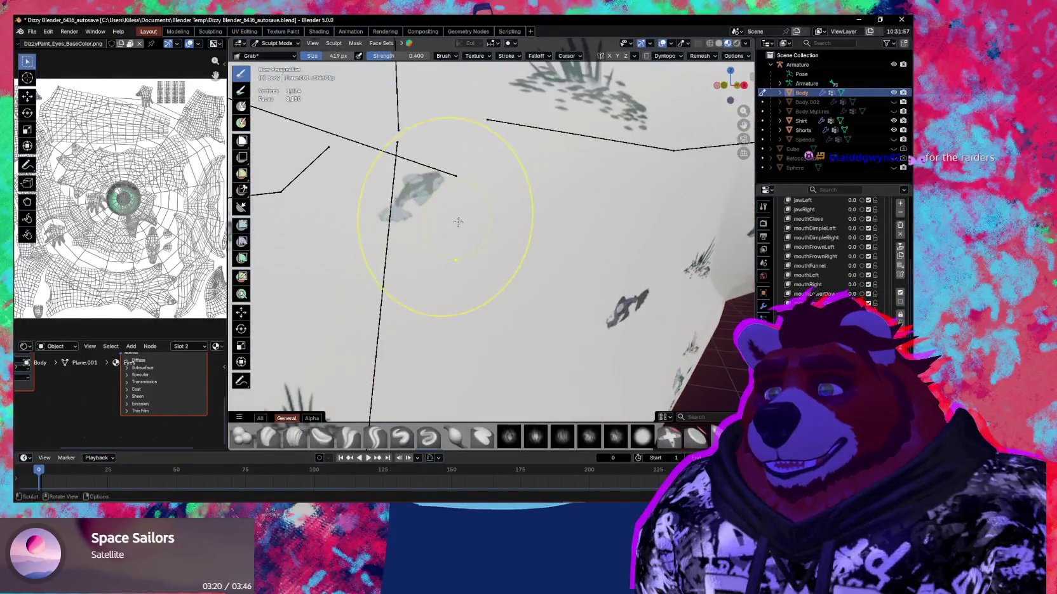
pyautogui.scroll(3, 455, 230)
pyautogui.scroll(-2, 456, 231)
pyautogui.scroll(-3, 489, 266)
pyautogui.scroll(-3, 496, 305)
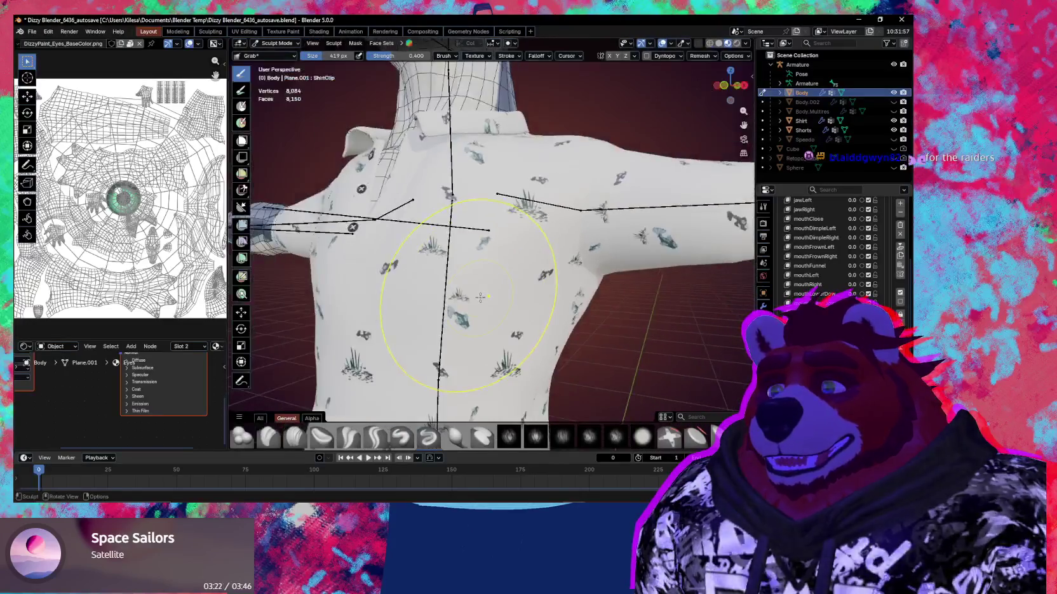
pyautogui.moveTo(495, 312); pyautogui.dragTo(562, 266, button='middle')
pyautogui.moveTo(506, 287)
pyautogui.mouseDown(button='middle')
pyautogui.moveTo(471, 236)
pyautogui.moveTo(467, 270)
pyautogui.mouseUp(button='middle')
pyautogui.scroll(4, 482, 258)
pyautogui.scroll(-5, 482, 258)
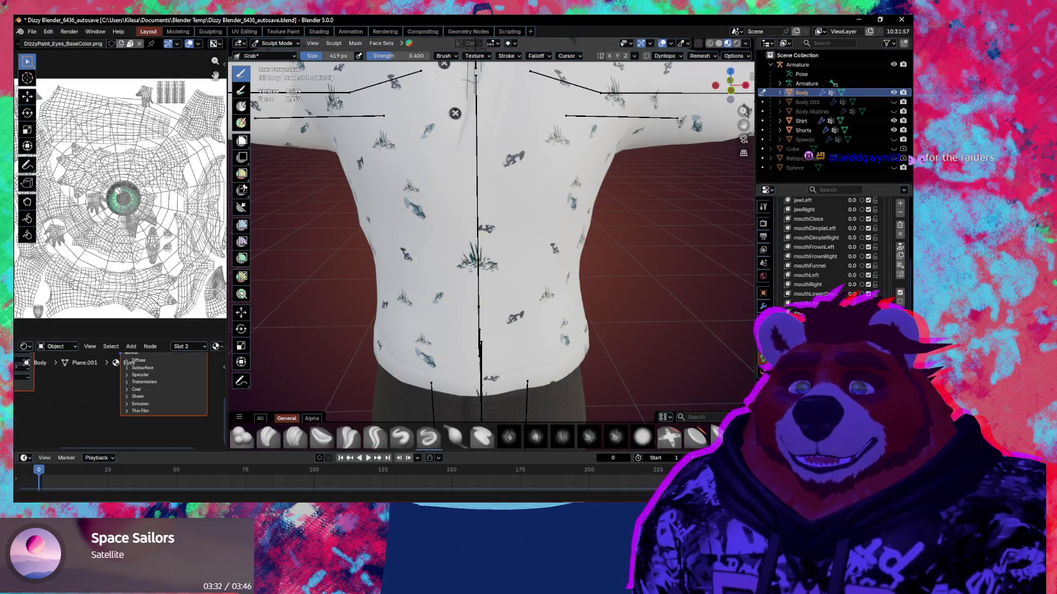
pyautogui.scroll(-3, 495, 260)
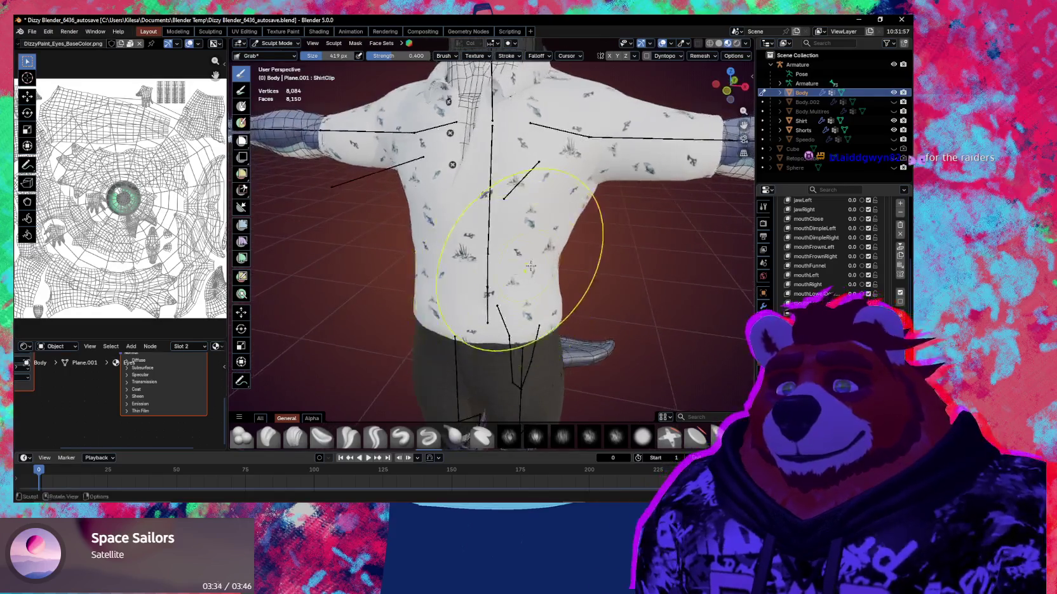
pyautogui.moveTo(495, 261)
pyautogui.mouseDown(button='middle')
pyautogui.moveTo(513, 340)
pyautogui.moveTo(493, 271)
pyautogui.moveTo(556, 276)
pyautogui.mouseUp(button='middle')
# Step: Hide the wireframe and bone overlays and switch from Sculpt Mode to Object Mode
pyautogui.hotkey('shift', 'alt', 'z')
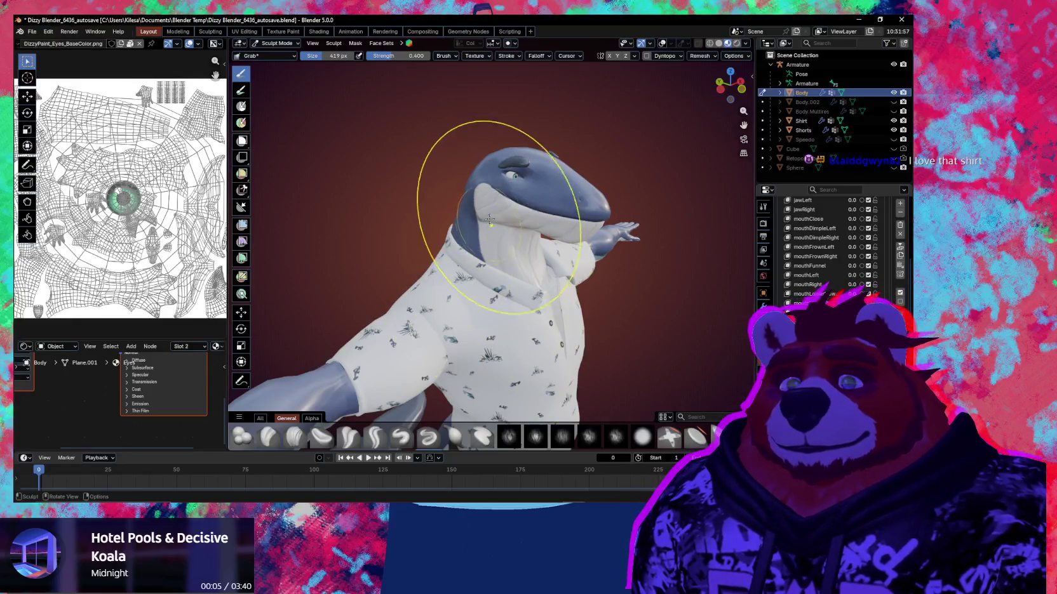
pyautogui.moveTo(538, 276); pyautogui.dragTo(538, 279, button='middle')
pyautogui.hotkey('ctrl', 'Tab')
pyautogui.click(475, 296)
pyautogui.moveTo(475, 296)
pyautogui.mouseDown(button='middle')
pyautogui.moveTo(450, 277)
pyautogui.moveTo(480, 267)
pyautogui.mouseUp(button='middle')
pyautogui.moveTo(575, 276); pyautogui.dragTo(645, 312, button='middle')
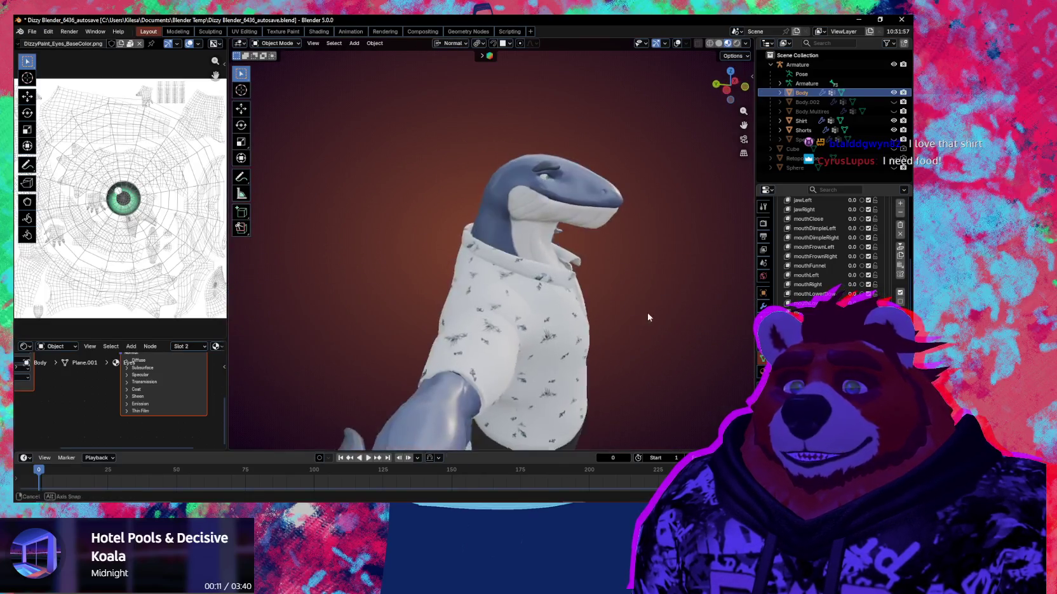
# Step: Show the overlays again, pose the Armature, and swing the right upper arm down on X
pyautogui.moveTo(545, 330); pyautogui.dragTo(522, 313, button='middle')
pyautogui.hotkey('shift', 'alt', 'z')
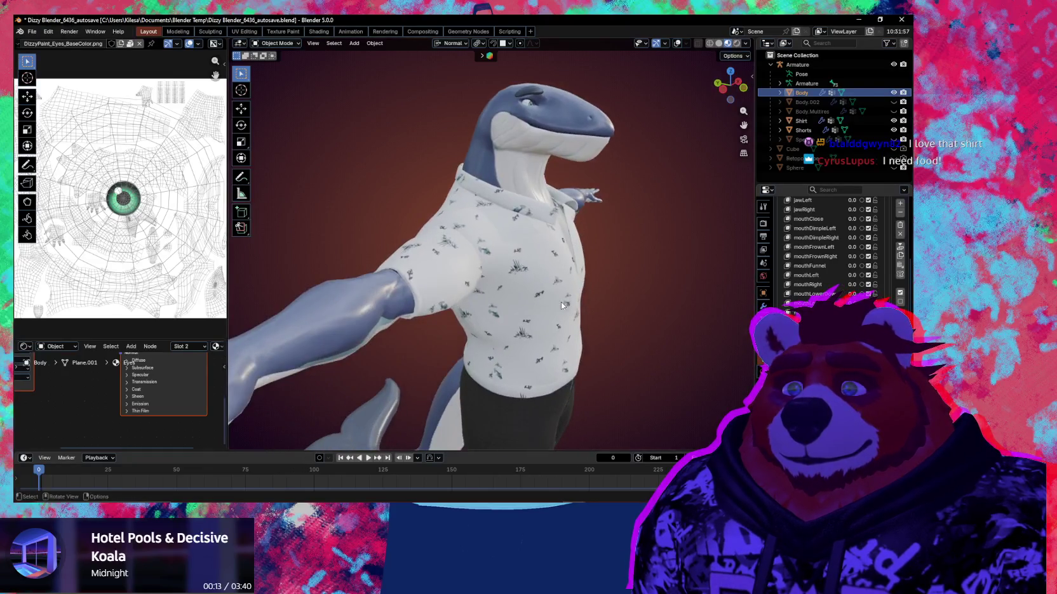
pyautogui.click(435, 268)
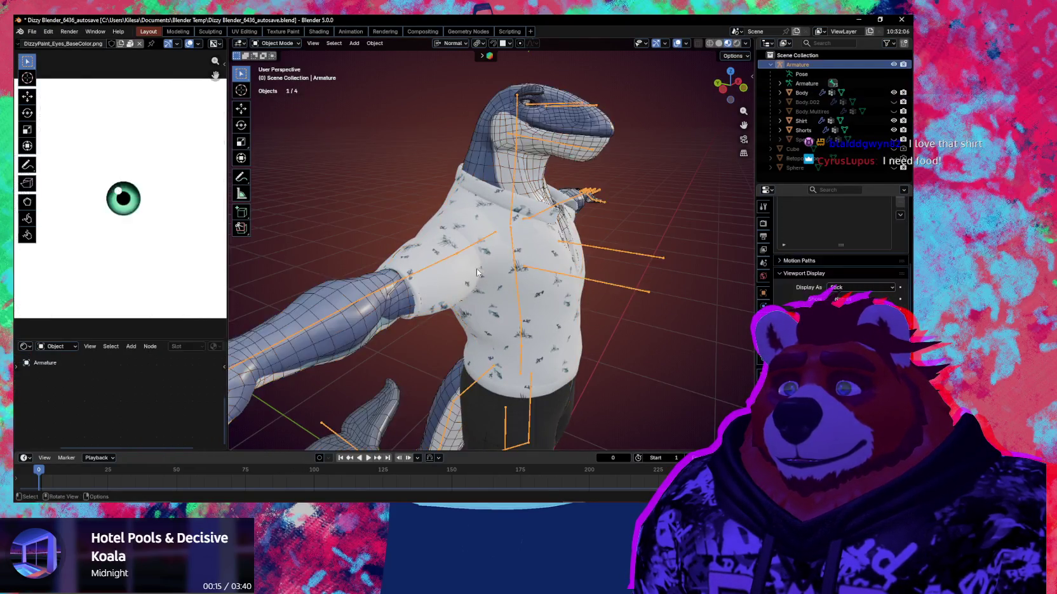
pyautogui.moveTo(476, 268); pyautogui.dragTo(416, 250, button='middle')
pyautogui.hotkey('ctrl', 'Tab')
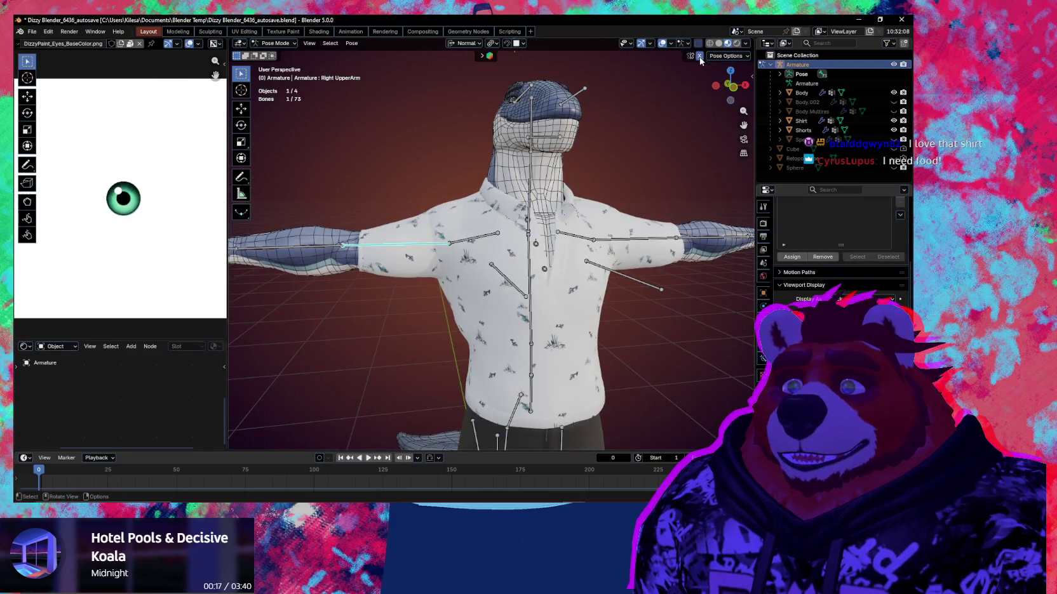
pyautogui.press('r')
pyautogui.press('x')
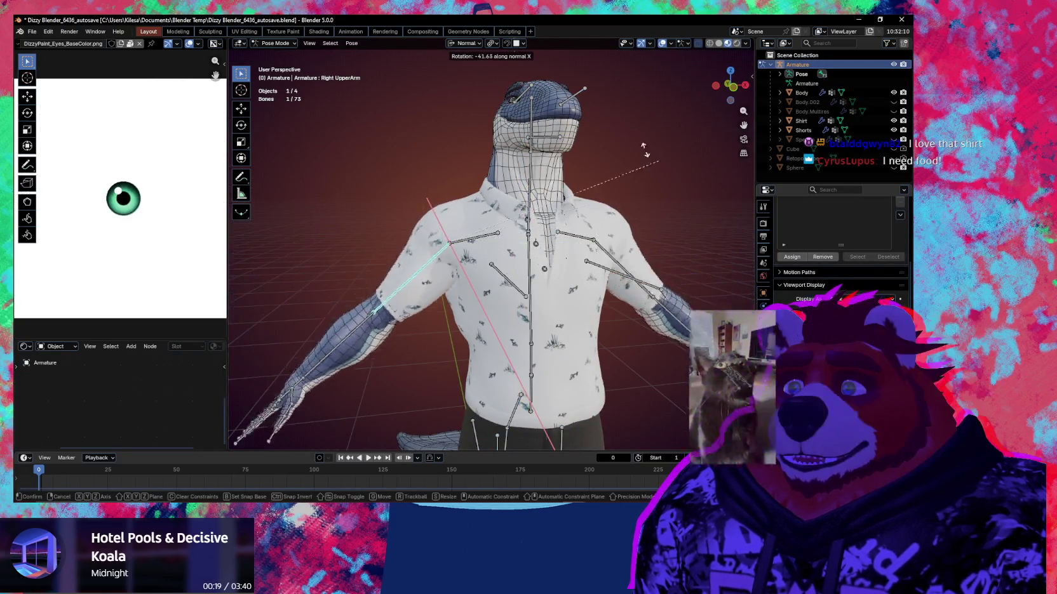
pyautogui.click(498, 132)
# Step: Select the right upper arm and test twisting it on Y, cancelling each twist
pyautogui.moveTo(489, 254); pyautogui.dragTo(445, 251, button='middle')
pyautogui.click(485, 251)
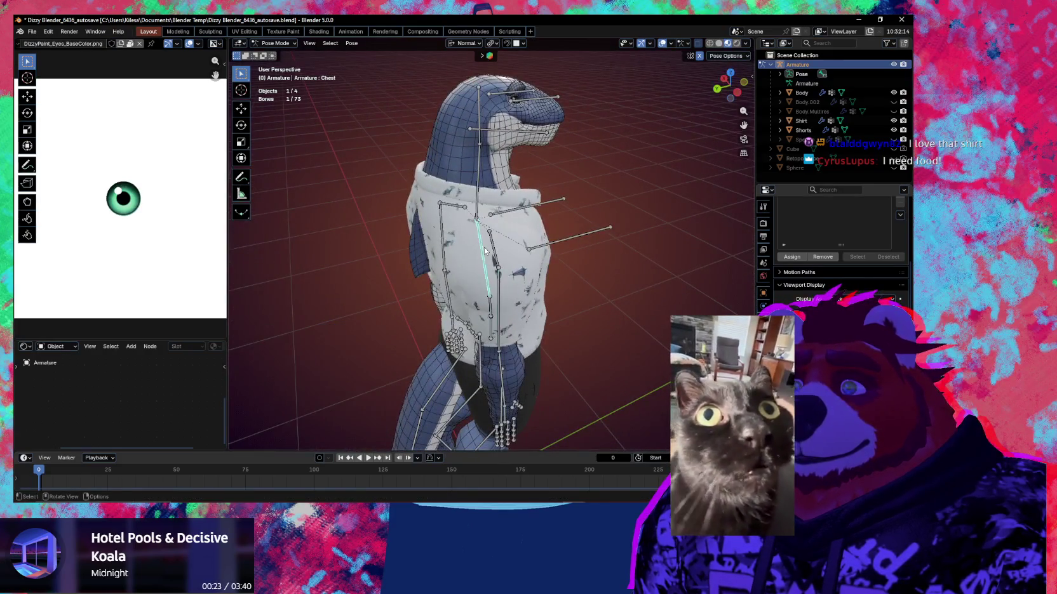
pyautogui.click(493, 253)
pyautogui.press('r')
pyautogui.press('y')
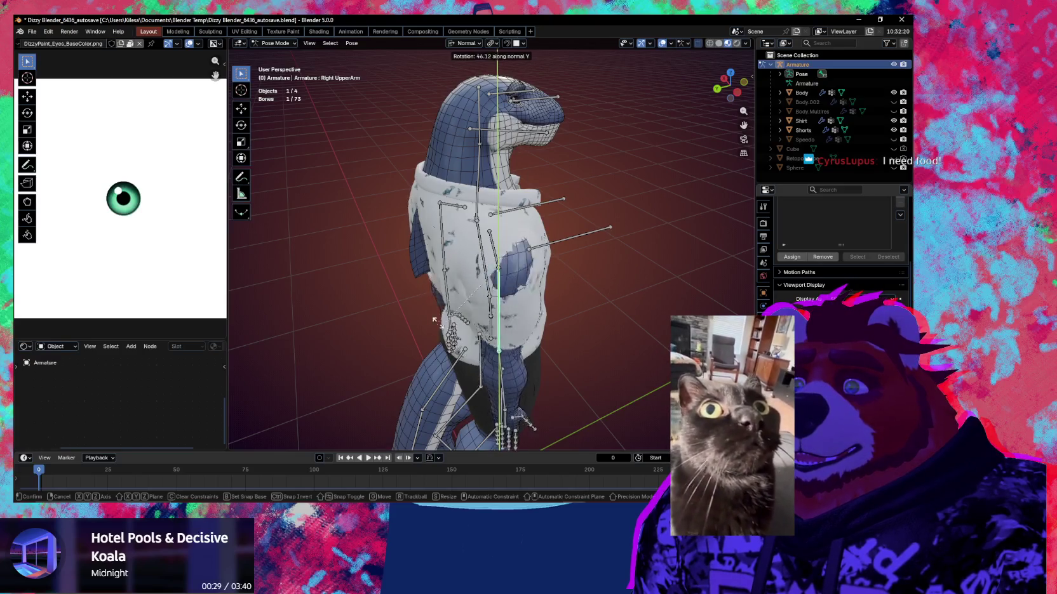
pyautogui.press('Escape')
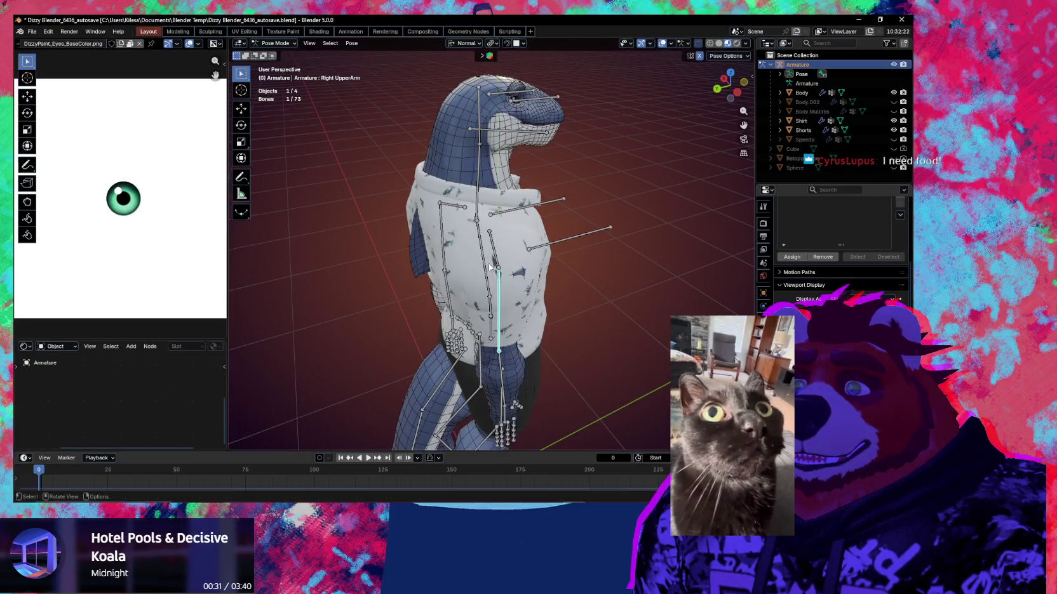
pyautogui.moveTo(490, 267); pyautogui.dragTo(559, 260, button='middle')
pyautogui.press('r')
pyautogui.press('y')
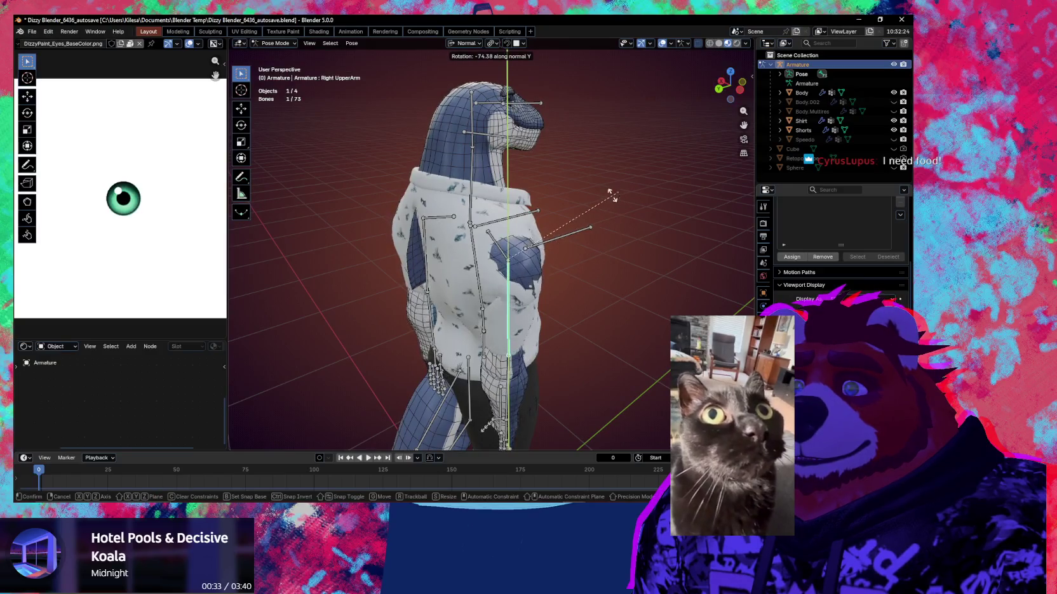
pyautogui.press('Escape')
# Step: Rotate the arm on X again, then undo back to the T-pose and return to Object Mode
pyautogui.moveTo(514, 287); pyautogui.dragTo(392, 283, button='middle')
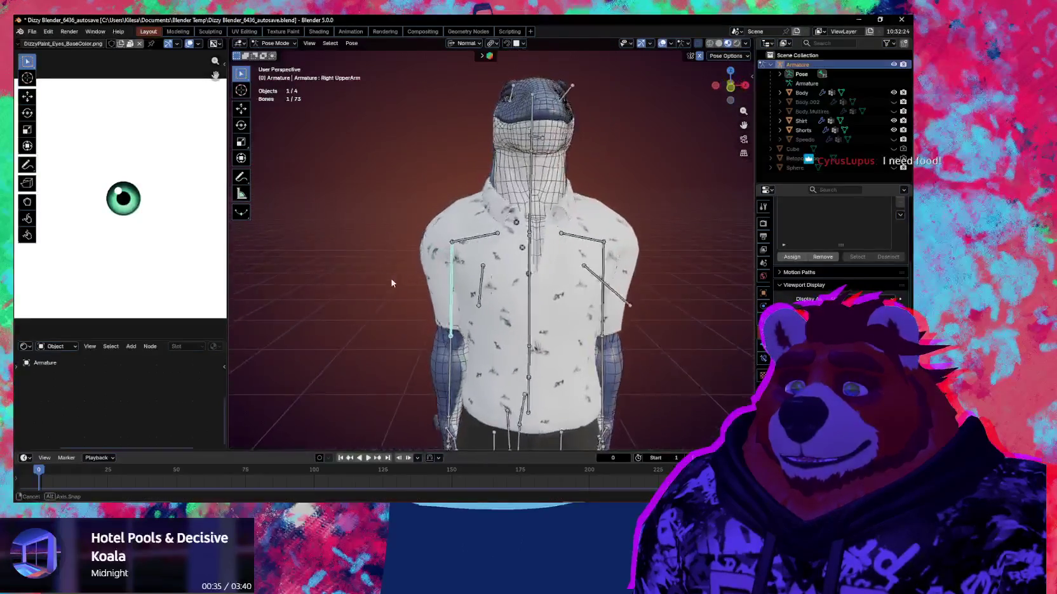
pyautogui.press('r')
pyautogui.press('y')
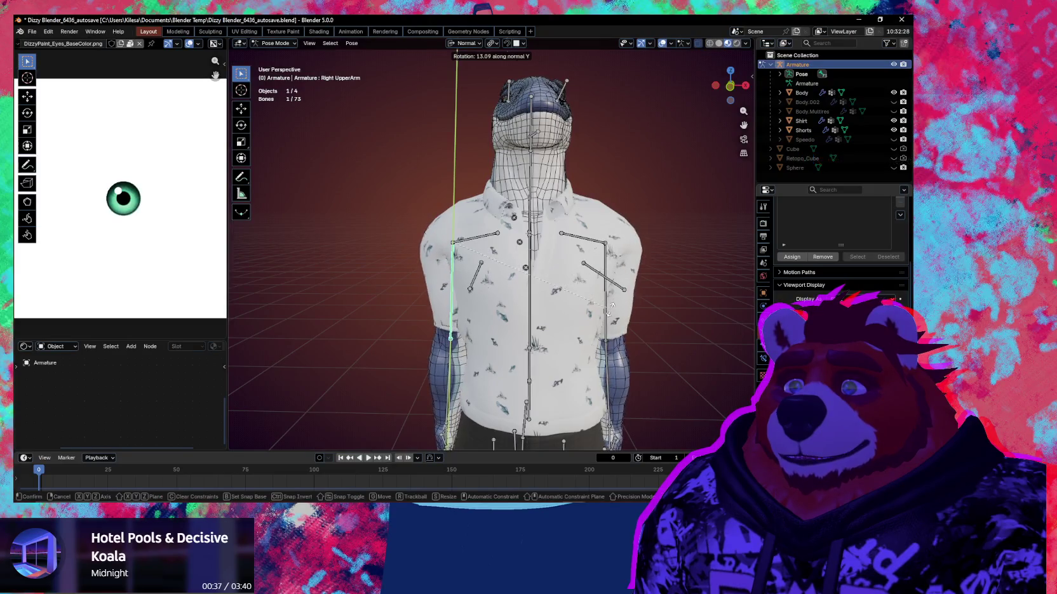
pyautogui.press('x')
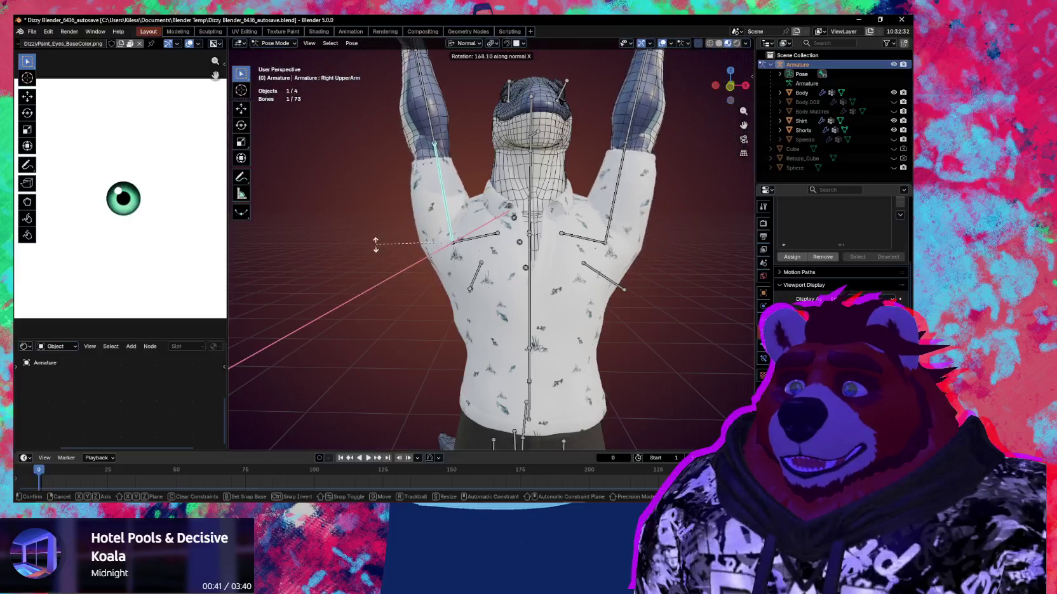
pyautogui.click(544, 275)
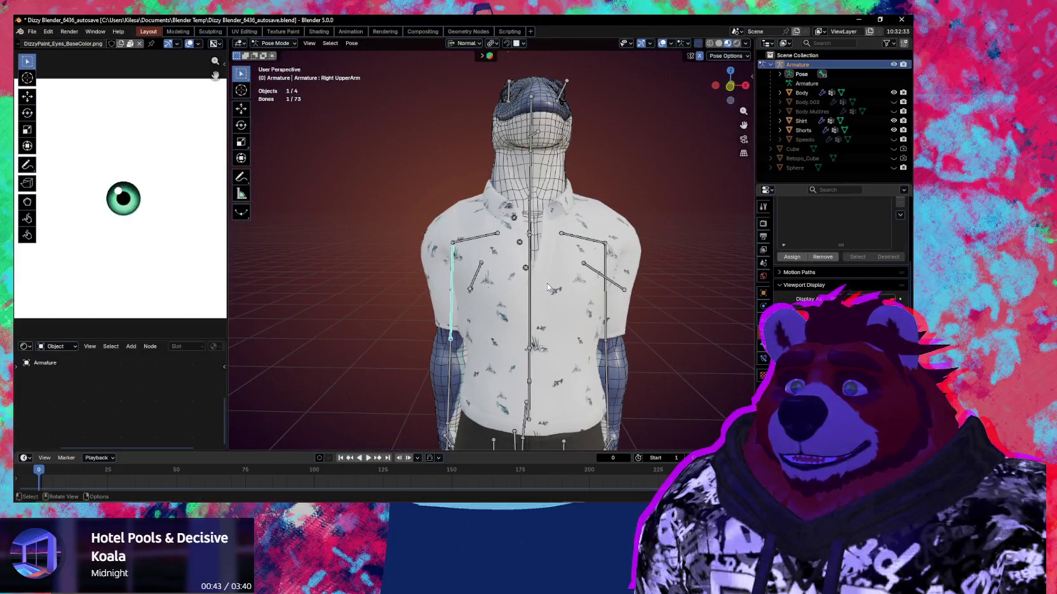
pyautogui.hotkey('ctrl', 'z')
pyautogui.hotkey('ctrl', 'Tab')
pyautogui.moveTo(336, 299); pyautogui.dragTo(420, 291, button='middle')
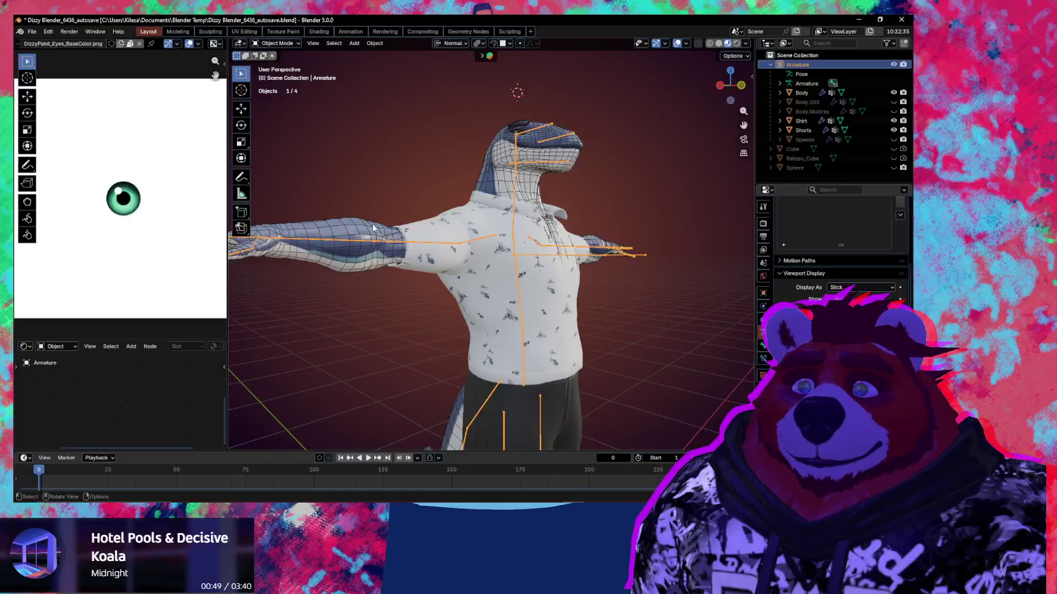
# Step: Select the Body, then the Shirt as the active object
pyautogui.click(374, 228)
pyautogui.keyDown('shift'); pyautogui.click(443, 262); pyautogui.keyUp('shift')
pyautogui.moveTo(443, 262); pyautogui.dragTo(464, 217, button='middle')
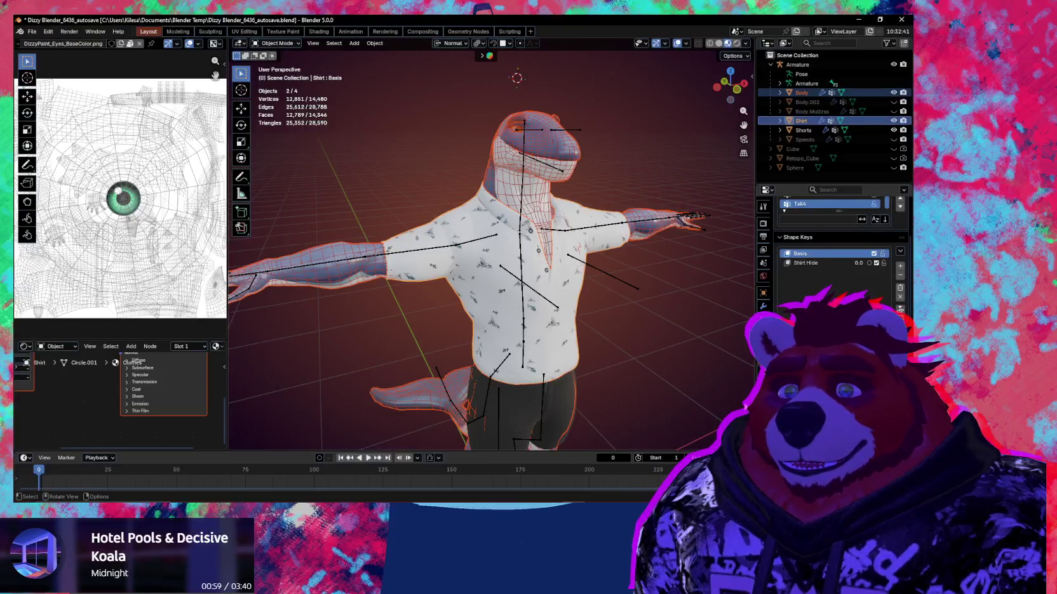
pyautogui.moveTo(679, 305)
pyautogui.mouseDown(button='middle')
pyautogui.moveTo(609, 317)
pyautogui.moveTo(629, 316)
pyautogui.mouseUp(button='middle')
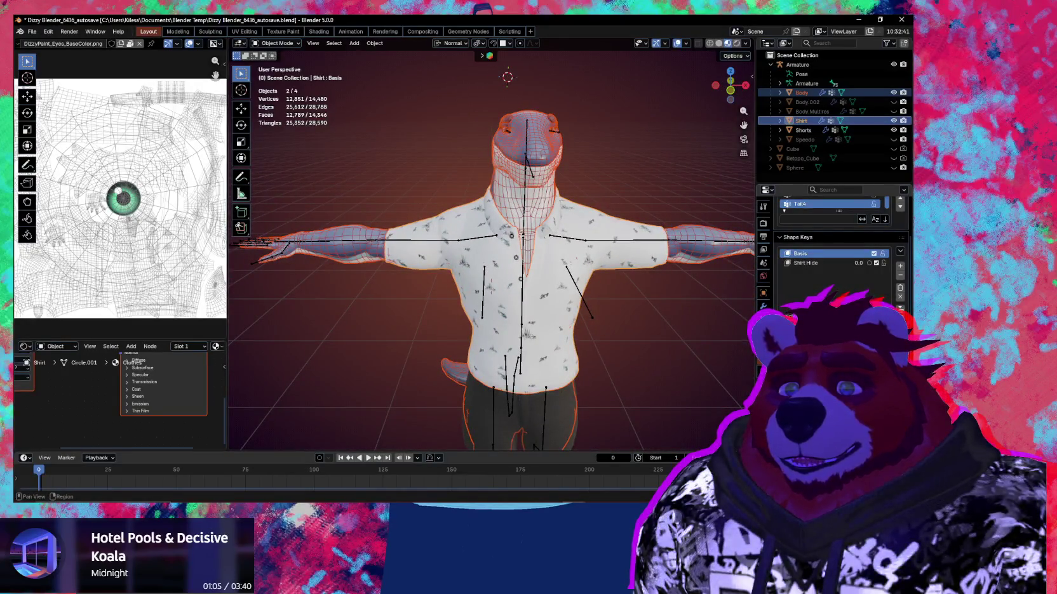
# Step: In the sidebar, review Shape Key Wrap's wrap methods, then switch to Robust Weight Transfer
pyautogui.press('n')
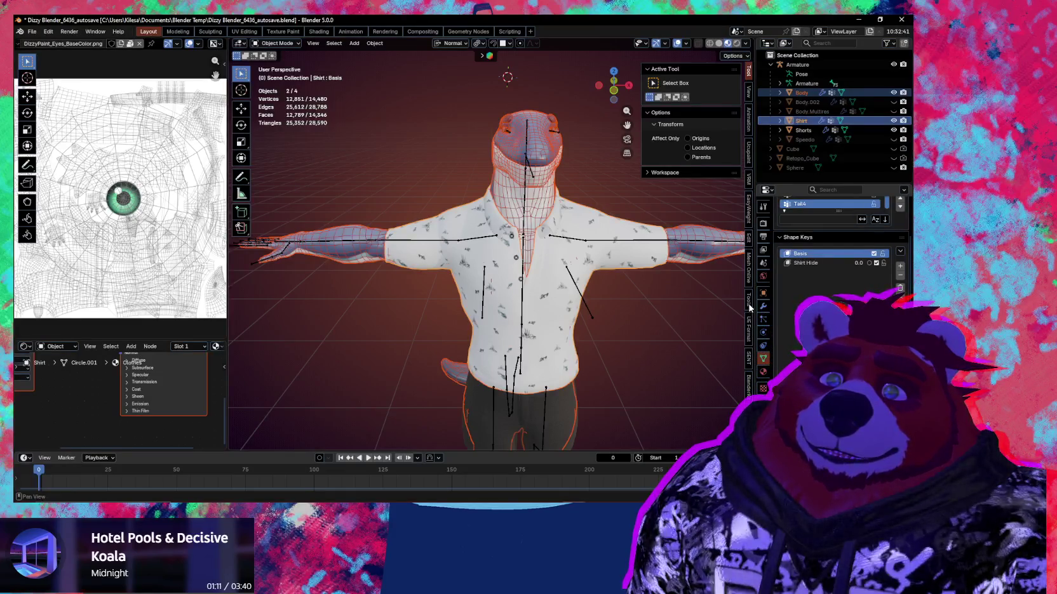
pyautogui.click(749, 304)
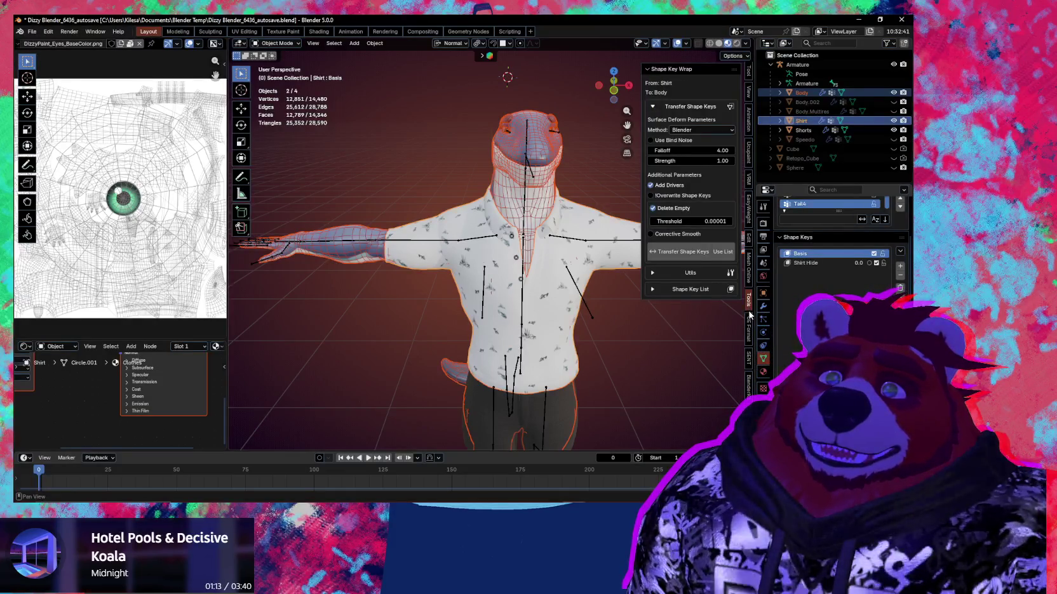
pyautogui.click(708, 131)
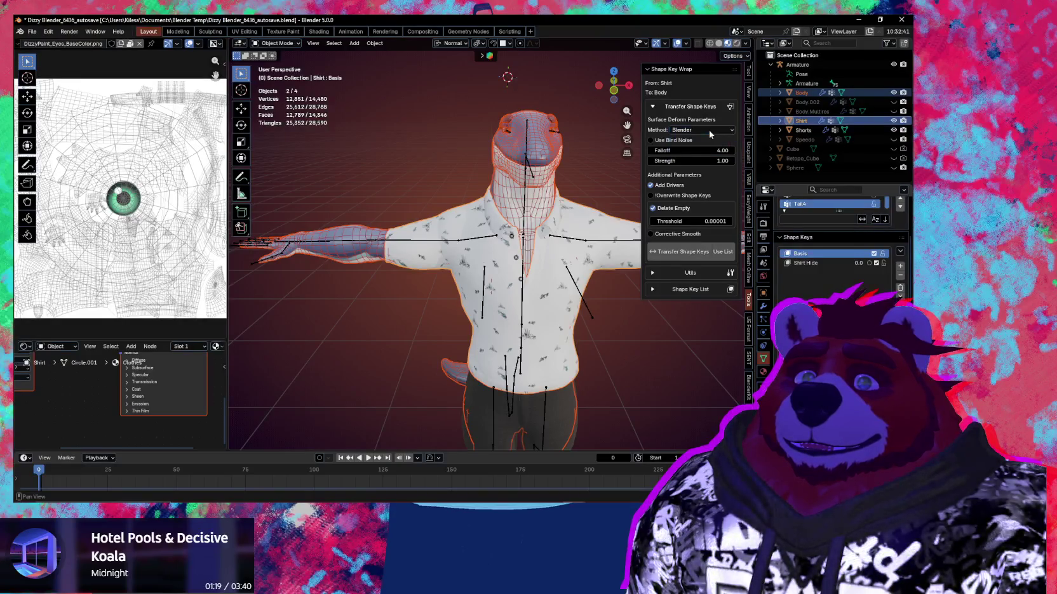
pyautogui.click(709, 131)
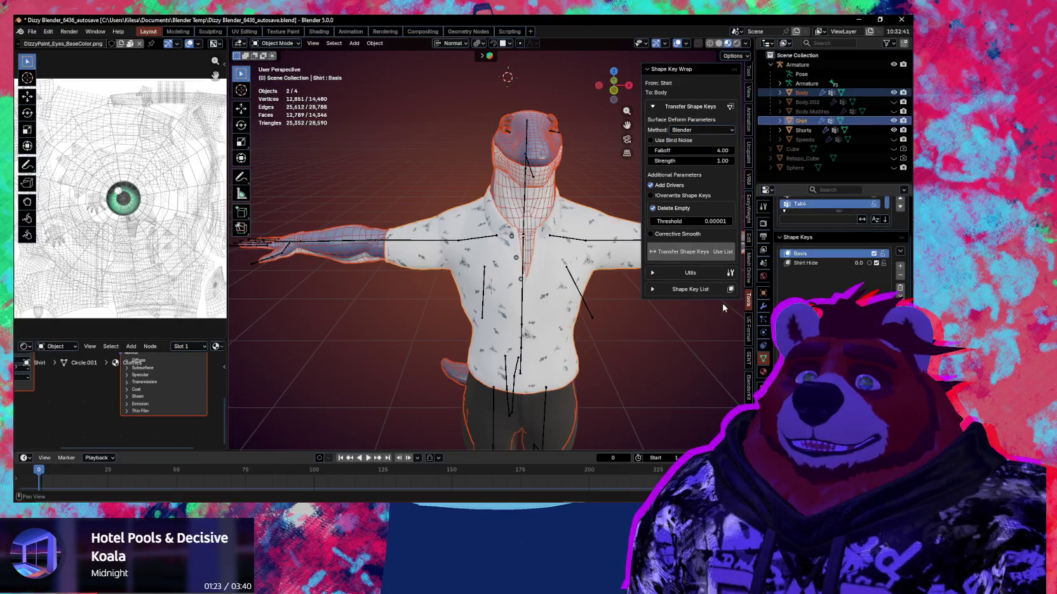
pyautogui.click(749, 358)
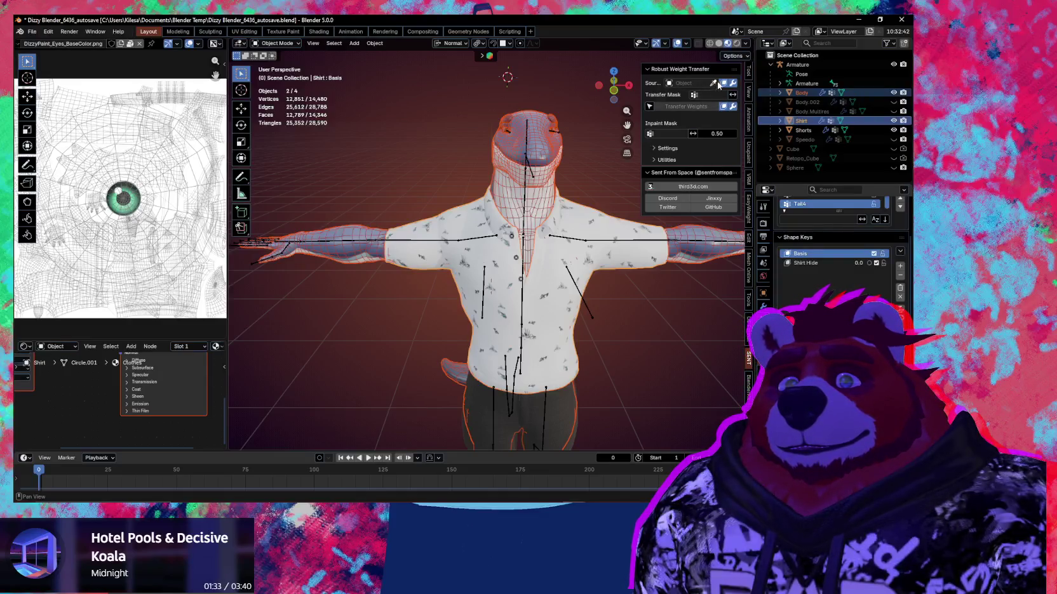
# Step: Keep only the Shirt selected and pick the Body as the weight source
pyautogui.click(571, 253)
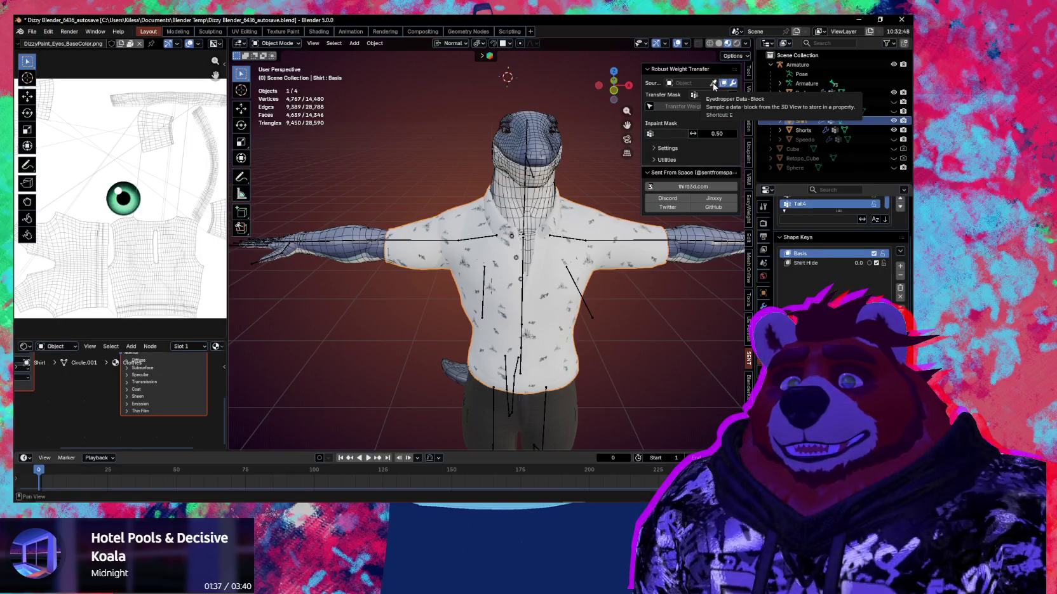
pyautogui.click(713, 83)
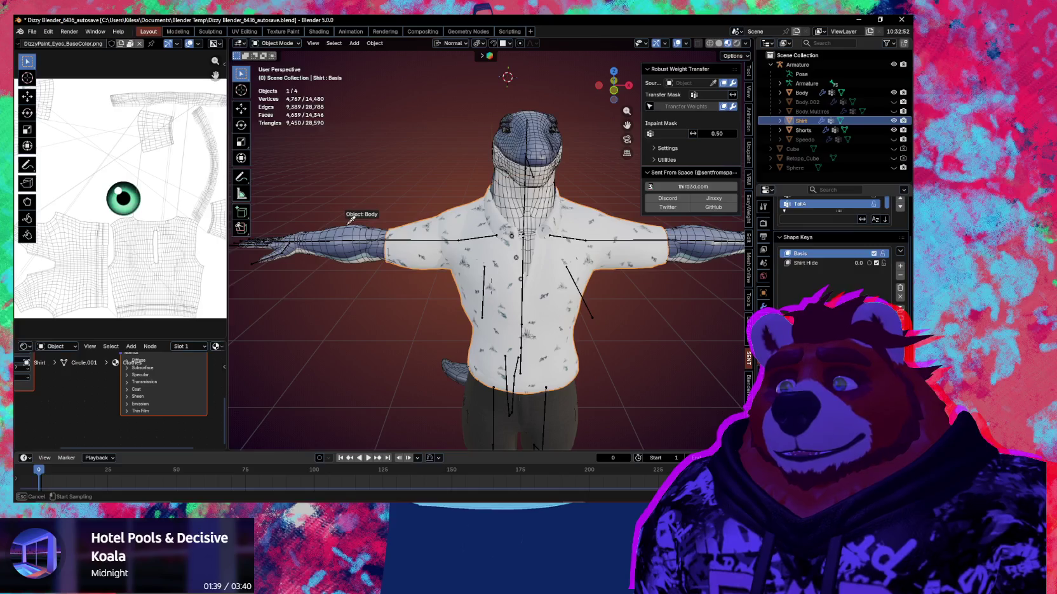
pyautogui.moveTo(381, 217); pyautogui.dragTo(589, 172, button='middle')
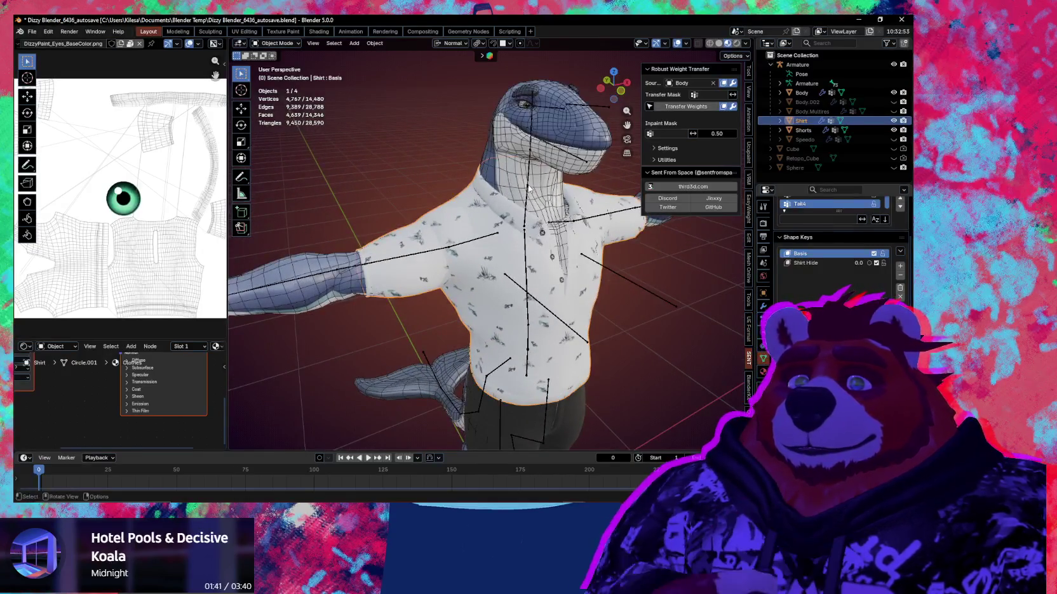
pyautogui.click(654, 148)
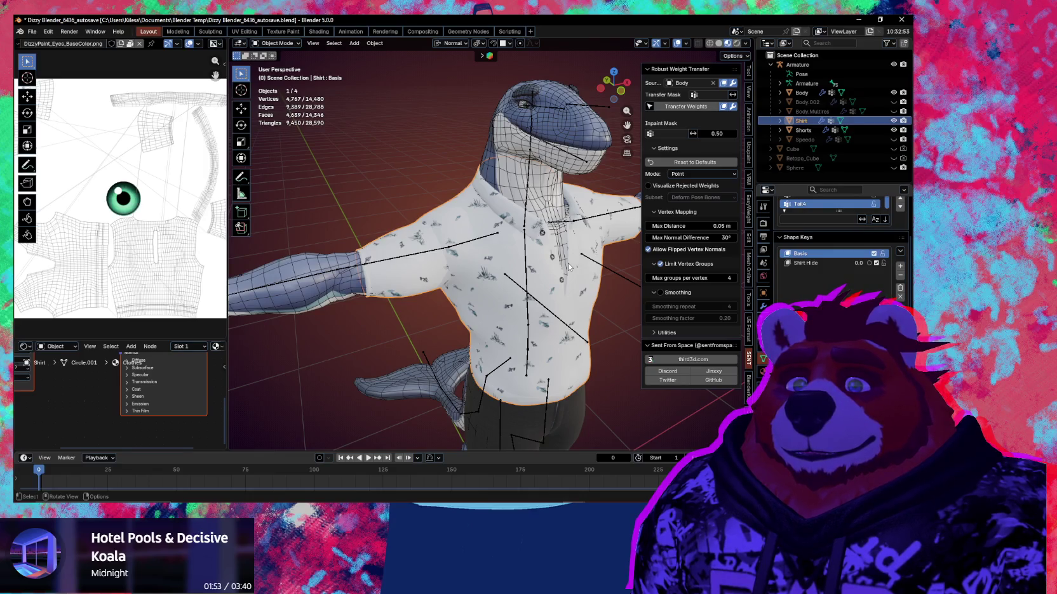
# Step: Save the file, transfer the Body's weights to the Shirt, and put the Armature in Pose Mode
pyautogui.keyDown('ctrl'); pyautogui.moveTo(567, 262); pyautogui.dragTo(561, 257, button='middle'); pyautogui.keyUp('ctrl')
pyautogui.hotkey('ctrl', 's')
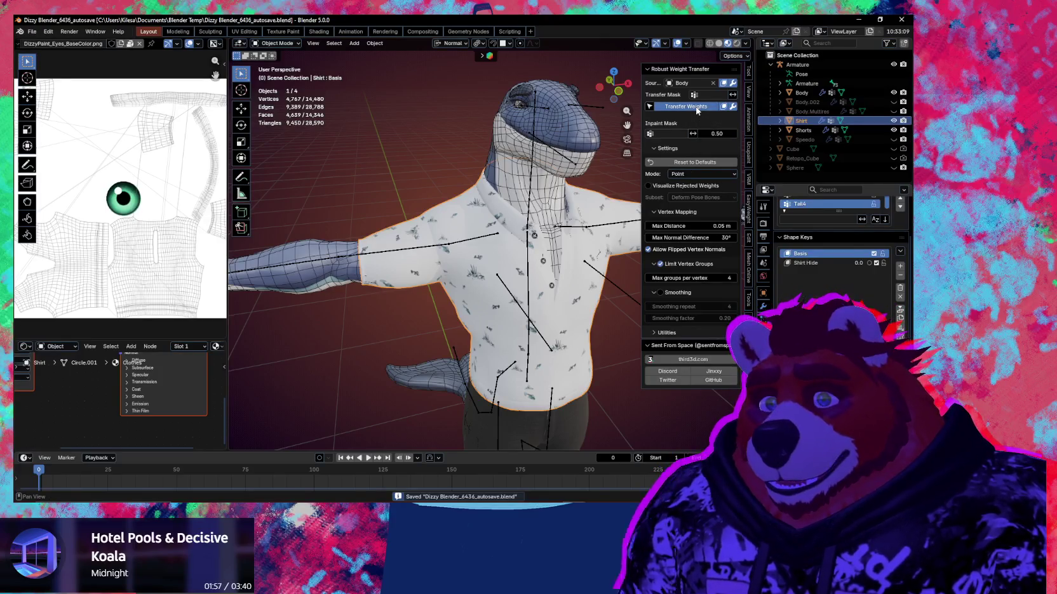
pyautogui.click(697, 111)
pyautogui.moveTo(538, 208); pyautogui.dragTo(509, 236, button='middle')
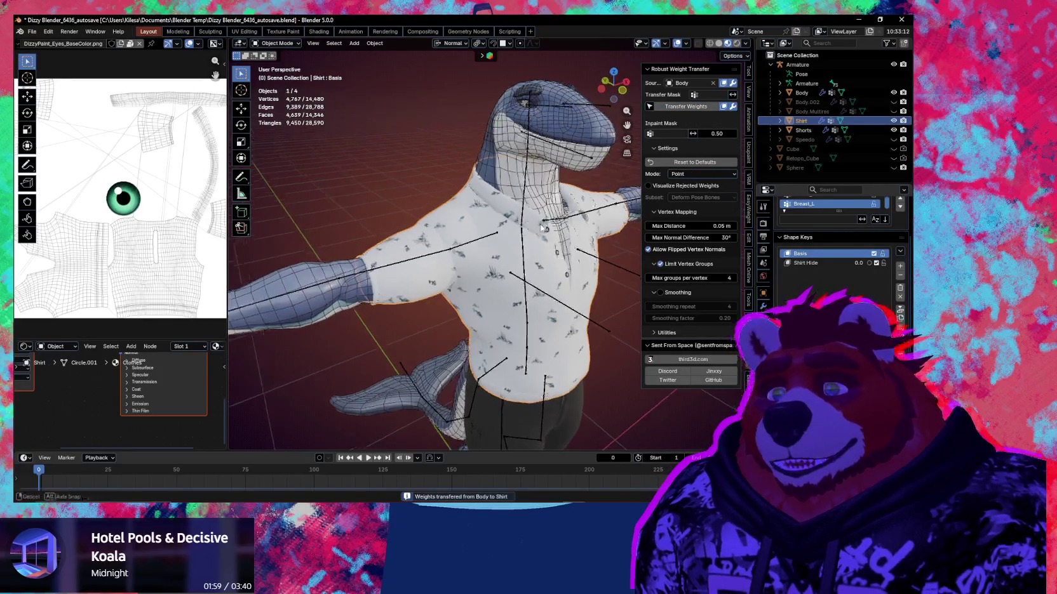
pyautogui.click(480, 242)
pyautogui.hotkey('ctrl', 'Tab')
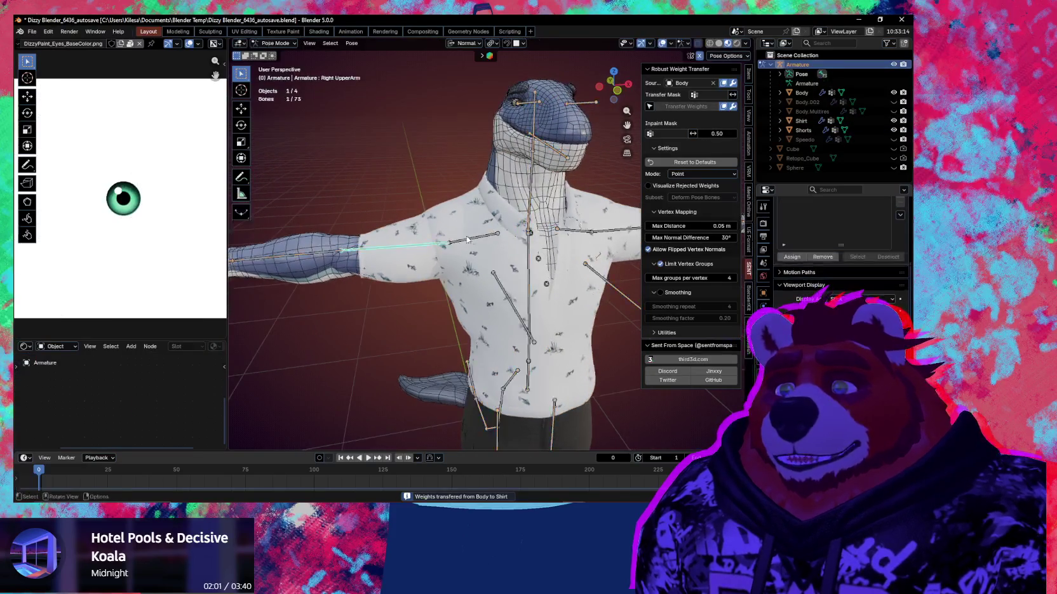
# Step: Swing the right upper arm down to test how the shirt follows
pyautogui.press('r')
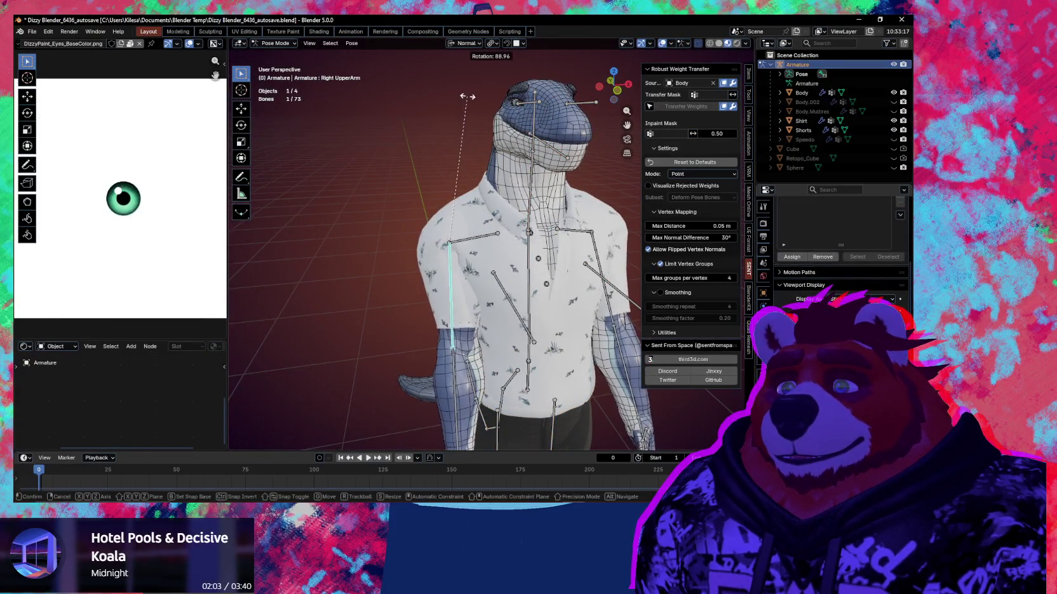
pyautogui.press('Escape')
pyautogui.moveTo(461, 156); pyautogui.dragTo(419, 159, button='middle')
pyautogui.press('r')
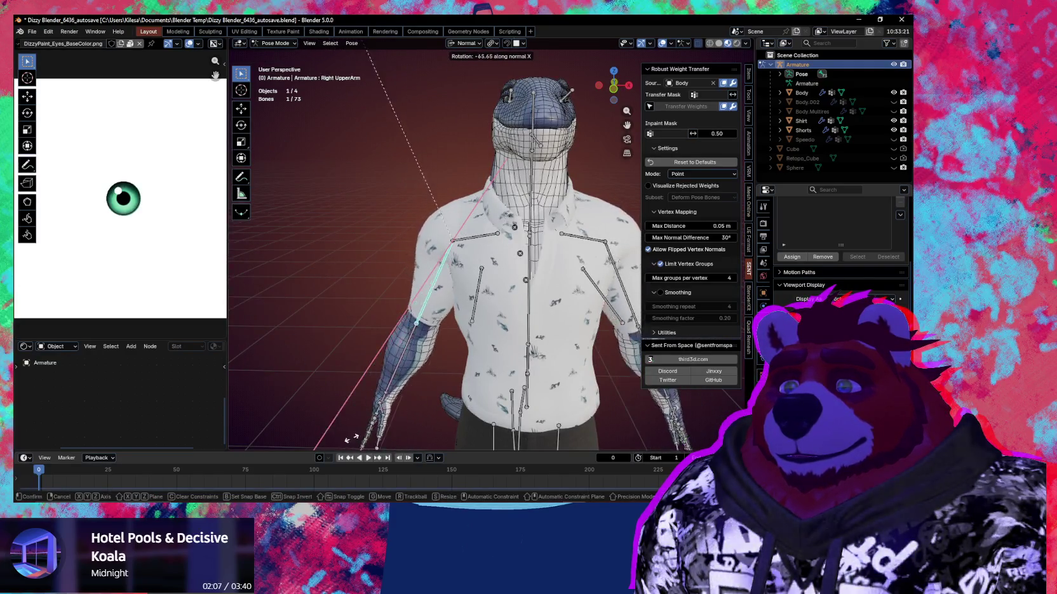
pyautogui.click(280, 69)
pyautogui.moveTo(576, 359)
pyautogui.mouseDown(button='middle')
pyautogui.moveTo(665, 358)
pyautogui.moveTo(633, 351)
pyautogui.mouseUp(button='middle')
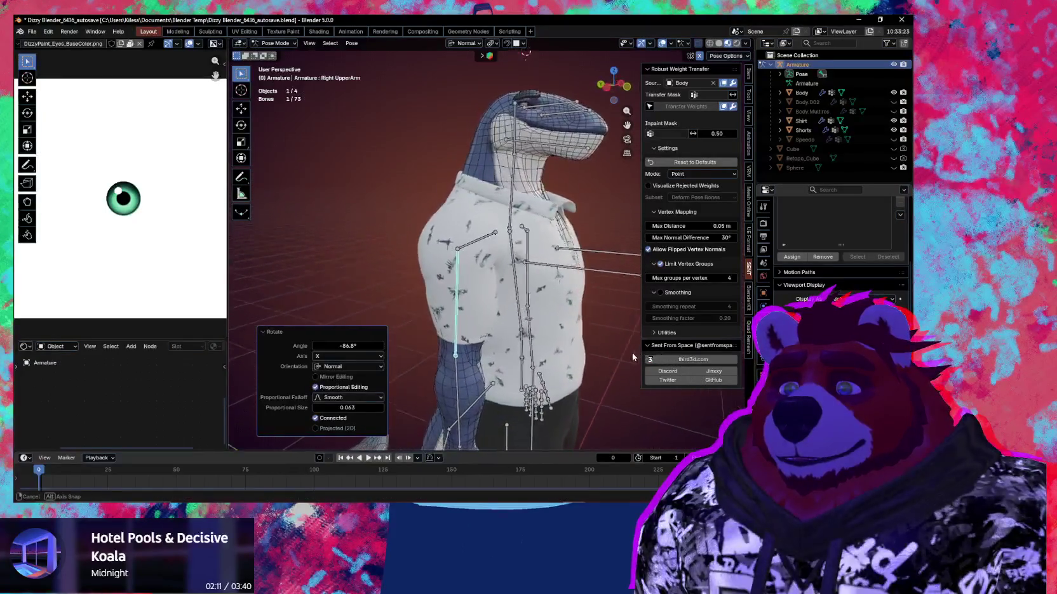
# Step: Cancel a Y-axis twist, undo the arm back to the T-pose, and return to Object Mode
pyautogui.press('r')
pyautogui.press('y')
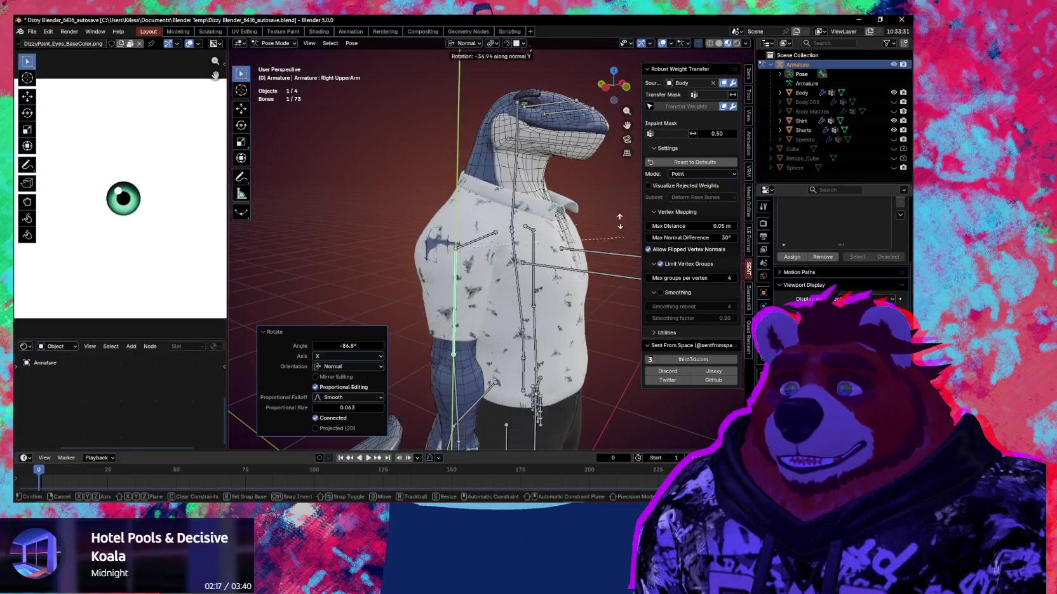
pyautogui.rightClick(545, 293)
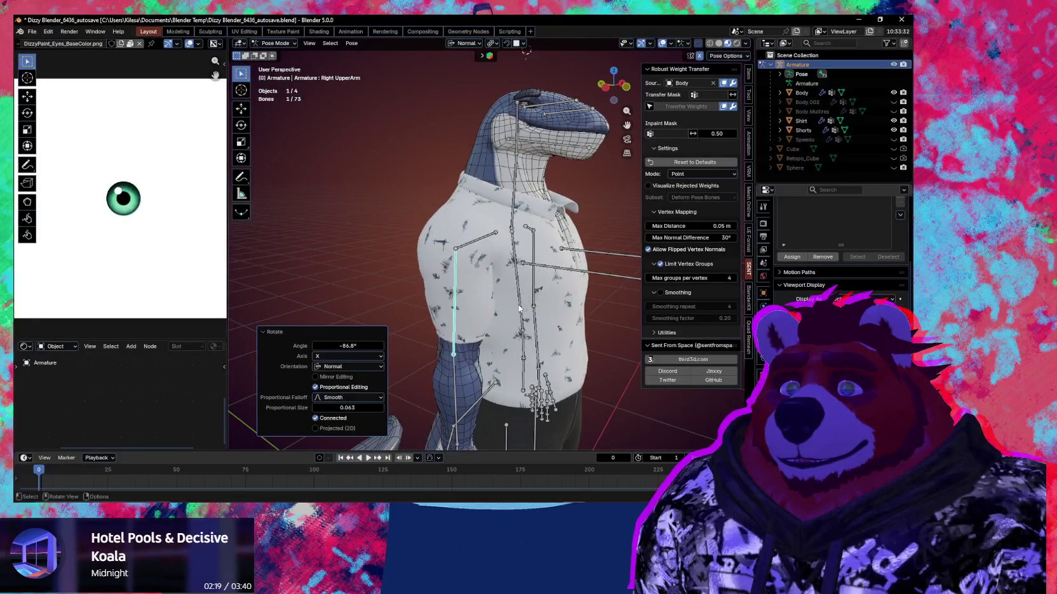
pyautogui.moveTo(544, 298); pyautogui.dragTo(470, 328, button='middle')
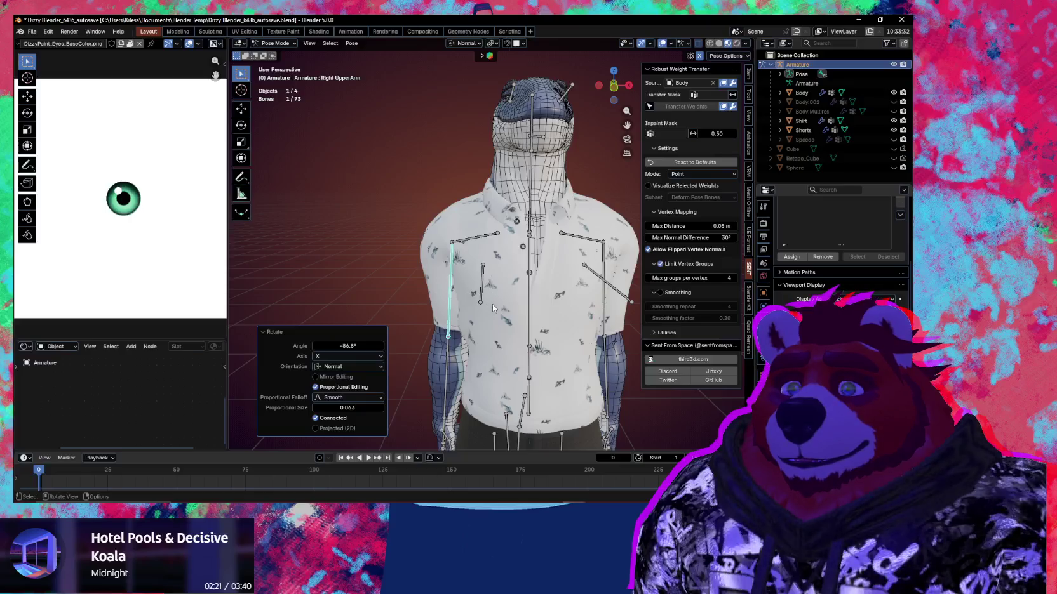
pyautogui.hotkey('ctrl', 'z')
pyautogui.moveTo(506, 310)
pyautogui.mouseDown(button='middle')
pyautogui.moveTo(512, 294)
pyautogui.moveTo(567, 309)
pyautogui.moveTo(532, 325)
pyautogui.moveTo(515, 312)
pyautogui.moveTo(522, 320)
pyautogui.mouseUp(button='middle')
pyautogui.scroll(-3, 515, 318)
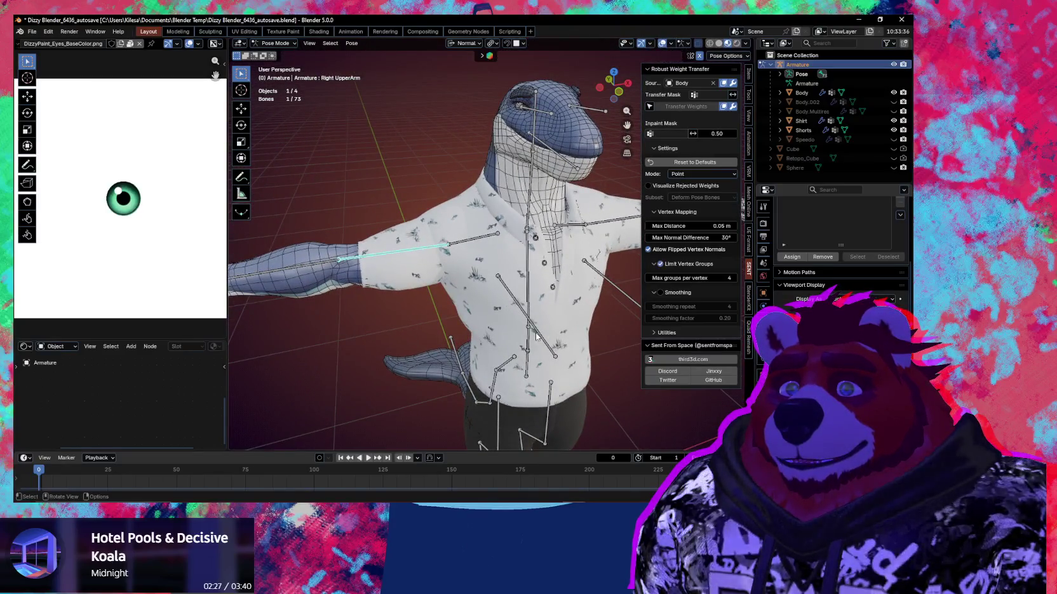
pyautogui.hotkey('ctrl', 'Tab')
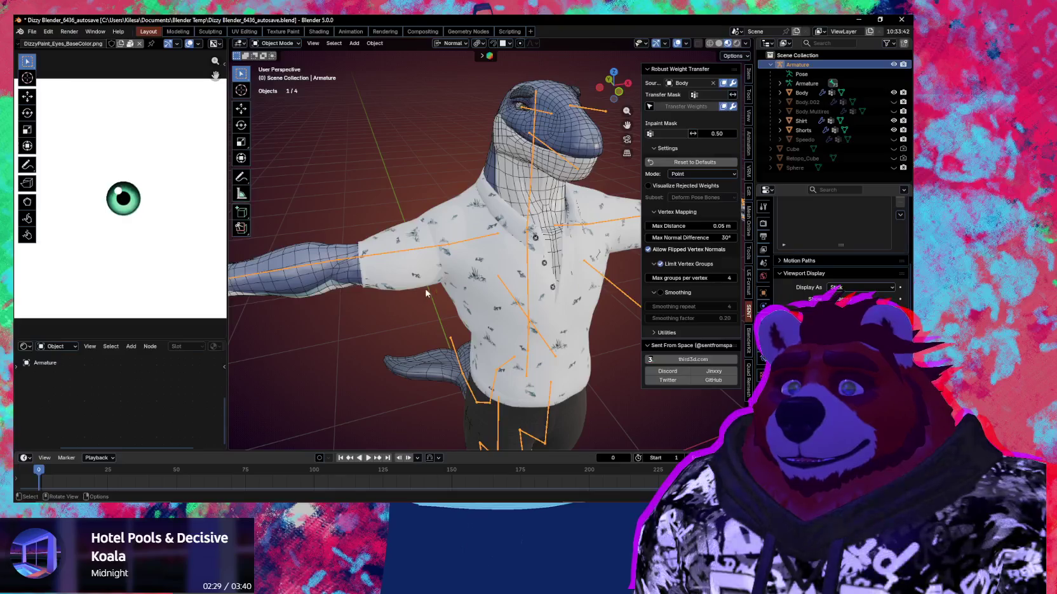
# Step: Select the Shirt, inspect its sleeve and shoulder mesh in Edit Mode, then return to Object Mode
pyautogui.click(425, 225)
pyautogui.press('Tab')
pyautogui.moveTo(426, 225)
pyautogui.mouseDown(button='middle')
pyautogui.moveTo(507, 287)
pyautogui.moveTo(338, 318)
pyautogui.mouseUp(button='middle')
pyautogui.press('Tab')
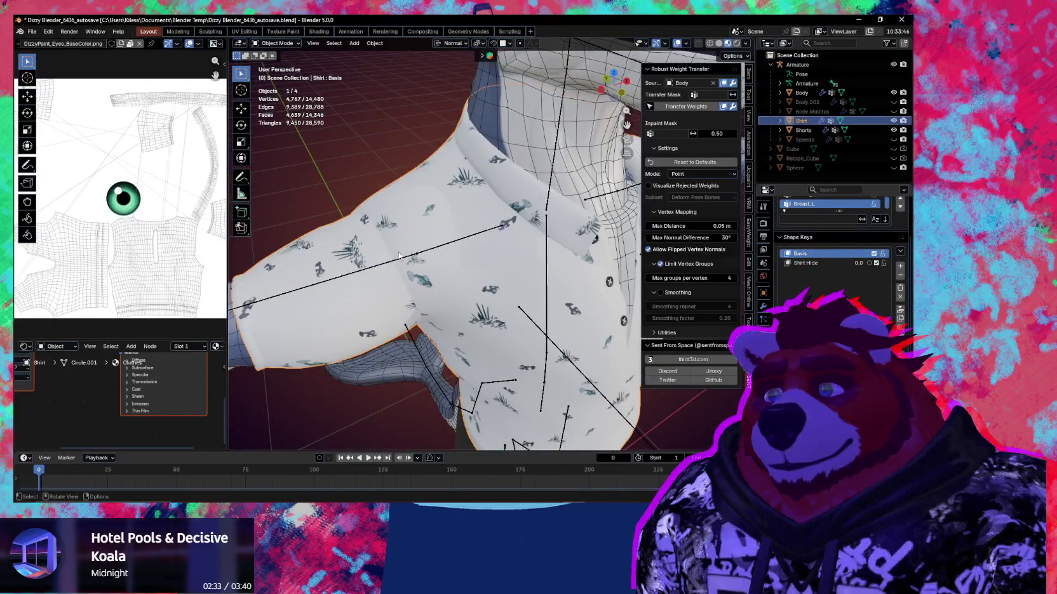
pyautogui.press('Tab')
pyautogui.moveTo(398, 261)
pyautogui.mouseDown(button='middle')
pyautogui.moveTo(393, 279)
pyautogui.moveTo(458, 294)
pyautogui.mouseUp(button='middle')
pyautogui.moveTo(407, 269)
pyautogui.mouseDown(button='middle')
pyautogui.moveTo(527, 216)
pyautogui.moveTo(507, 267)
pyautogui.mouseUp(button='middle')
pyautogui.hotkey('ctrl', 'Tab')
pyautogui.click(474, 286)
pyautogui.moveTo(482, 346)
pyautogui.mouseDown(button='middle')
pyautogui.moveTo(541, 320)
pyautogui.moveTo(447, 202)
pyautogui.mouseUp(button='middle')
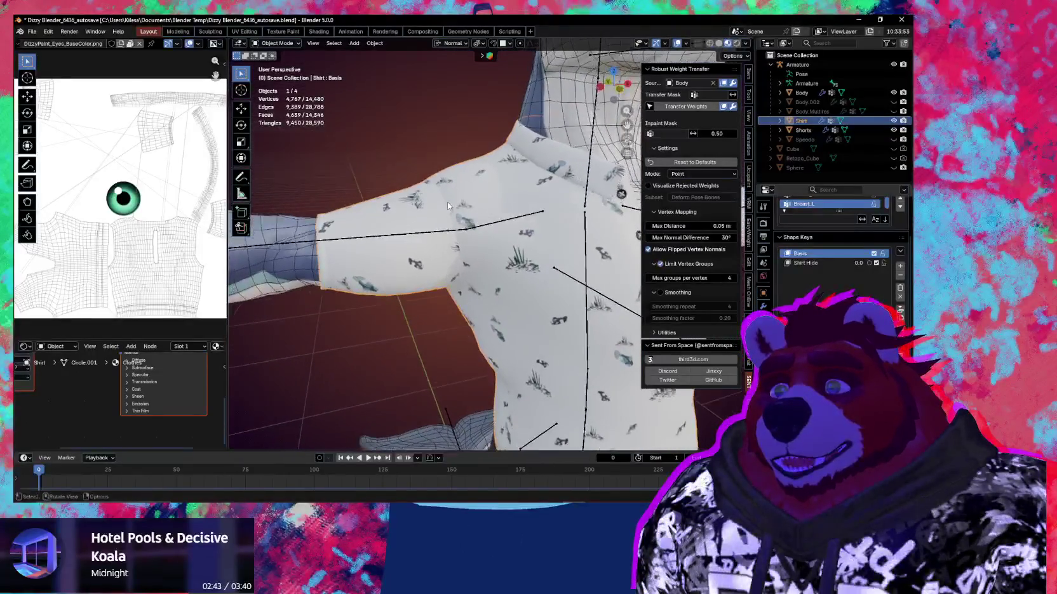
pyautogui.moveTo(598, 294); pyautogui.dragTo(526, 326, button='middle')
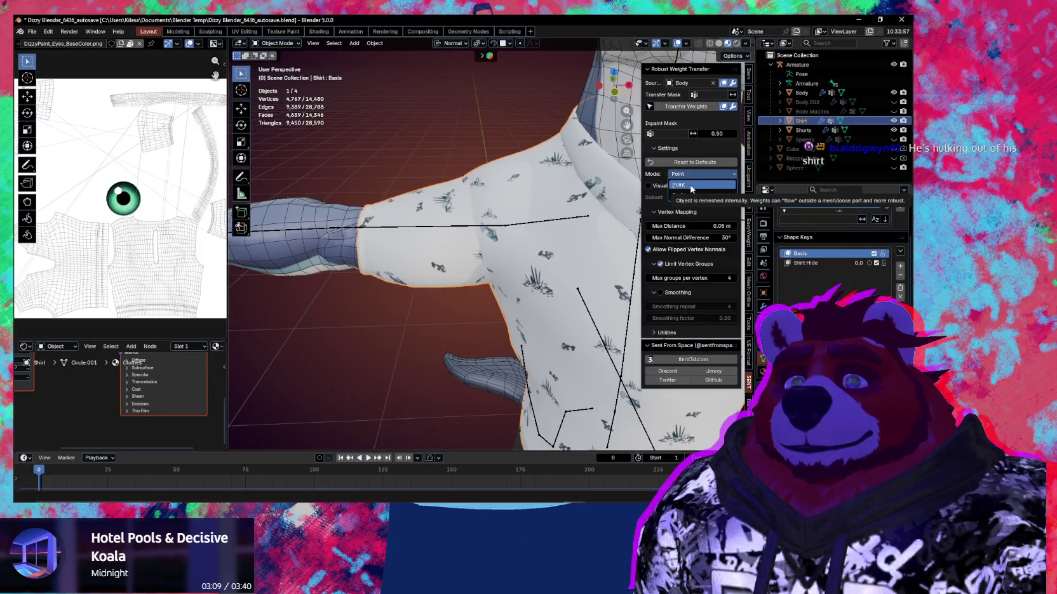
# Step: Keep the weight transfer mode at Point, briefly checking the extra utilities
pyautogui.click(691, 186)
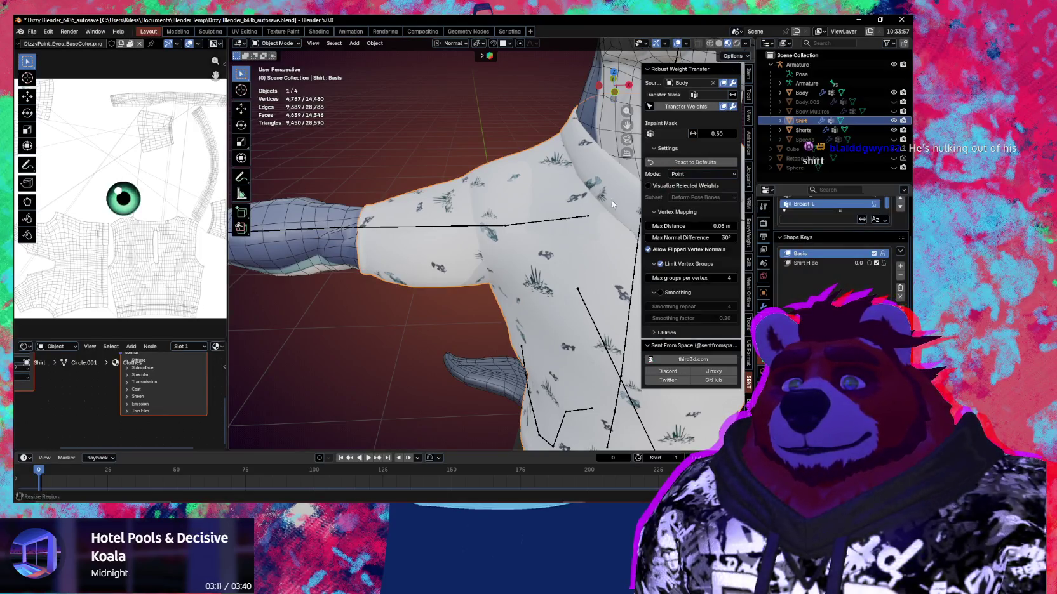
pyautogui.click(657, 333)
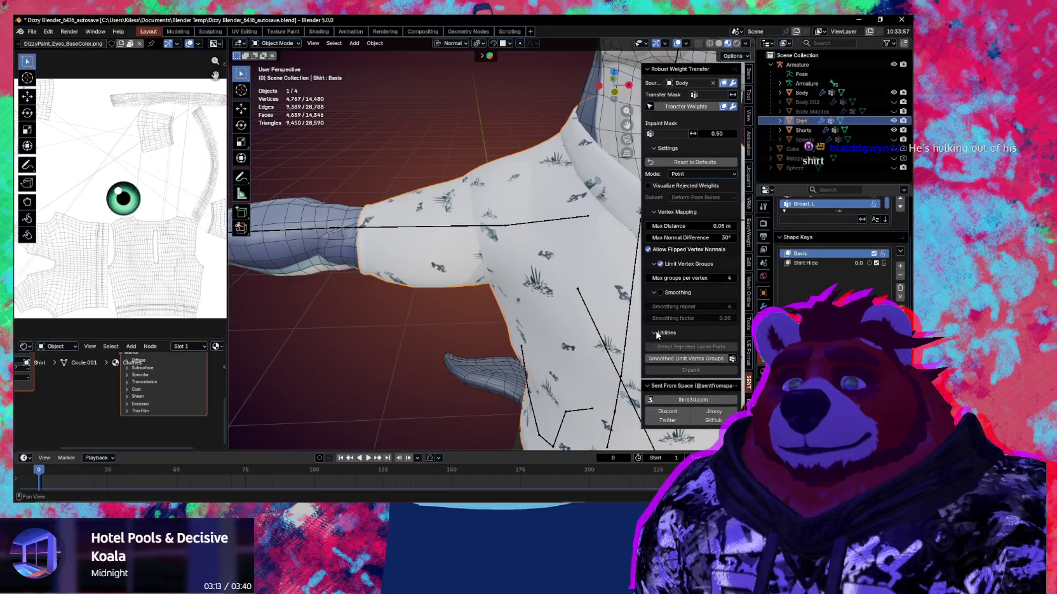
pyautogui.click(657, 332)
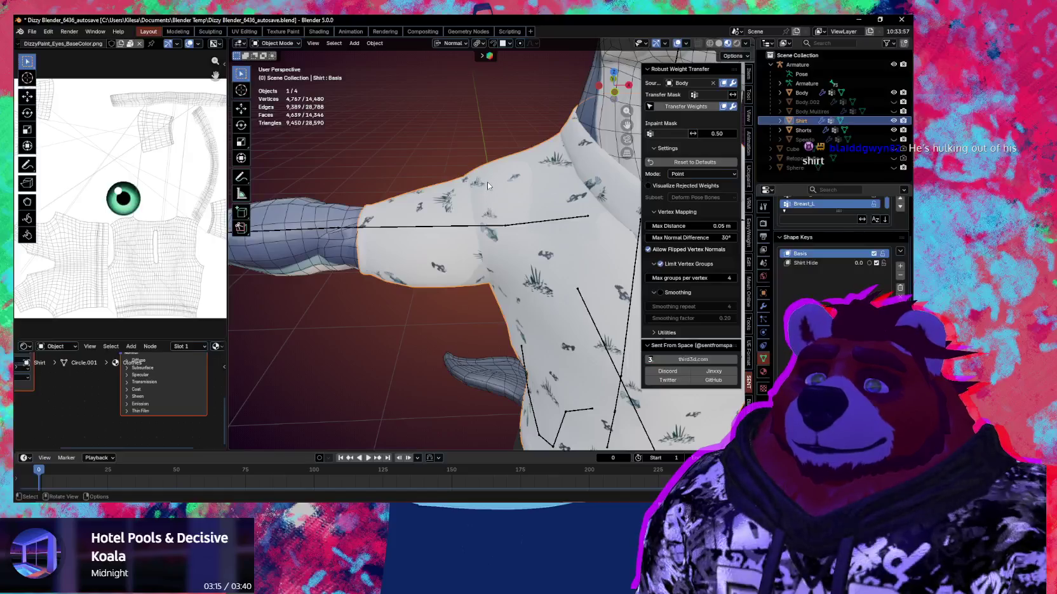
# Step: Clear the Shirt's vertex groups, then select the Body and Shirt as weight source and target
pyautogui.rightClick(487, 180)
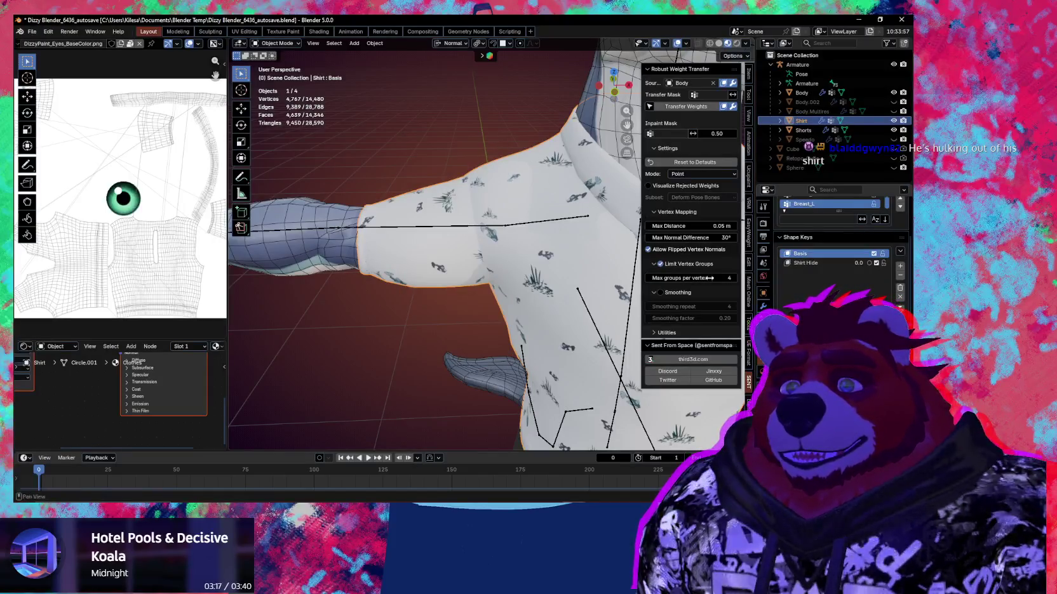
pyautogui.scroll(2, 900, 303)
pyautogui.scroll(2, 900, 304)
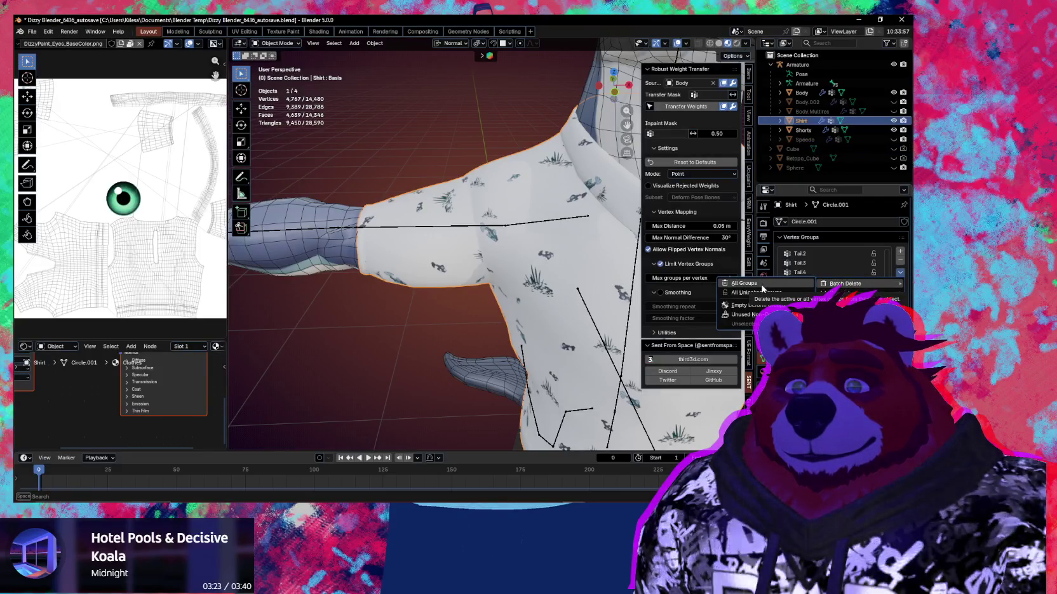
pyautogui.moveTo(537, 249); pyautogui.dragTo(471, 238, button='middle')
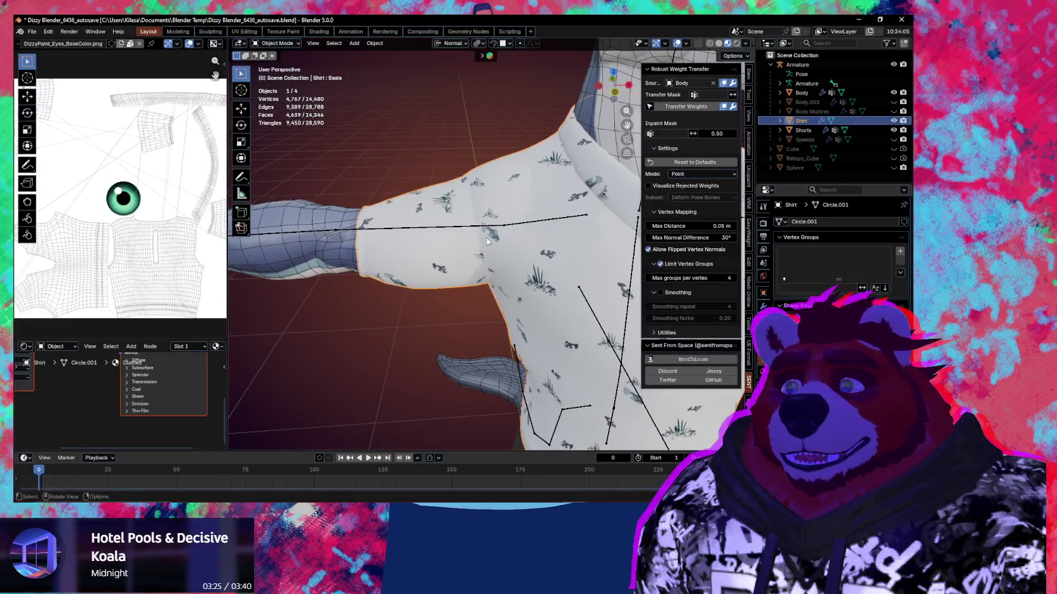
pyautogui.click(335, 221)
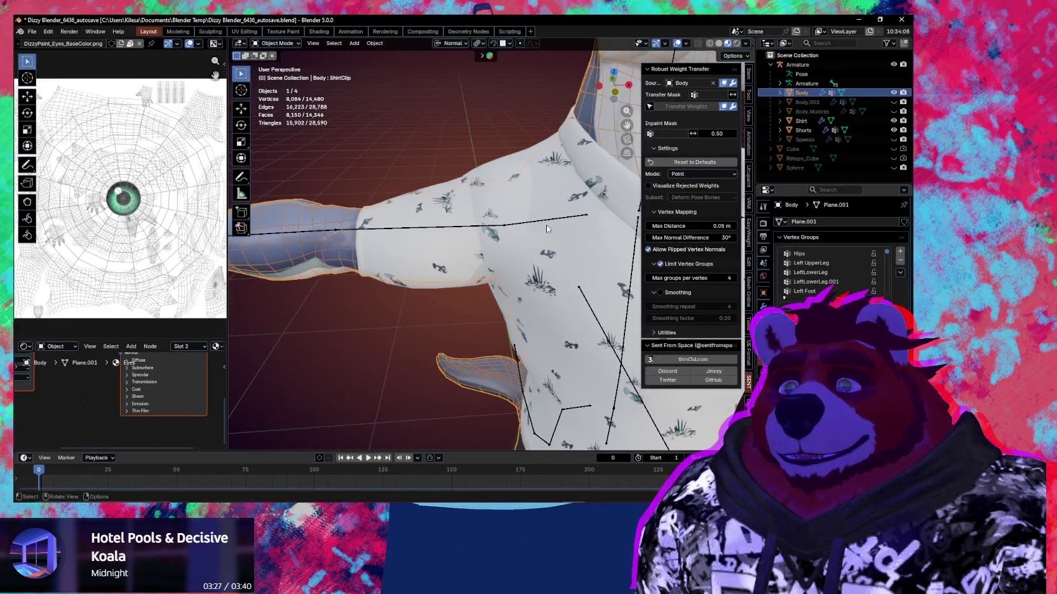
pyautogui.click(459, 194)
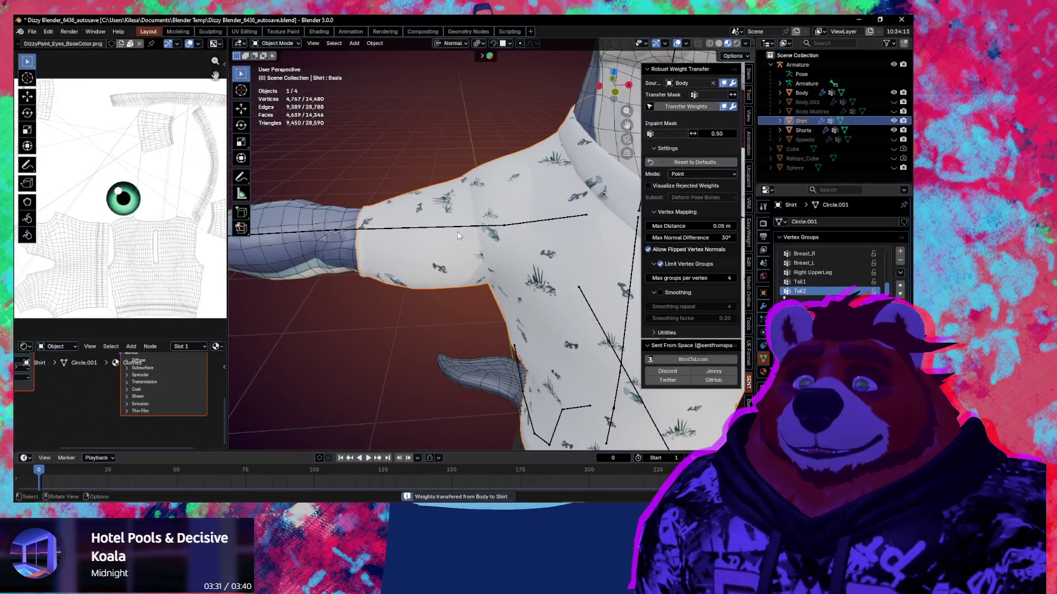
# Step: Test rotating the right upper arm on X in Pose Mode, cancel, then reselect the Shirt
pyautogui.moveTo(533, 257); pyautogui.dragTo(492, 240, button='middle')
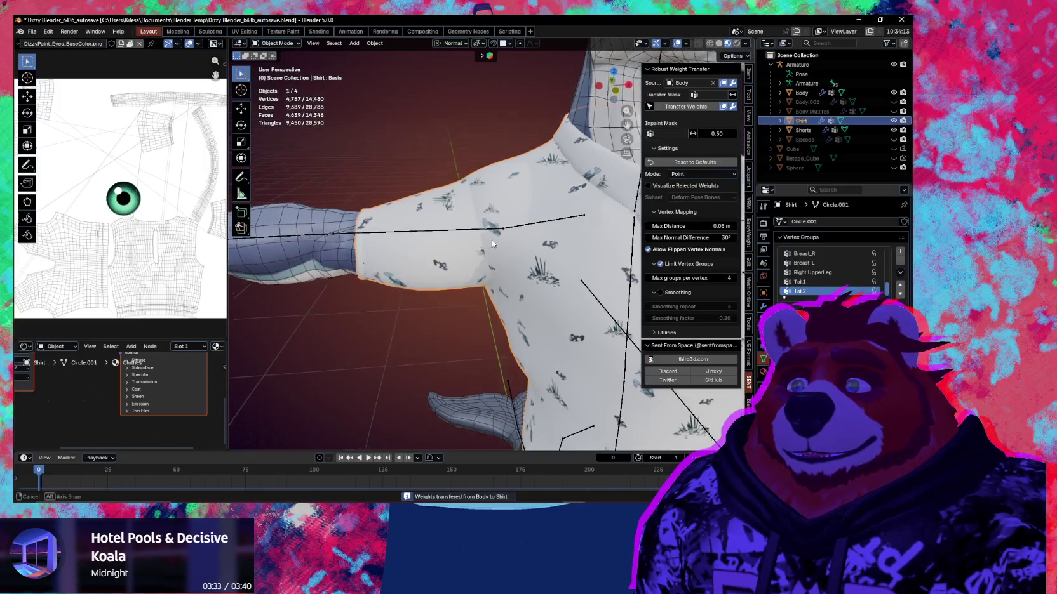
pyautogui.click(455, 234)
pyautogui.hotkey('ctrl', 'Tab')
pyautogui.press('r')
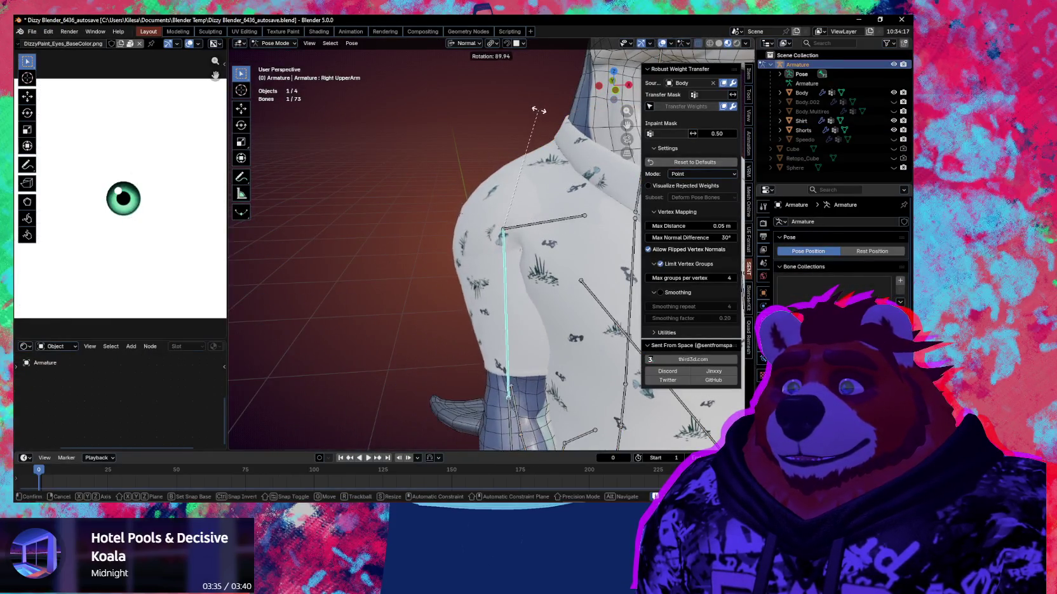
pyautogui.press('x')
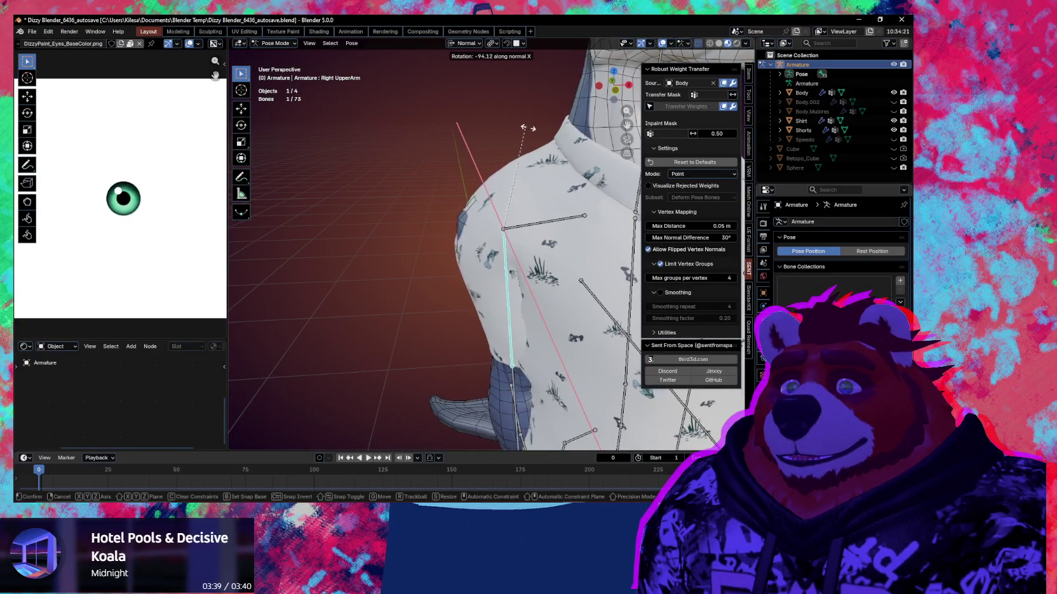
pyautogui.press('Escape')
pyautogui.hotkey('ctrl', 'Tab')
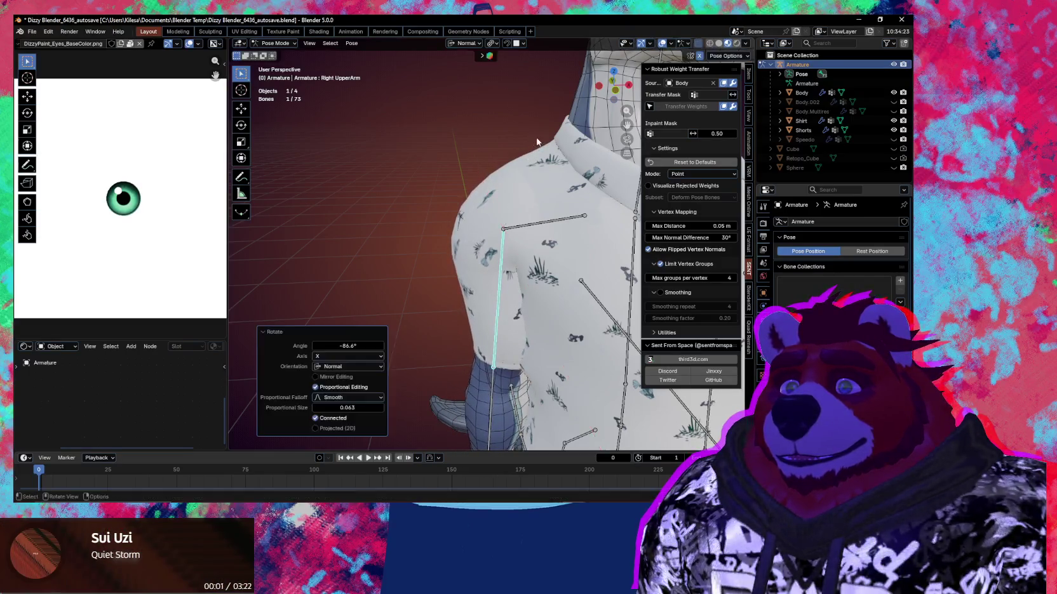
pyautogui.click(522, 185)
# Step: Turn on the Shirt's wireframe display from Quick Favorites
pyautogui.rightClick(522, 185)
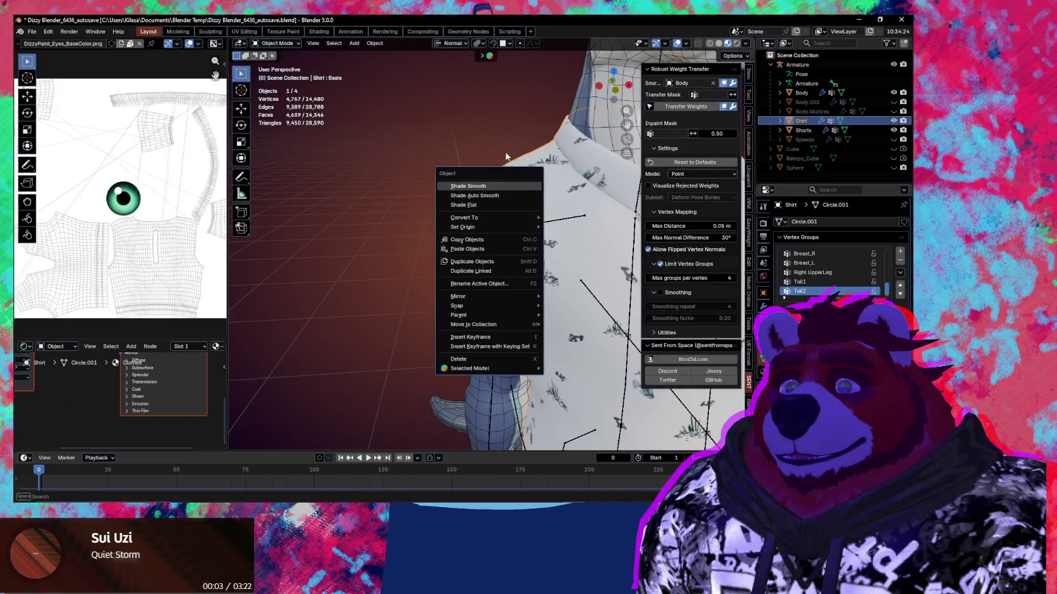
pyautogui.press('Escape')
pyautogui.press('q')
pyautogui.click(500, 235)
pyautogui.moveTo(512, 242)
pyautogui.mouseDown(button='middle')
pyautogui.moveTo(614, 239)
pyautogui.moveTo(457, 228)
pyautogui.mouseUp(button='middle')
pyautogui.scroll(3, 456, 229)
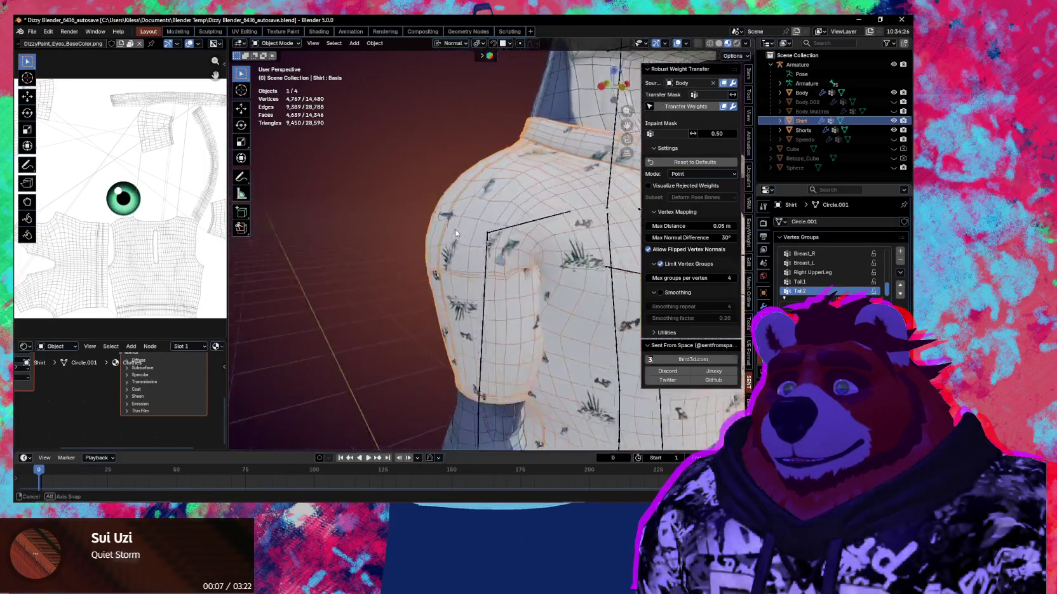
# Step: Lower the right upper arm on X to check the sleeve bend, then return to Object Mode
pyautogui.click(502, 241)
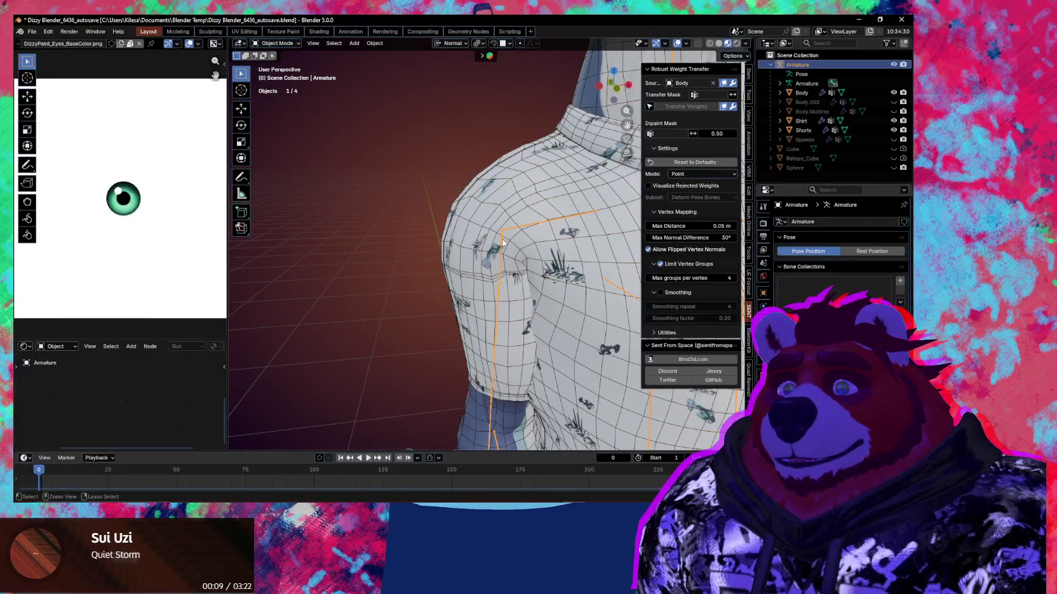
pyautogui.hotkey('ctrl', 'Tab')
pyautogui.press('r')
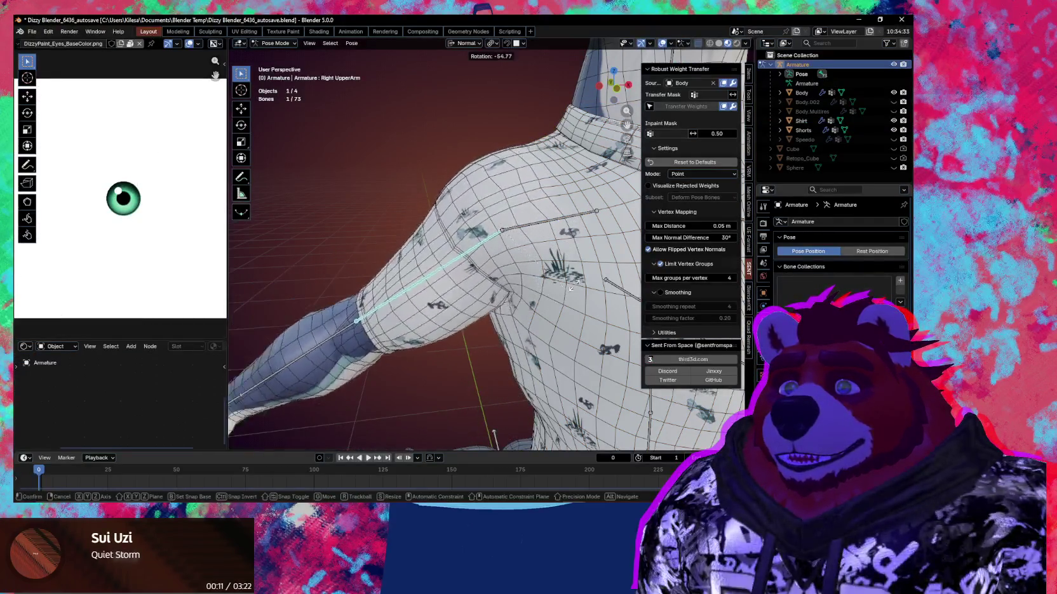
pyautogui.press('x')
pyautogui.press('x')
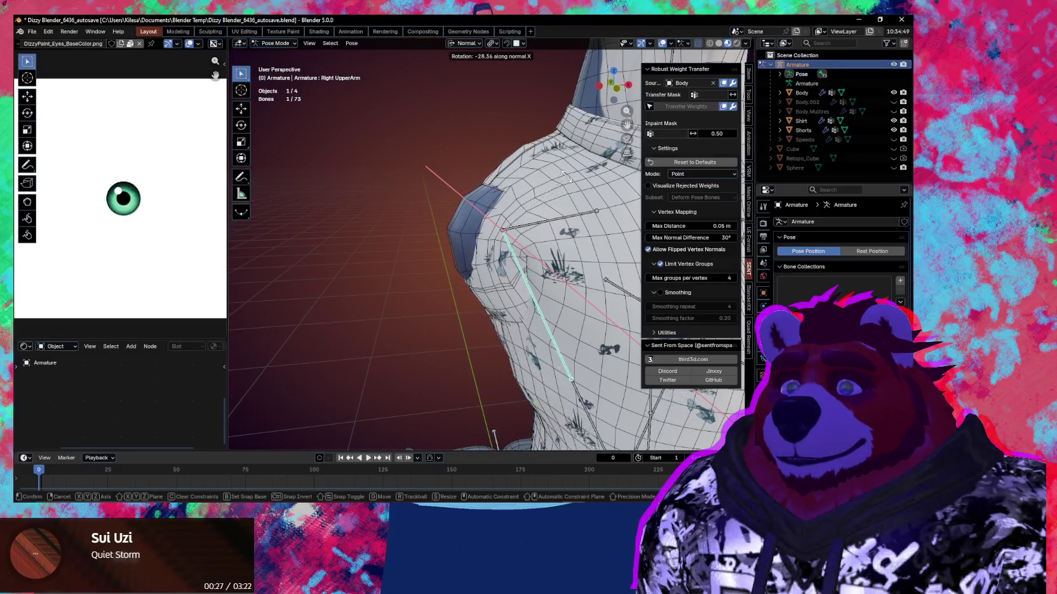
pyautogui.click(515, 297)
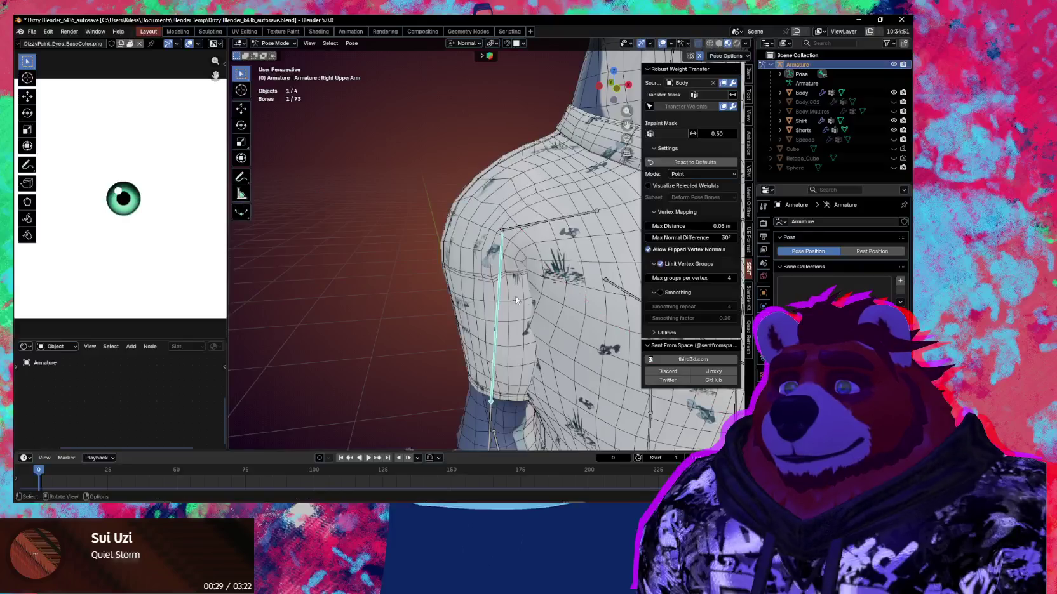
pyautogui.moveTo(525, 278)
pyautogui.mouseDown(button='middle')
pyautogui.moveTo(661, 292)
pyautogui.moveTo(465, 181)
pyautogui.moveTo(701, 247)
pyautogui.mouseUp(button='middle')
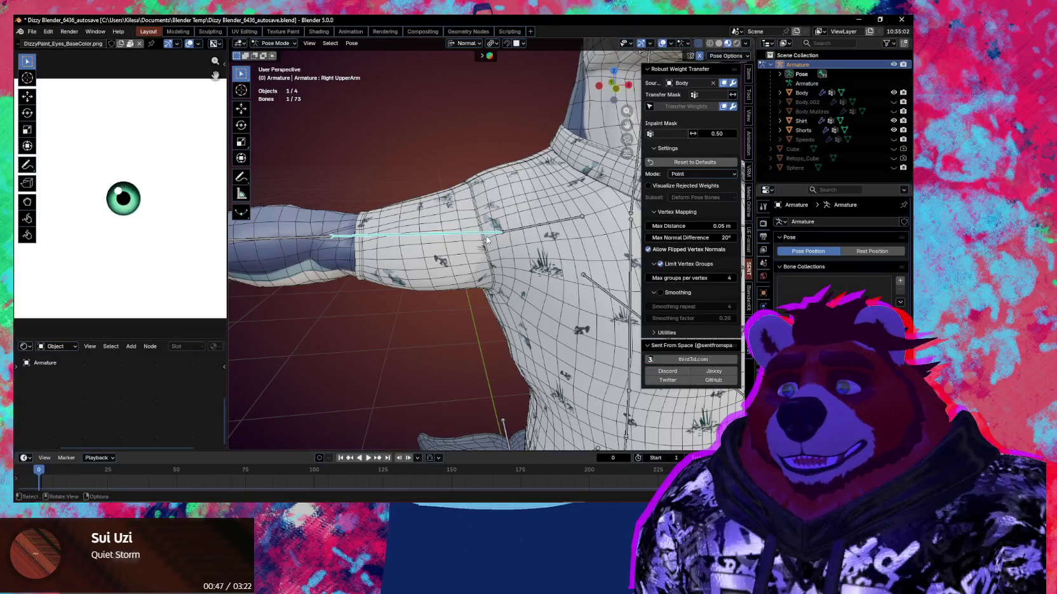
pyautogui.hotkey('ctrl', 'Tab')
# Step: Re-transfer body weights to the Shirt, then swing the right upper arm on X to -135.38° in Pose Mode
pyautogui.click(483, 201)
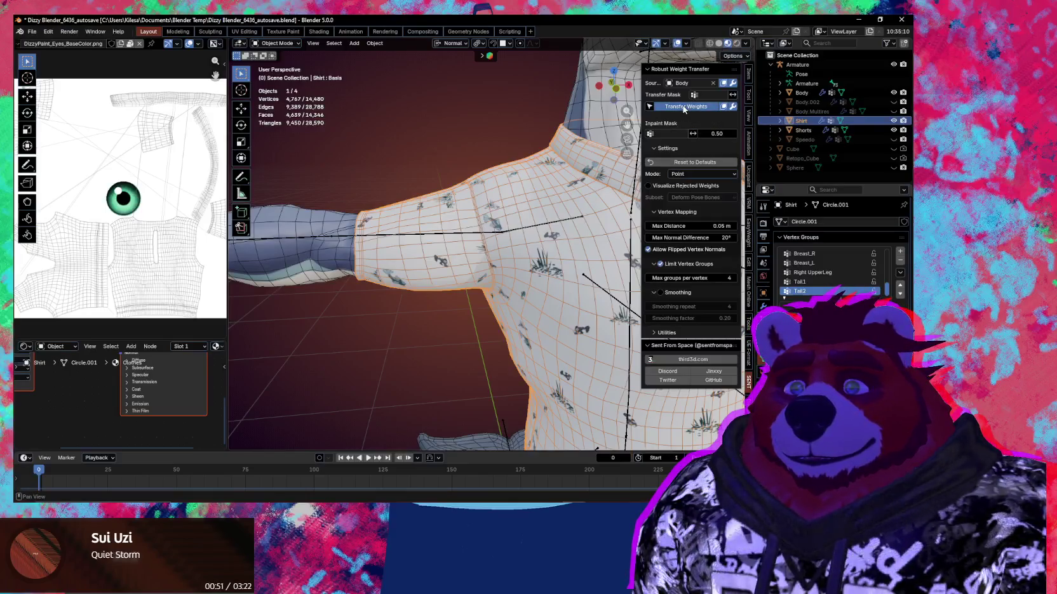
pyautogui.click(458, 233)
pyautogui.hotkey('ctrl', 'Tab')
pyautogui.press('r')
pyautogui.press('x')
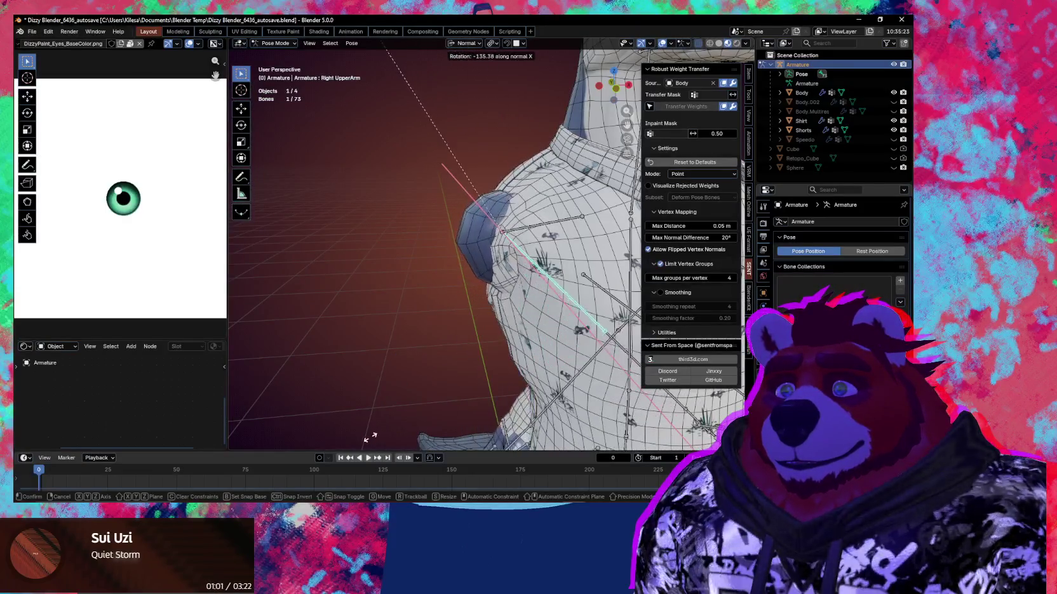
# Step: Cancel the swing, raise the right shoulder bone around X to check the sleeve, then return to Object Mode
pyautogui.rightClick(558, 233)
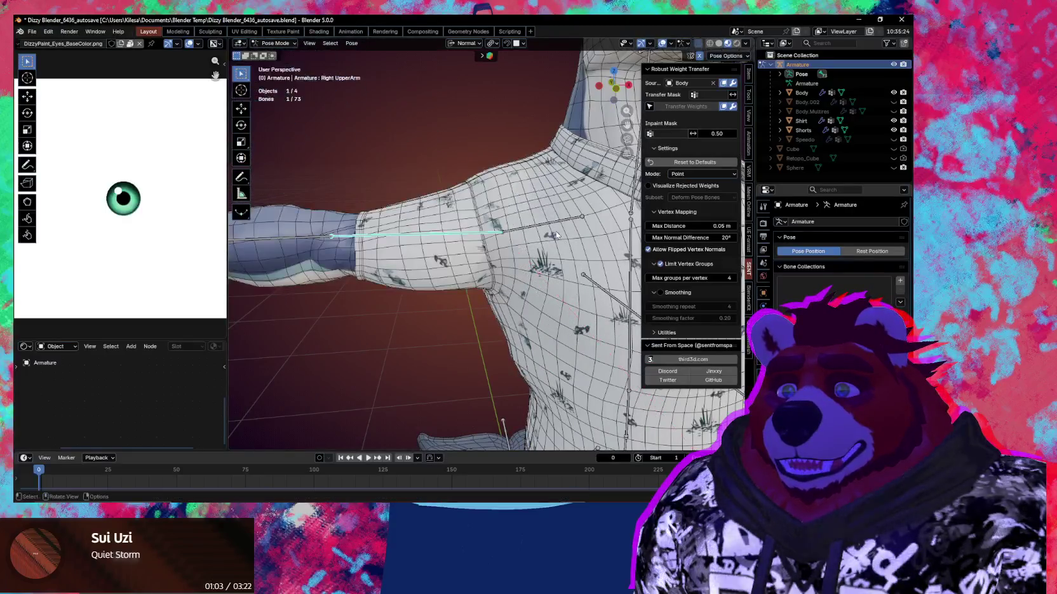
pyautogui.press('r')
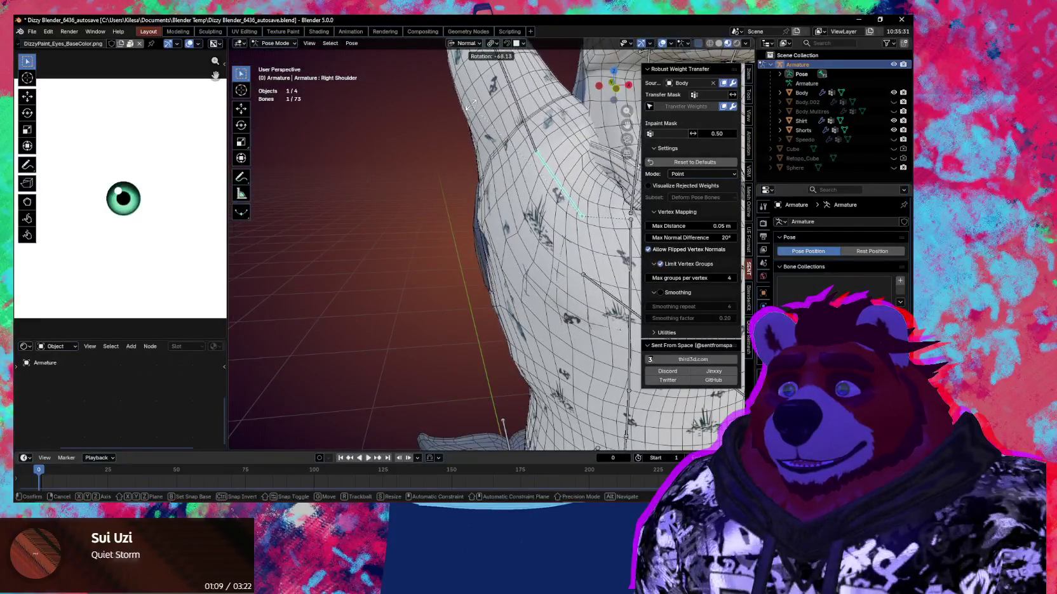
pyautogui.keyDown('alt'); pyautogui.moveTo(443, 126); pyautogui.dragTo(575, 310, button='middle'); pyautogui.keyUp('alt')
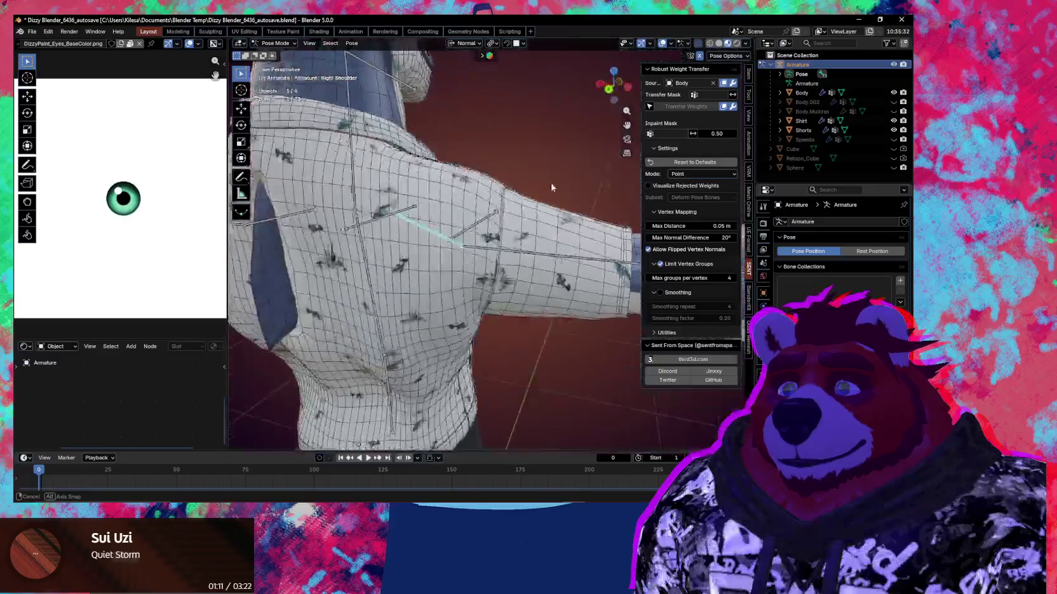
pyautogui.press('y')
pyautogui.press('y')
pyautogui.press('x')
pyautogui.press('x')
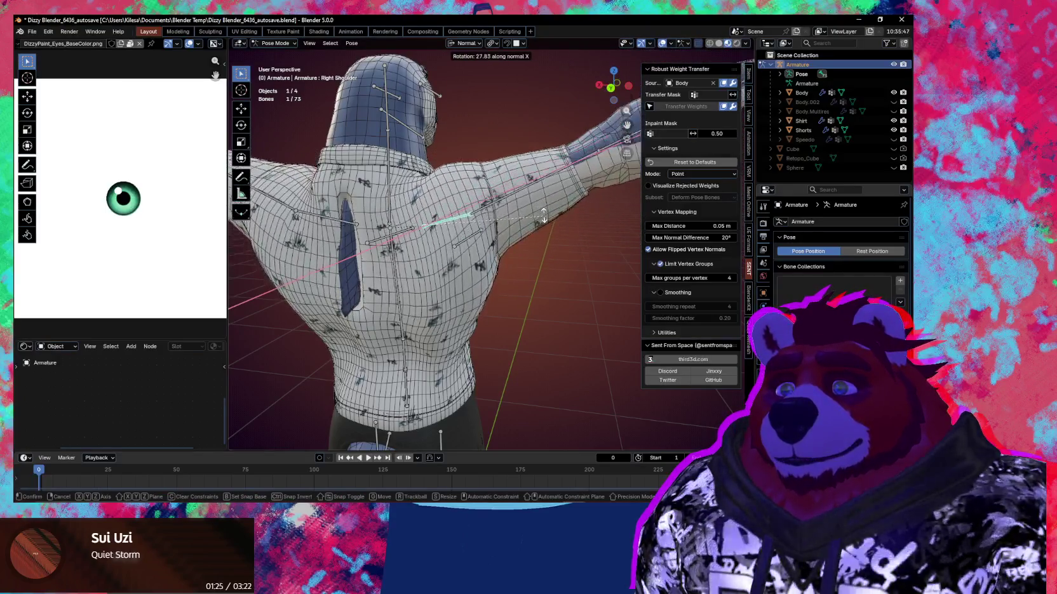
pyautogui.click(542, 216)
pyautogui.moveTo(542, 216); pyautogui.dragTo(444, 271, button='middle')
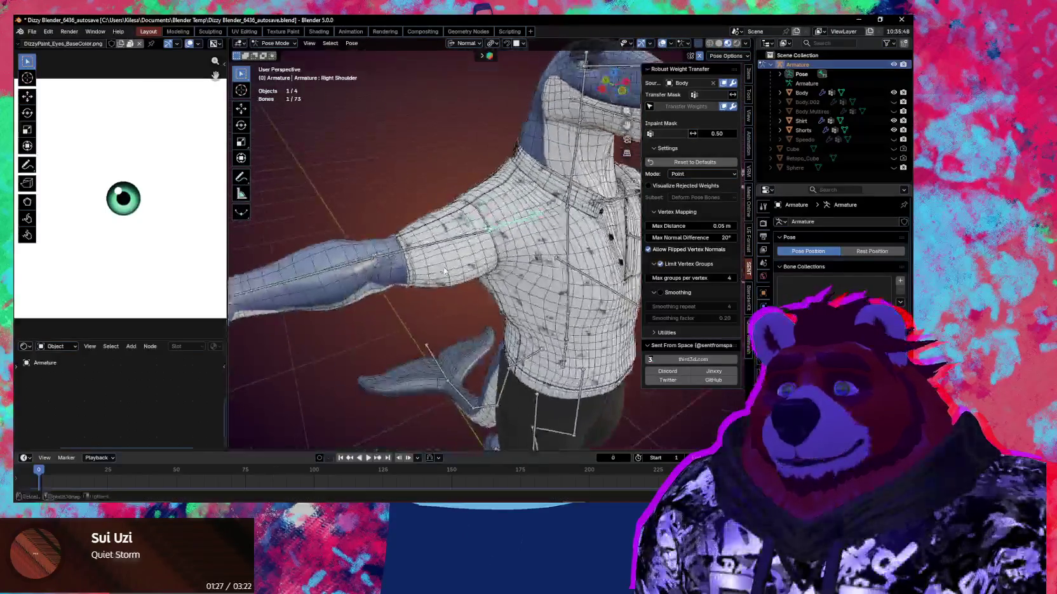
pyautogui.hotkey('ctrl', 'Tab')
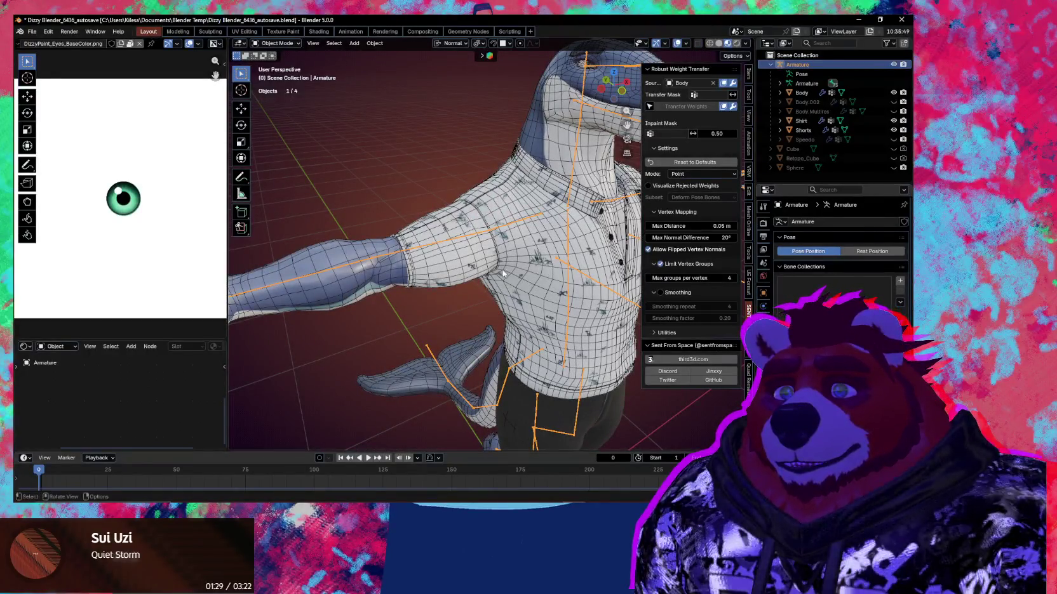
# Step: Select the Body mesh and switch it into Sculpt Mode
pyautogui.moveTo(511, 276); pyautogui.dragTo(372, 267, button='middle')
pyautogui.click(371, 268)
pyautogui.moveTo(421, 310); pyautogui.dragTo(572, 305, button='middle')
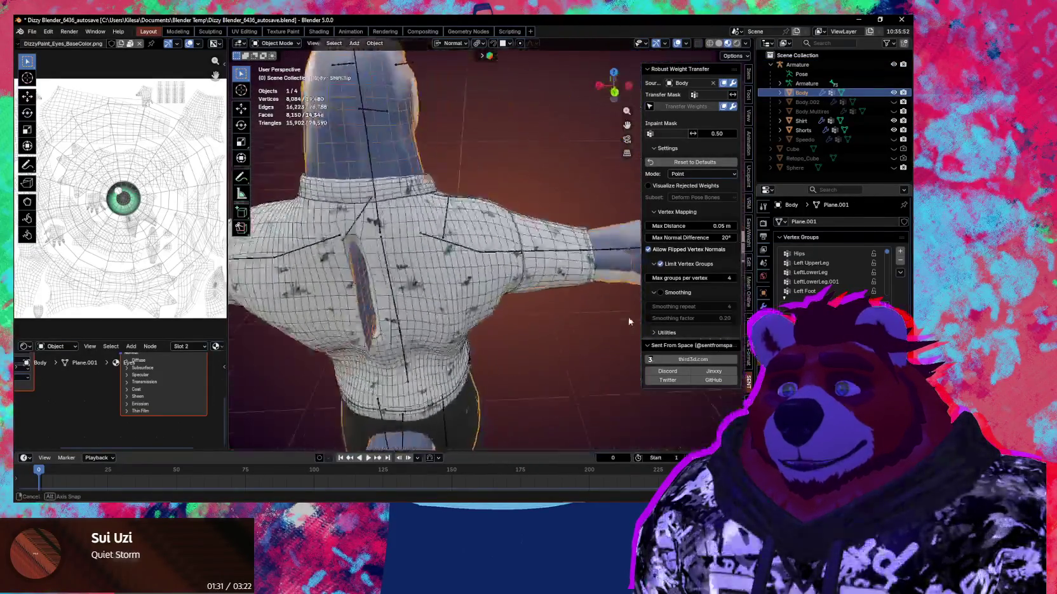
pyautogui.scroll(-3, 838, 254)
pyautogui.scroll(-3, 838, 254)
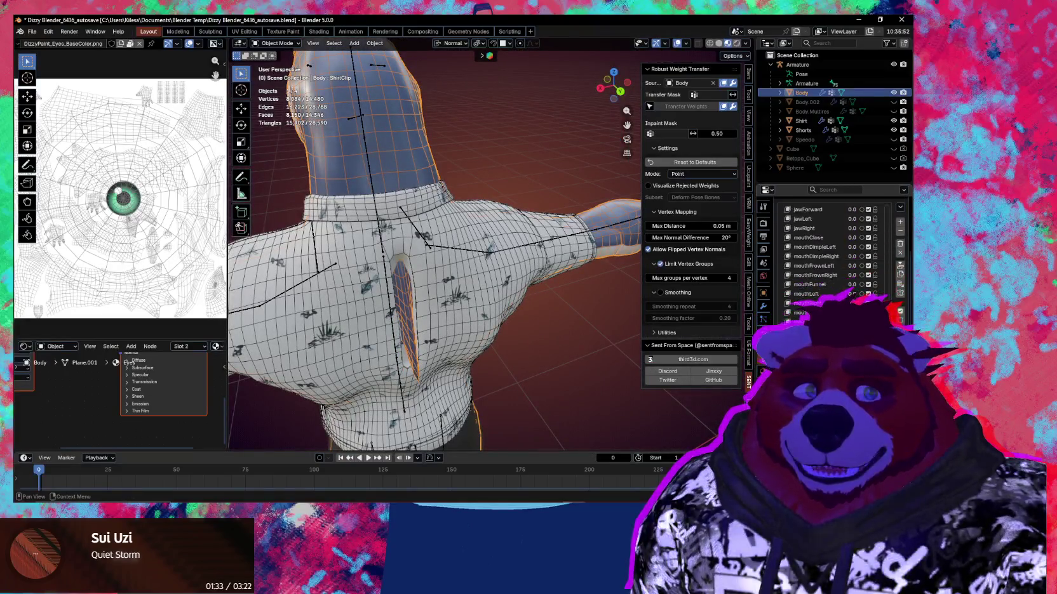
pyautogui.moveTo(445, 273)
pyautogui.mouseDown(button='middle')
pyautogui.moveTo(472, 307)
pyautogui.moveTo(722, 106)
pyautogui.mouseUp(button='middle')
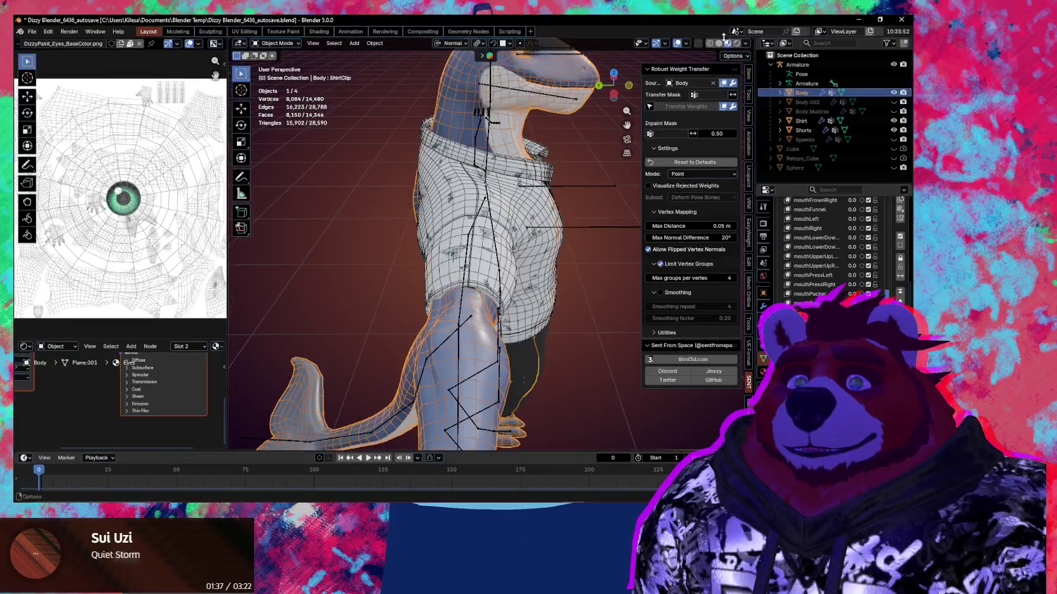
pyautogui.hotkey('ctrl', 'Tab')
# Step: Hide the overlays and smooth the shoulder under the sleeve with an adjusted brush strength
pyautogui.moveTo(483, 248)
pyautogui.mouseDown(button='middle')
pyautogui.moveTo(469, 216)
pyautogui.moveTo(483, 227)
pyautogui.mouseUp(button='middle')
pyautogui.hotkey('shift', 'alt', 'z')
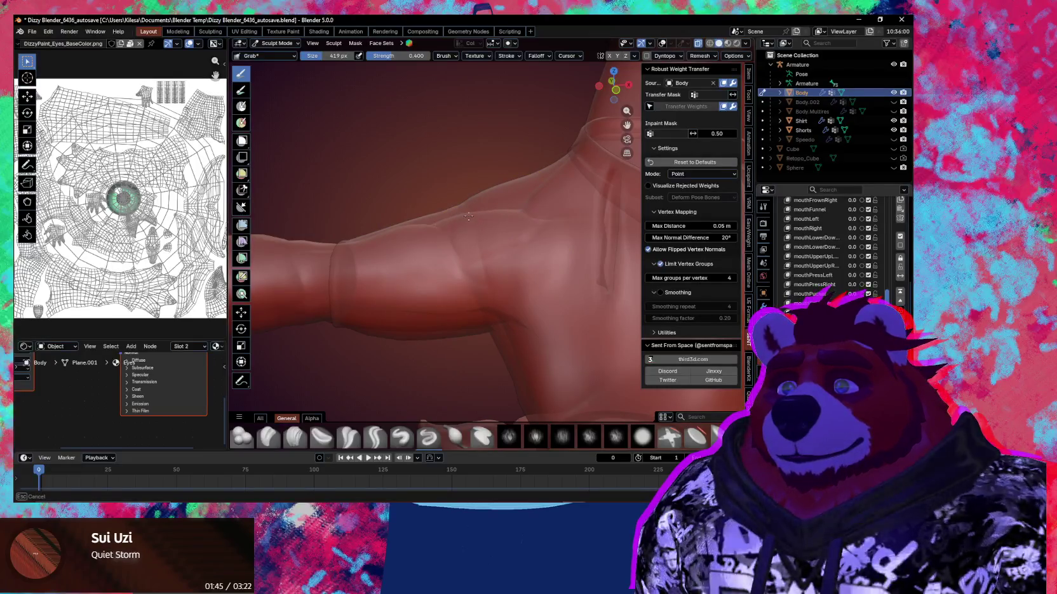
pyautogui.hotkey('shift', 'f')
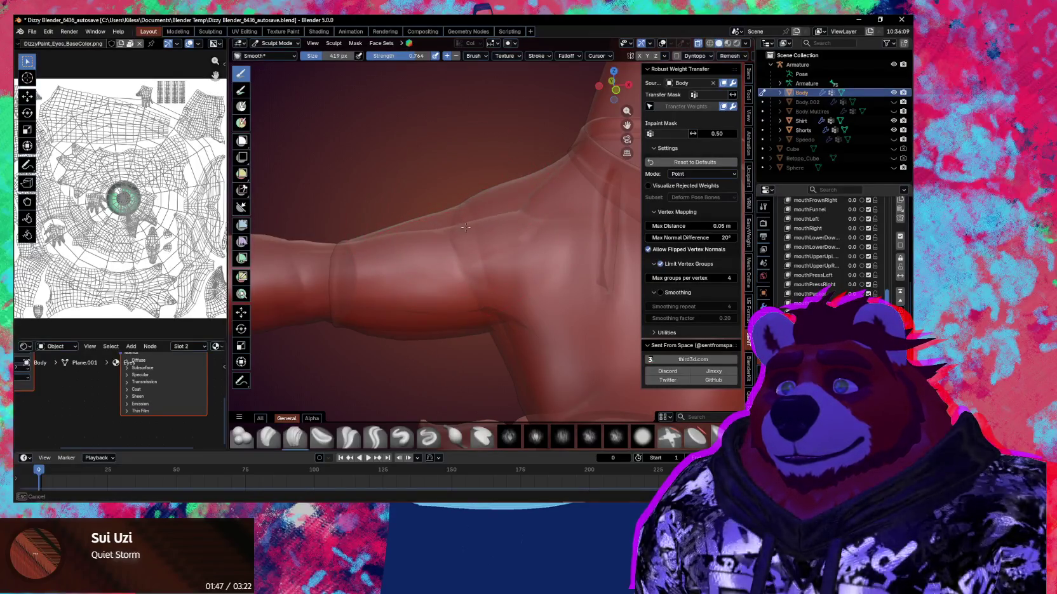
pyautogui.moveTo(469, 270); pyautogui.dragTo(477, 272, button='middle')
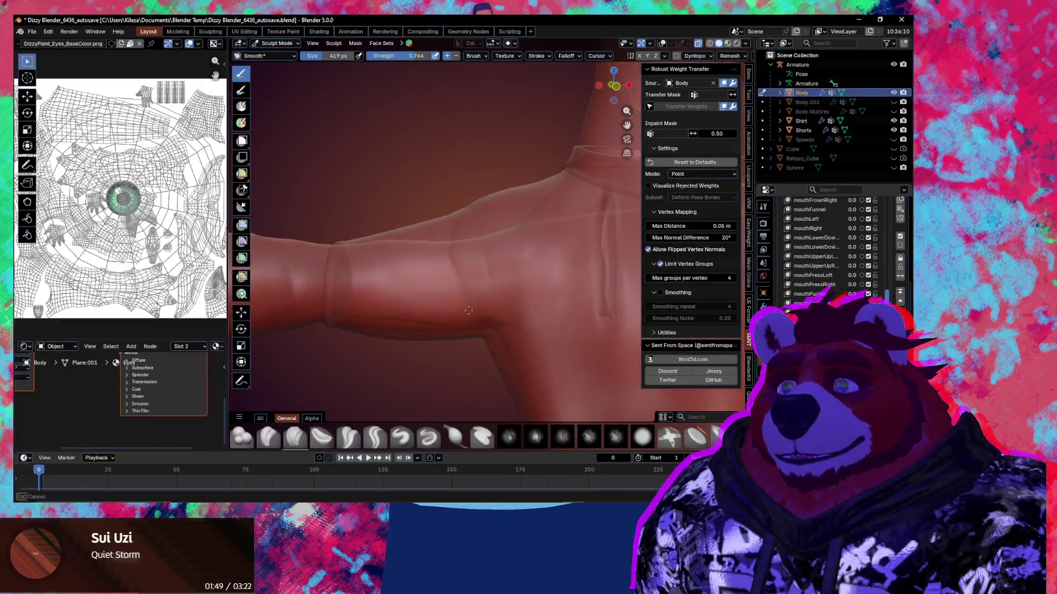
pyautogui.moveTo(474, 324); pyautogui.dragTo(445, 289, button='middle')
# Step: Inflate the arm and shoulder surface with the Inflate brush at 0.836 strength
pyautogui.press('i')
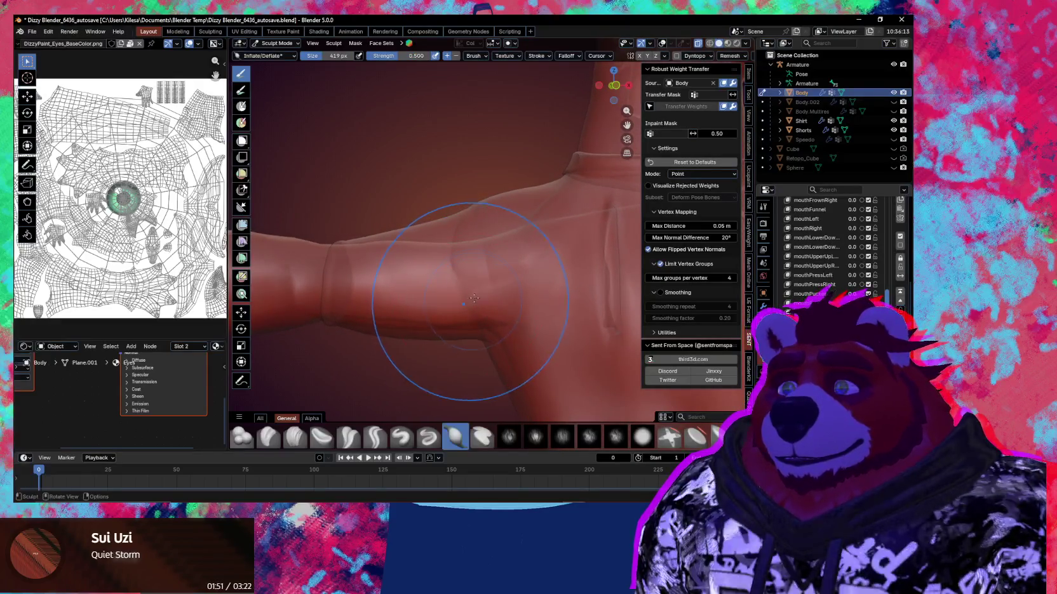
pyautogui.hotkey('shift', 'f')
pyautogui.click(501, 285)
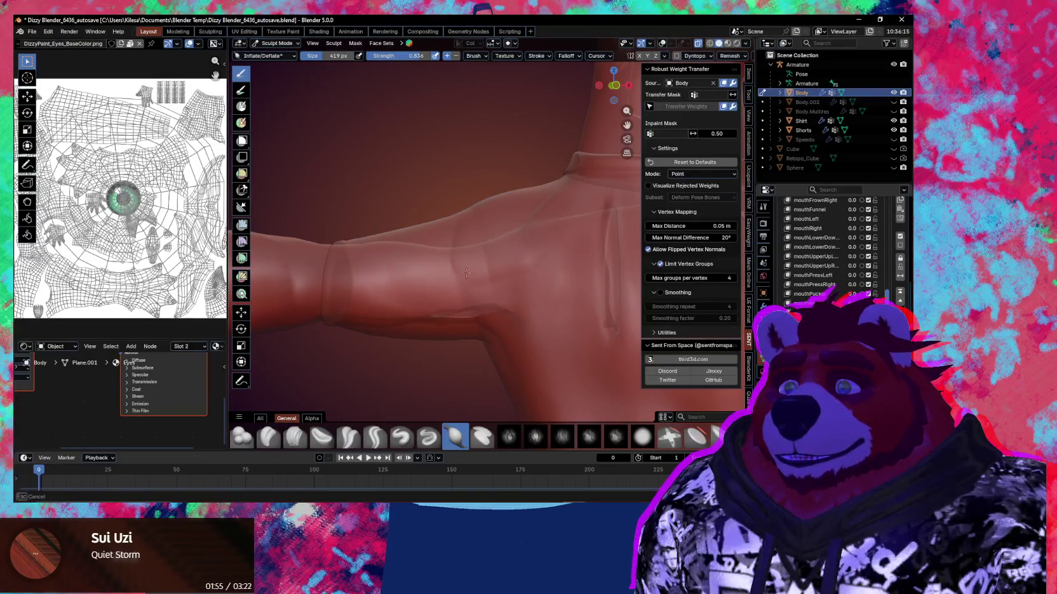
pyautogui.moveTo(476, 299); pyautogui.dragTo(497, 278, button='middle')
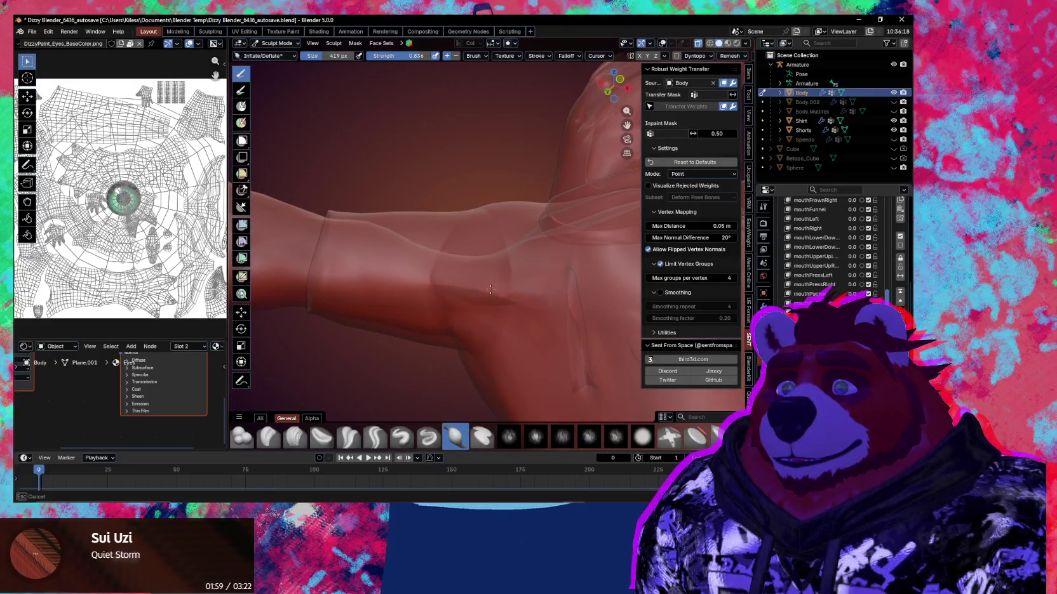
pyautogui.moveTo(488, 286)
pyautogui.mouseDown(button='middle')
pyautogui.moveTo(417, 273)
pyautogui.moveTo(450, 295)
pyautogui.mouseUp(button='middle')
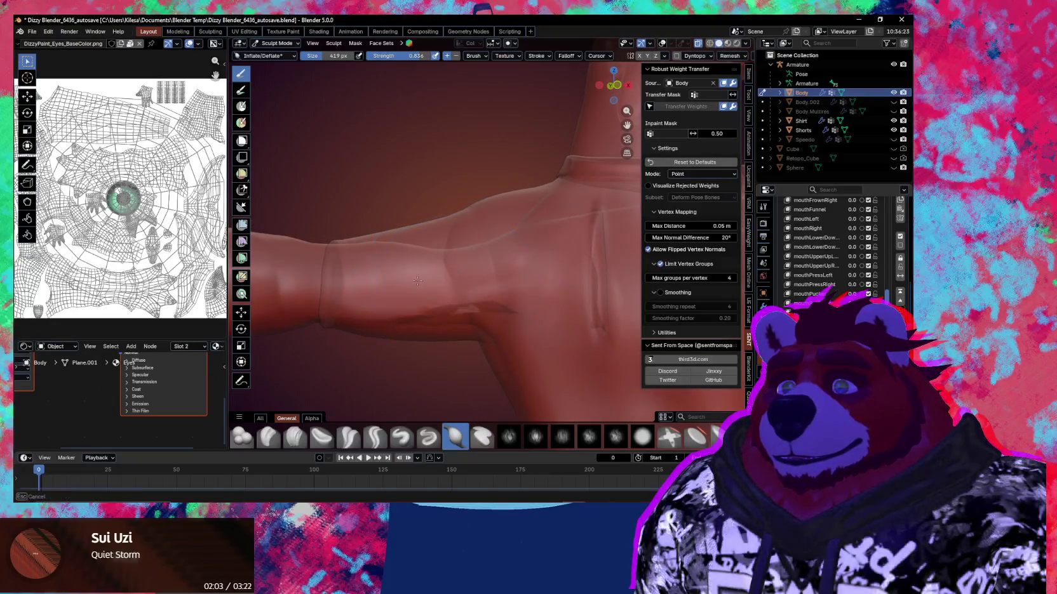
pyautogui.moveTo(587, 178); pyautogui.dragTo(590, 209, button='middle')
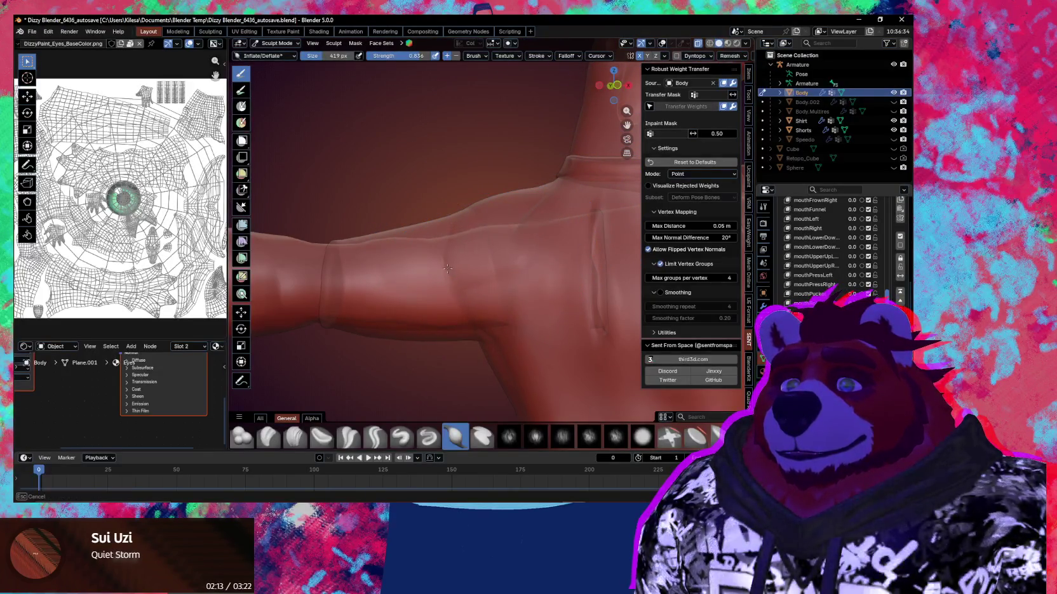
pyautogui.moveTo(458, 270)
pyautogui.mouseDown(button='middle')
pyautogui.moveTo(638, 294)
pyautogui.moveTo(533, 272)
pyautogui.mouseUp(button='middle')
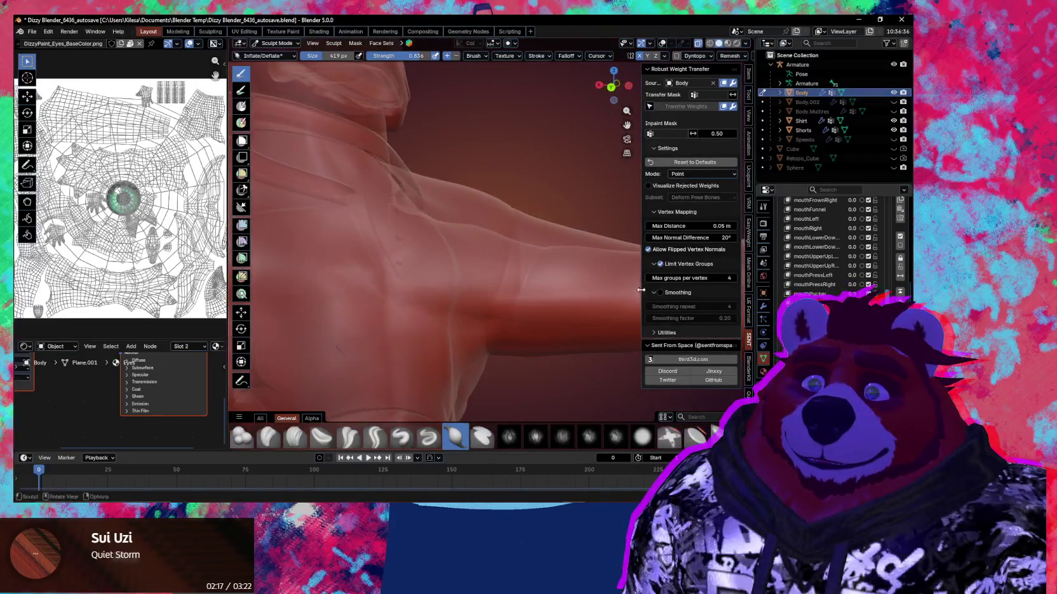
pyautogui.scroll(-3, 549, 273)
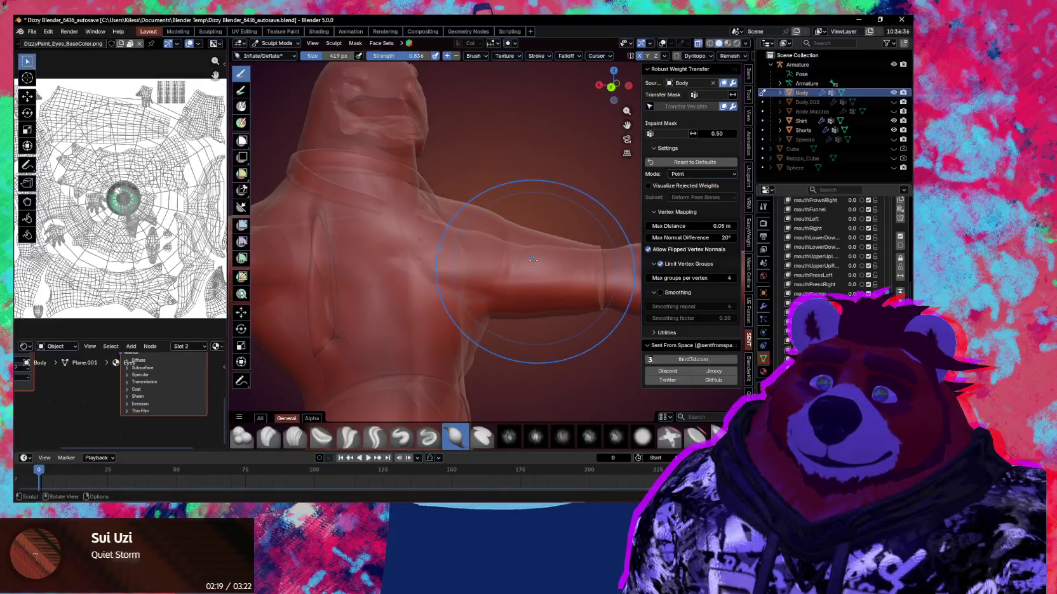
pyautogui.scroll(2, 508, 262)
pyautogui.scroll(2, 506, 258)
# Step: Switch to the Pinch/Magnify brush at a 424 px size
pyautogui.press('p')
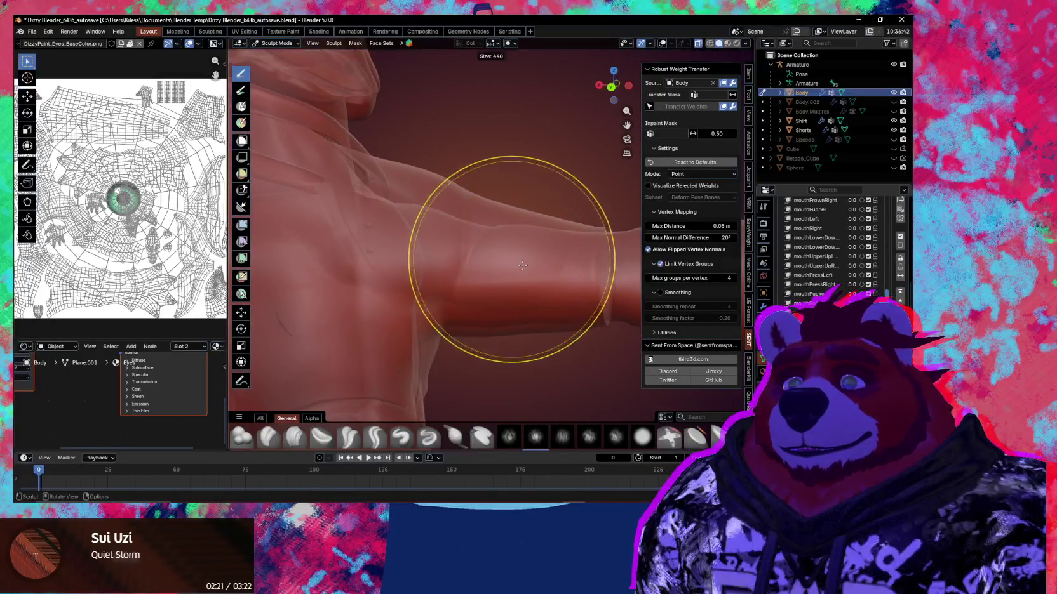
pyautogui.scroll(-1, 503, 253)
pyautogui.press('f')
pyautogui.click(509, 267)
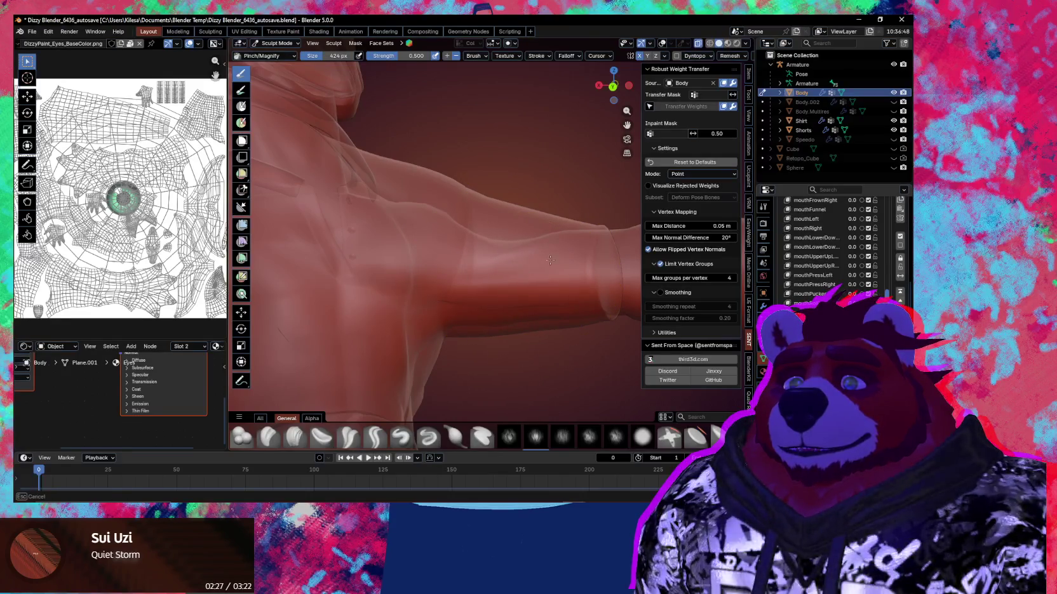
# Step: Pull the sleeve surface on the arm with the Grab brush, enlarged to 630 px
pyautogui.moveTo(549, 271); pyautogui.dragTo(508, 279, button='middle')
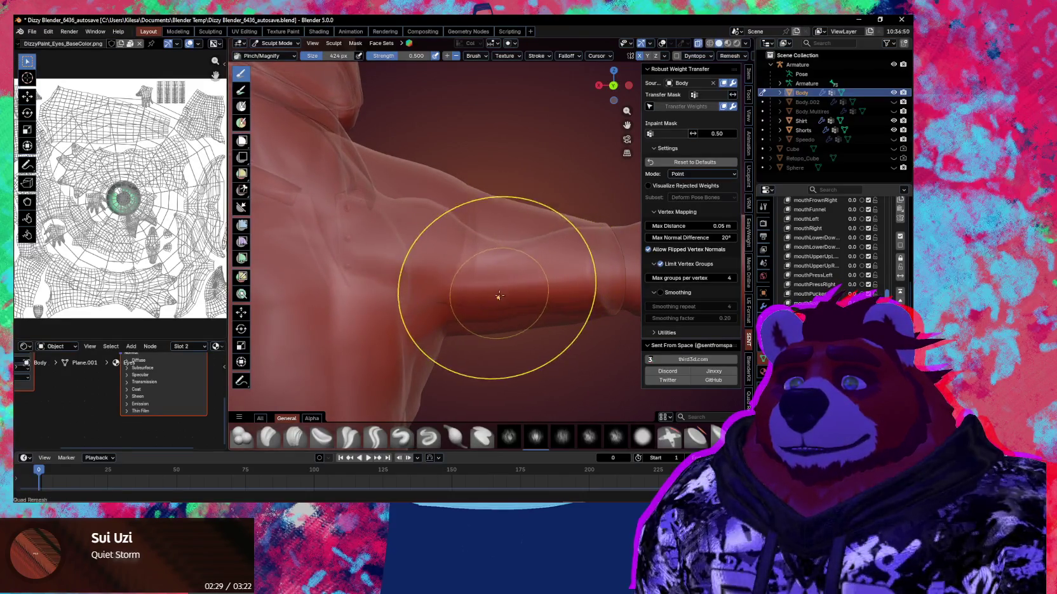
pyautogui.press('g')
pyautogui.moveTo(496, 299); pyautogui.dragTo(497, 282)
pyautogui.moveTo(508, 283); pyautogui.dragTo(483, 267, button='middle')
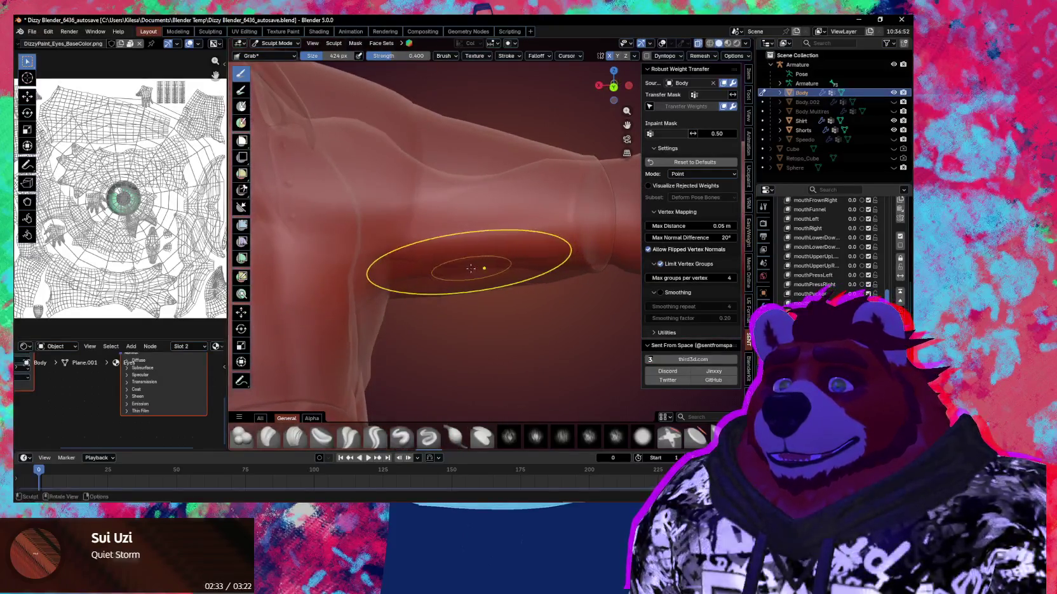
pyautogui.press('f')
pyautogui.click(447, 254)
pyautogui.moveTo(447, 254); pyautogui.dragTo(437, 238)
# Step: Keep grabbing the arm and shoulder, resizing the brush to 422, 543, then 359 px
pyautogui.press('f')
pyautogui.click(504, 216)
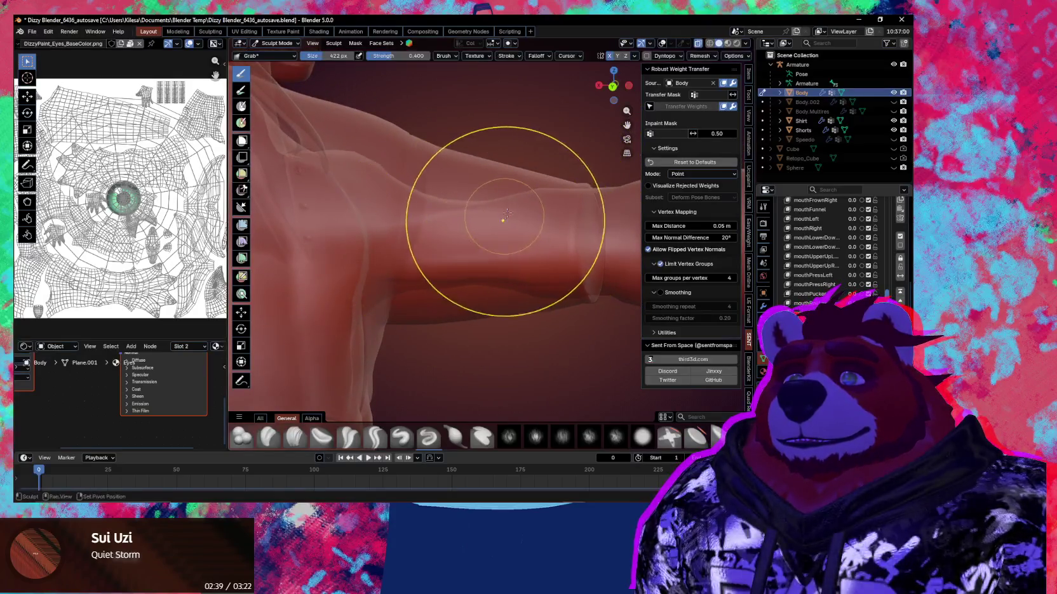
pyautogui.scroll(2, 484, 220)
pyautogui.press('f')
pyautogui.click(487, 179)
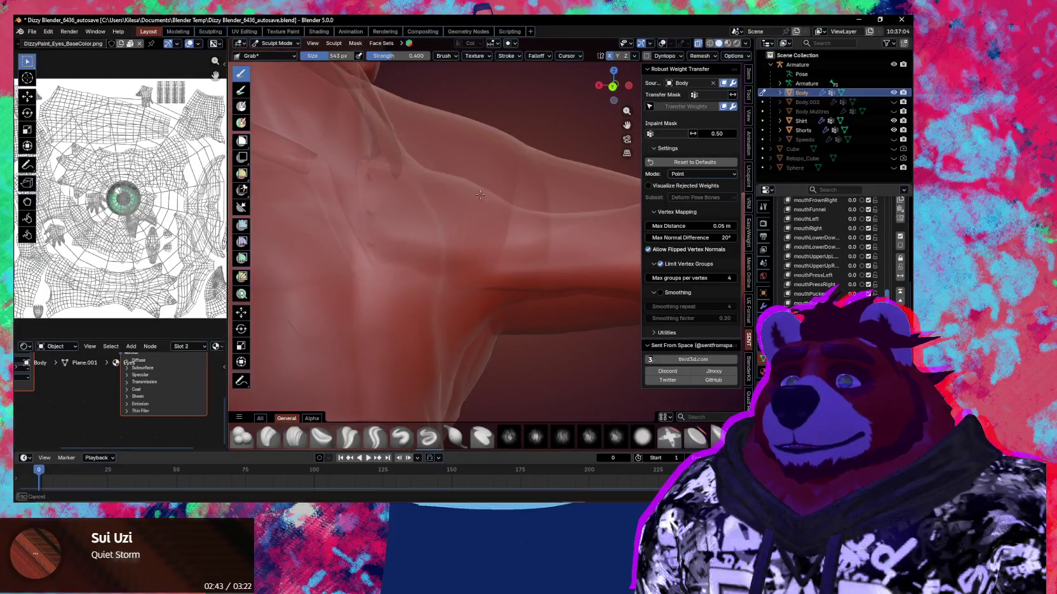
pyautogui.moveTo(471, 193)
pyautogui.mouseDown(button='middle')
pyautogui.moveTo(409, 234)
pyautogui.moveTo(483, 248)
pyautogui.moveTo(461, 232)
pyautogui.moveTo(479, 203)
pyautogui.moveTo(545, 236)
pyautogui.moveTo(501, 236)
pyautogui.moveTo(471, 259)
pyautogui.moveTo(542, 238)
pyautogui.mouseUp(button='middle')
pyautogui.press('f')
pyautogui.click(470, 241)
# Step: Switch to the Draw brush and shrink it to 277 px on the arm
pyautogui.press('x')
pyautogui.moveTo(449, 265)
pyautogui.mouseDown(button='middle')
pyautogui.moveTo(495, 259)
pyautogui.moveTo(435, 248)
pyautogui.moveTo(466, 246)
pyautogui.moveTo(459, 260)
pyautogui.moveTo(448, 229)
pyautogui.moveTo(457, 213)
pyautogui.moveTo(443, 192)
pyautogui.mouseUp(button='middle')
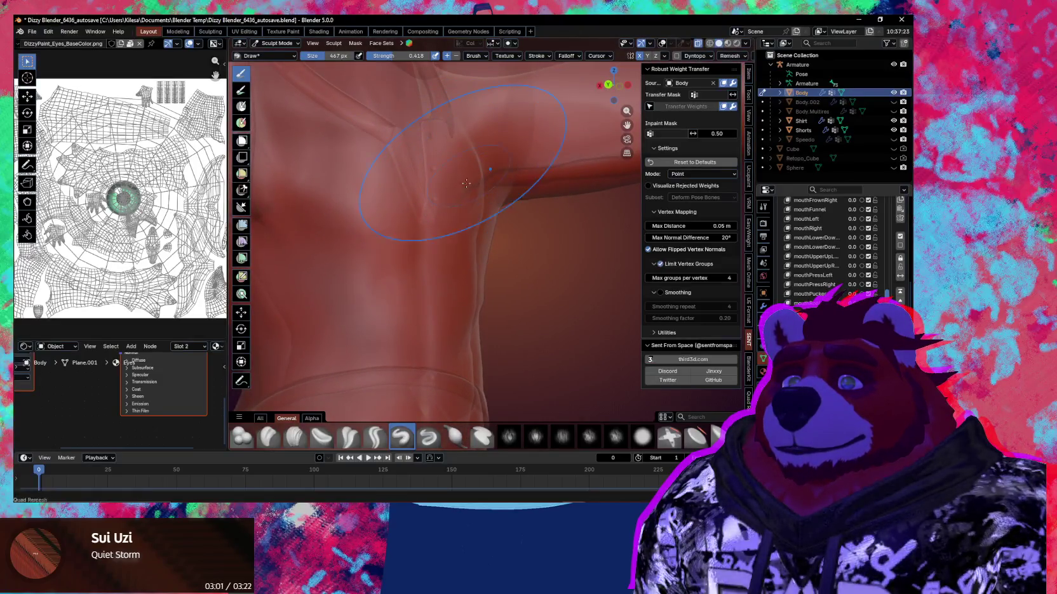
pyautogui.moveTo(457, 220); pyautogui.dragTo(507, 208, button='middle')
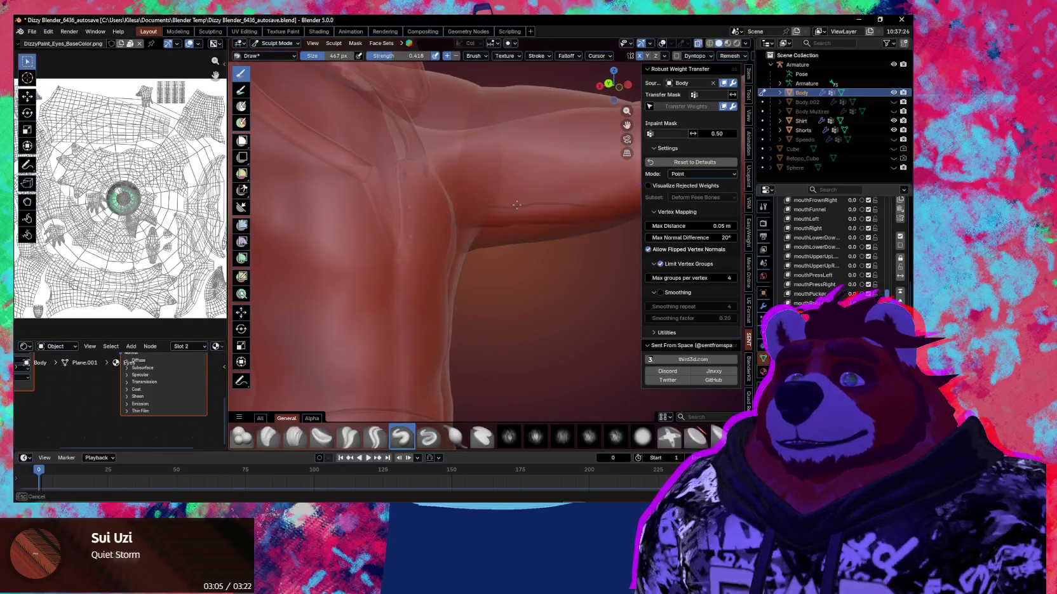
pyautogui.moveTo(506, 203)
pyautogui.keyDown('ctrl'); pyautogui.mouseDown(button='middle')
pyautogui.moveTo(501, 227)
pyautogui.moveTo(453, 214)
pyautogui.moveTo(538, 226)
pyautogui.moveTo(489, 243)
pyautogui.moveTo(532, 228)
pyautogui.moveTo(537, 212)
pyautogui.mouseUp(button='middle'); pyautogui.keyUp('ctrl')
pyautogui.press('[')
pyautogui.press('[')
pyautogui.press('[')
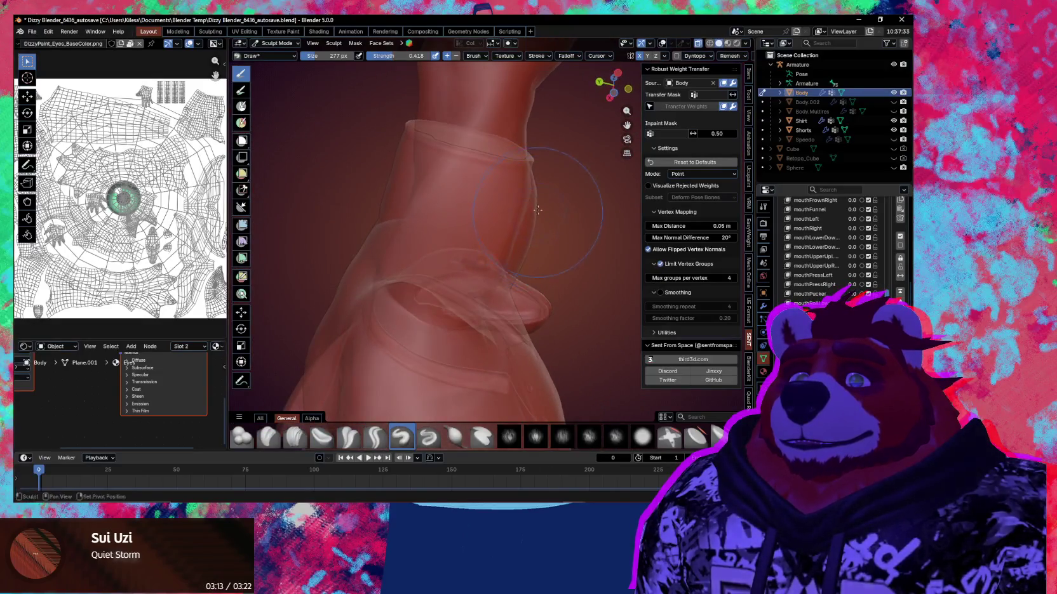
# Step: Pull the sleeve mesh upward with a 219 px Grab brush
pyautogui.press('g')
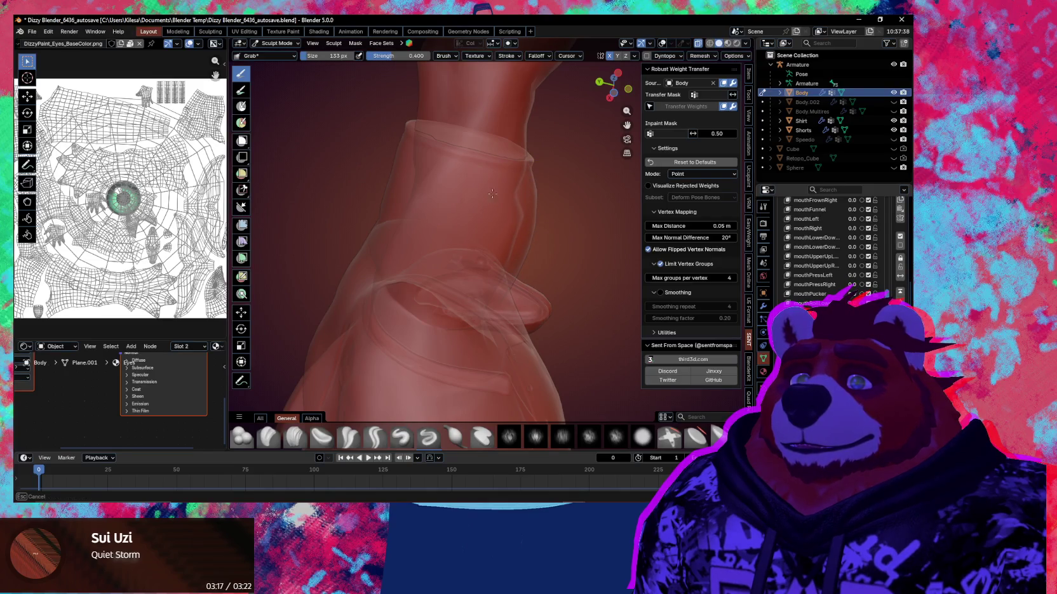
pyautogui.press('f')
pyautogui.click(567, 221)
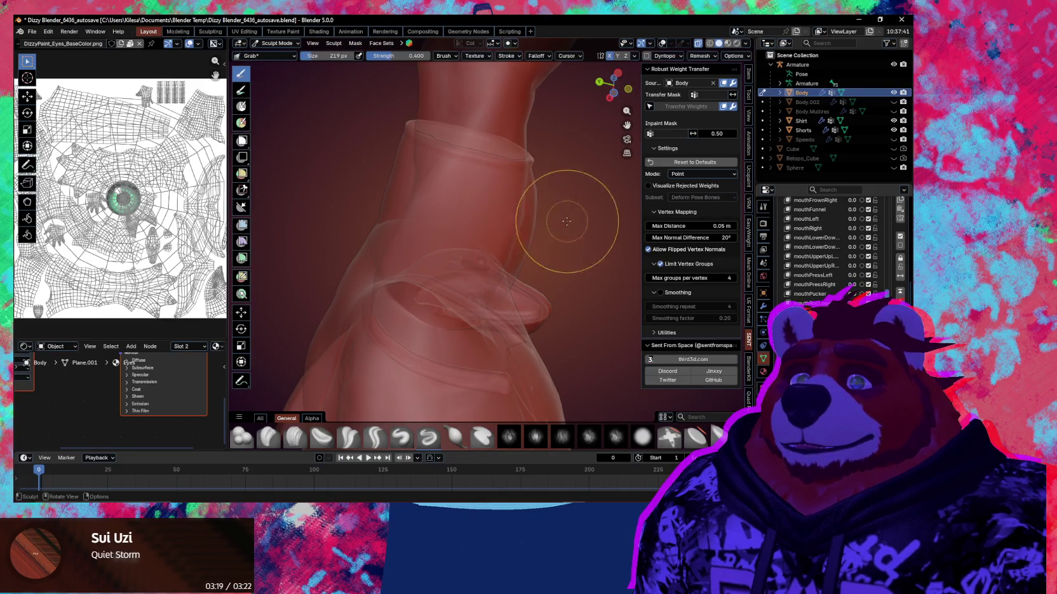
pyautogui.moveTo(521, 242)
pyautogui.mouseDown()
pyautogui.moveTo(508, 208)
pyautogui.moveTo(430, 188)
pyautogui.mouseUp()
pyautogui.press('f')
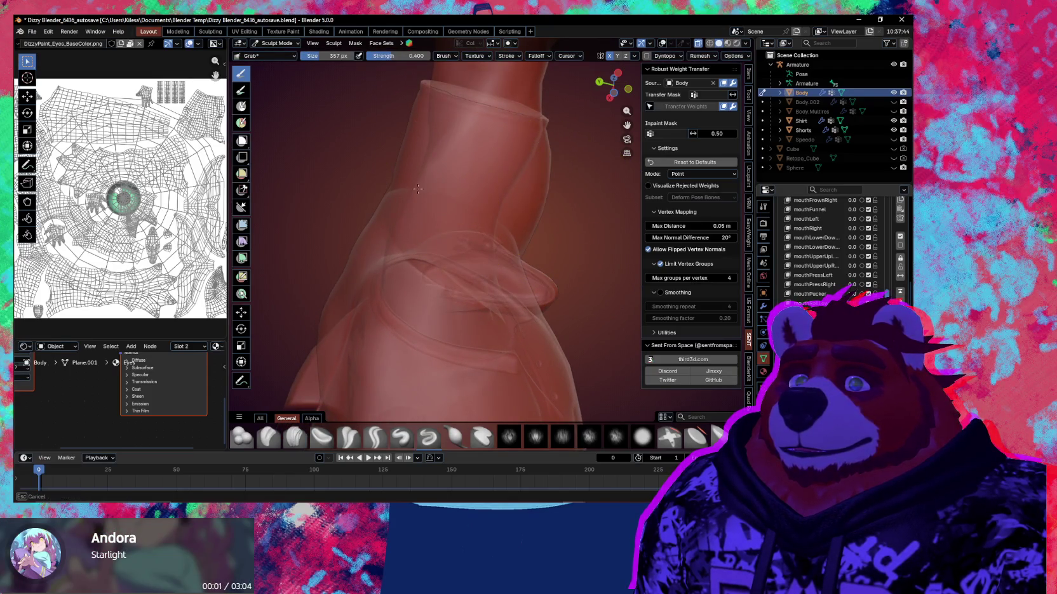
# Step: Pinch the shoulder and arm surface with a 595 px Pinch brush
pyautogui.press('p')
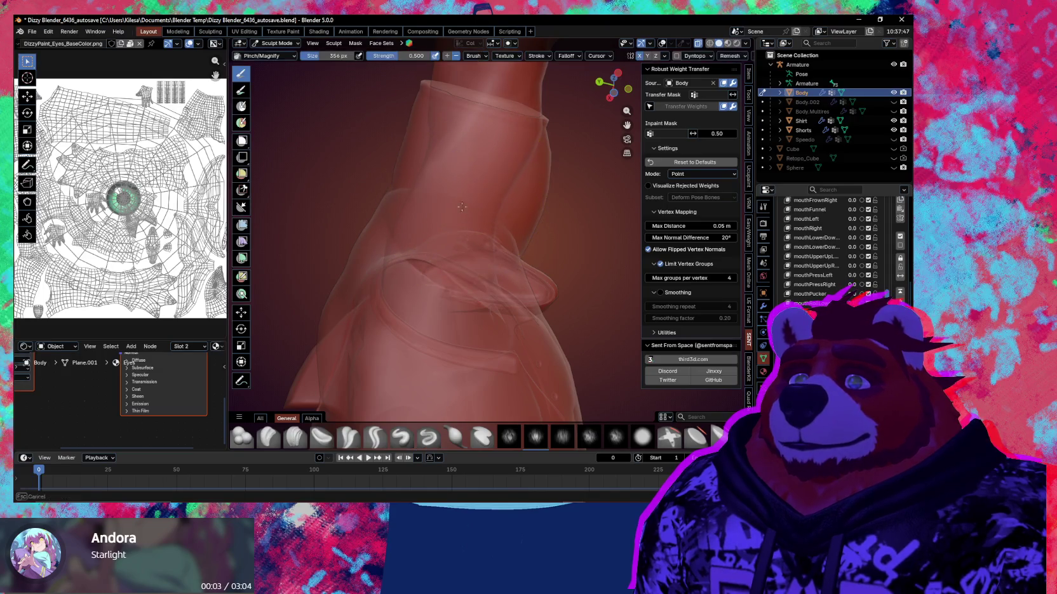
pyautogui.moveTo(466, 180)
pyautogui.mouseDown(button='middle')
pyautogui.moveTo(538, 243)
pyautogui.moveTo(464, 281)
pyautogui.moveTo(471, 259)
pyautogui.moveTo(484, 283)
pyautogui.mouseUp(button='middle')
pyautogui.press('f')
pyautogui.click(563, 283)
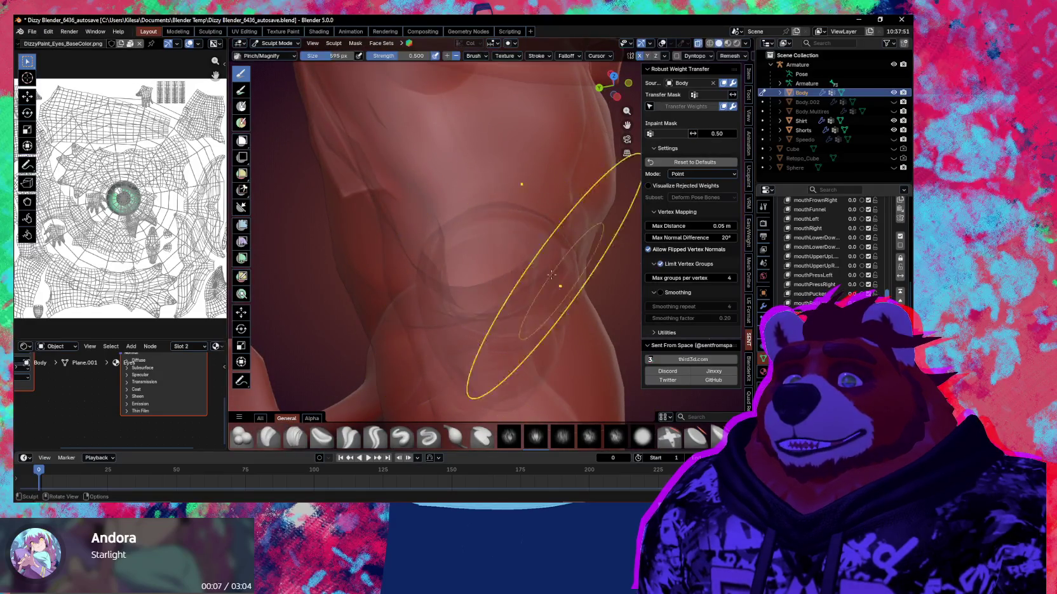
pyautogui.moveTo(448, 236)
pyautogui.mouseDown(button='middle')
pyautogui.moveTo(566, 260)
pyautogui.moveTo(507, 271)
pyautogui.moveTo(481, 194)
pyautogui.moveTo(512, 276)
pyautogui.moveTo(460, 236)
pyautogui.moveTo(434, 249)
pyautogui.moveTo(472, 235)
pyautogui.moveTo(448, 244)
pyautogui.moveTo(508, 264)
pyautogui.moveTo(467, 261)
pyautogui.moveTo(501, 236)
pyautogui.mouseUp(button='middle')
# Step: Build up the chest, armpit and back with the Draw brush at 0.733 strength
pyautogui.press('x')
pyautogui.hotkey('shift', 'f')
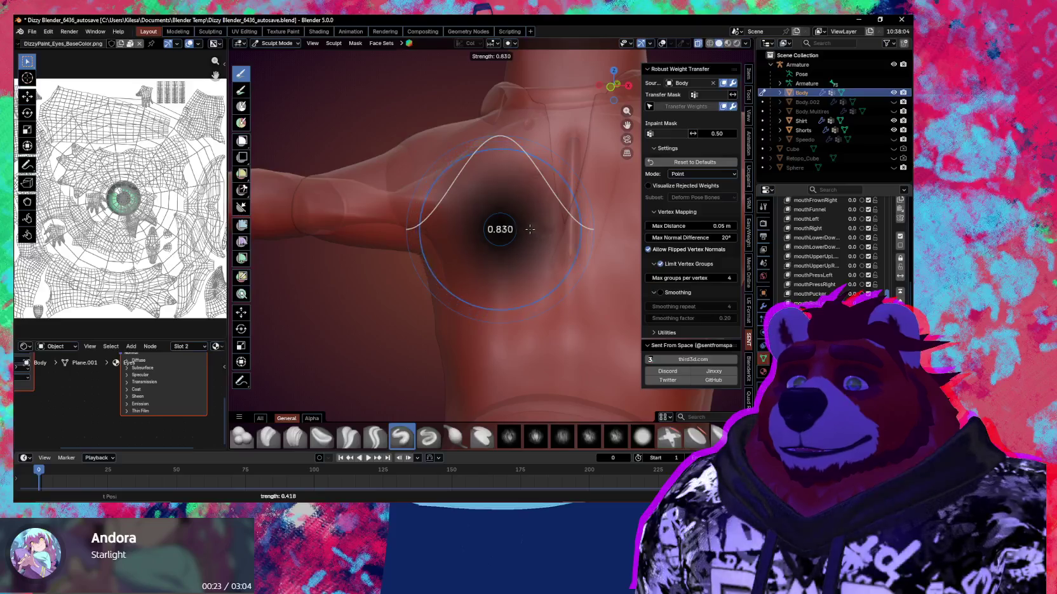
pyautogui.click(528, 230)
pyautogui.keyDown('ctrl'); pyautogui.moveTo(491, 204); pyautogui.dragTo(511, 253, button='middle'); pyautogui.keyUp('ctrl')
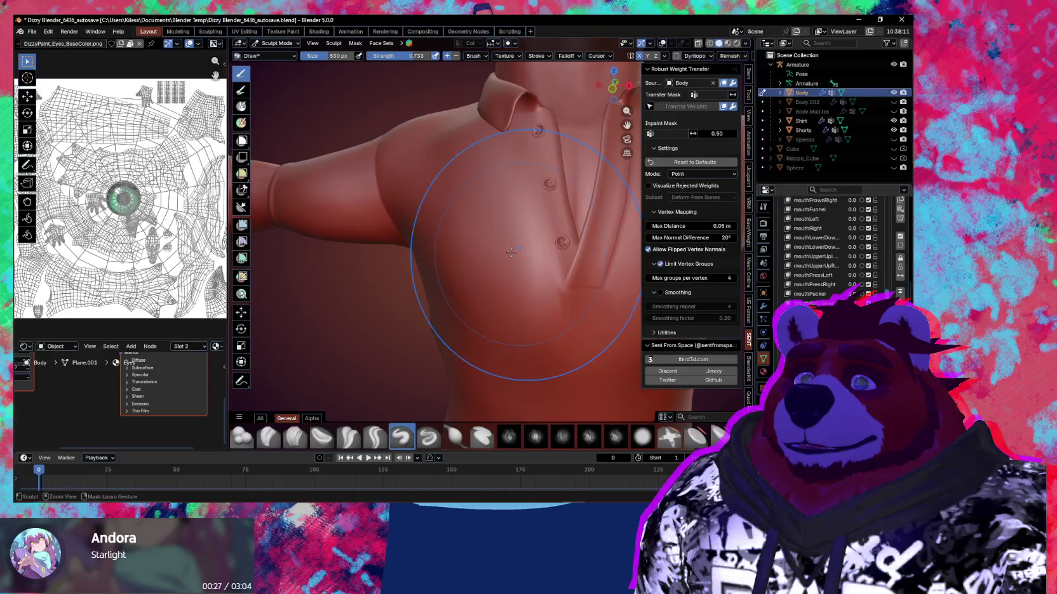
pyautogui.moveTo(493, 283)
pyautogui.mouseDown(button='middle')
pyautogui.moveTo(434, 259)
pyautogui.moveTo(494, 269)
pyautogui.moveTo(472, 219)
pyautogui.mouseUp(button='middle')
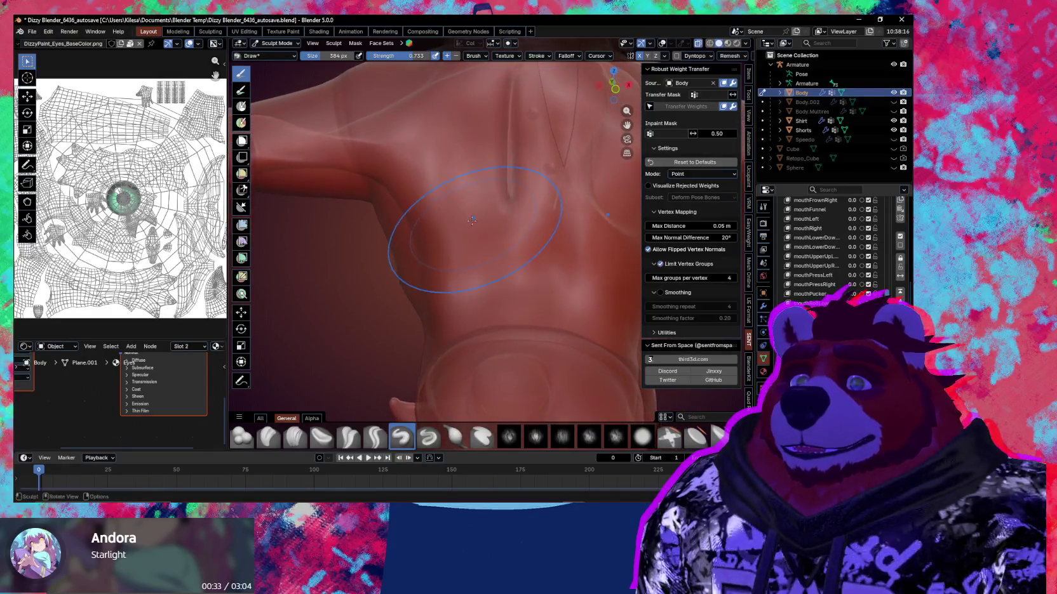
pyautogui.moveTo(497, 282)
pyautogui.mouseDown(button='middle')
pyautogui.moveTo(488, 222)
pyautogui.moveTo(528, 275)
pyautogui.moveTo(519, 280)
pyautogui.moveTo(542, 287)
pyautogui.moveTo(512, 277)
pyautogui.mouseUp(button='middle')
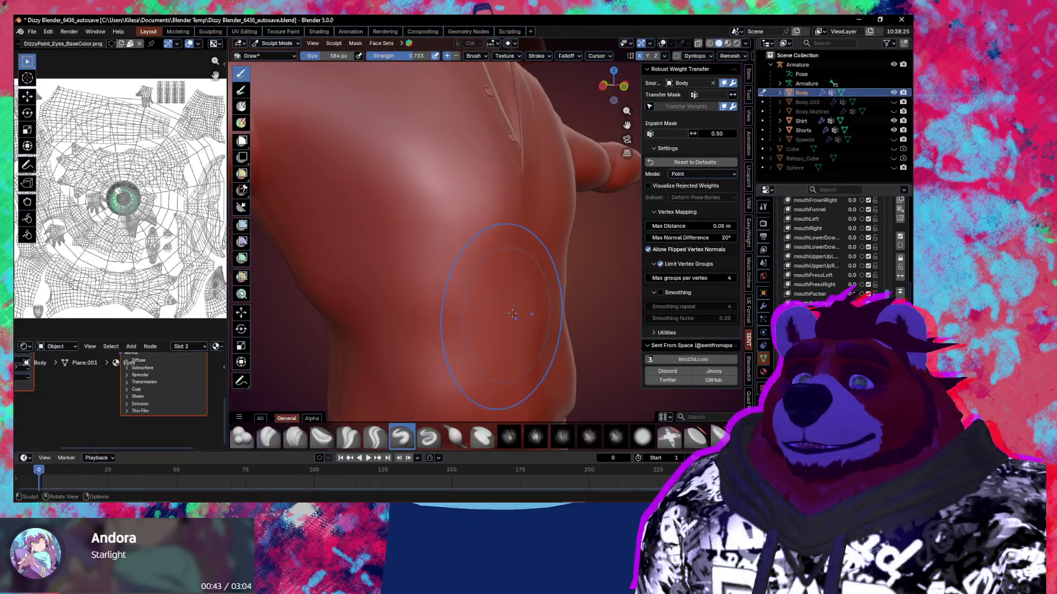
pyautogui.moveTo(513, 313); pyautogui.dragTo(522, 291, button='middle')
pyautogui.press('f')
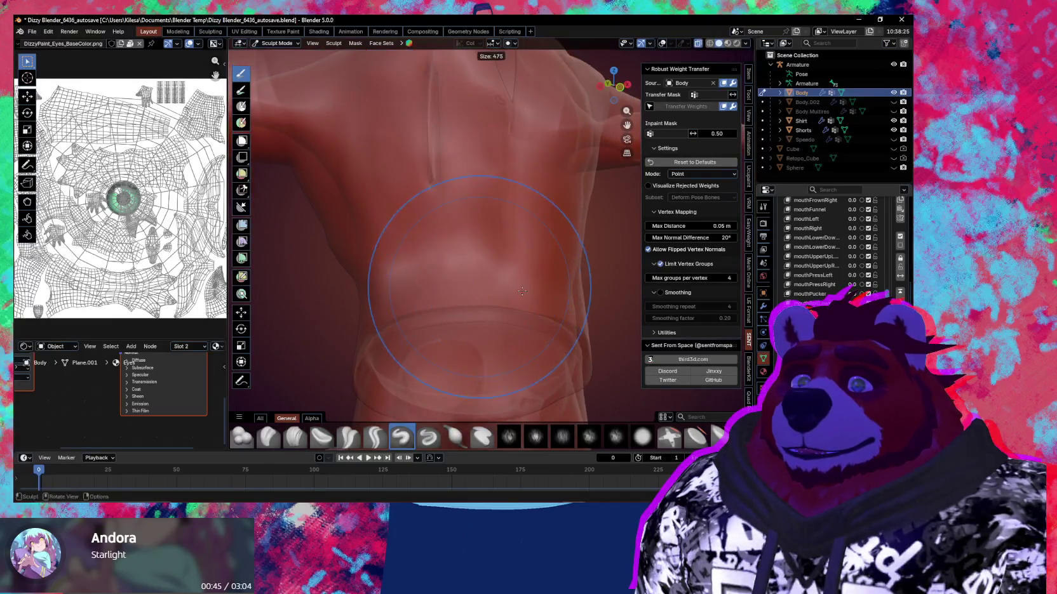
pyautogui.click(522, 291)
pyautogui.moveTo(522, 290)
pyautogui.mouseDown(button='middle')
pyautogui.moveTo(552, 291)
pyautogui.moveTo(527, 224)
pyautogui.mouseUp(button='middle')
# Step: Reshape the torso front and back with a smaller Grab brush
pyautogui.press('g')
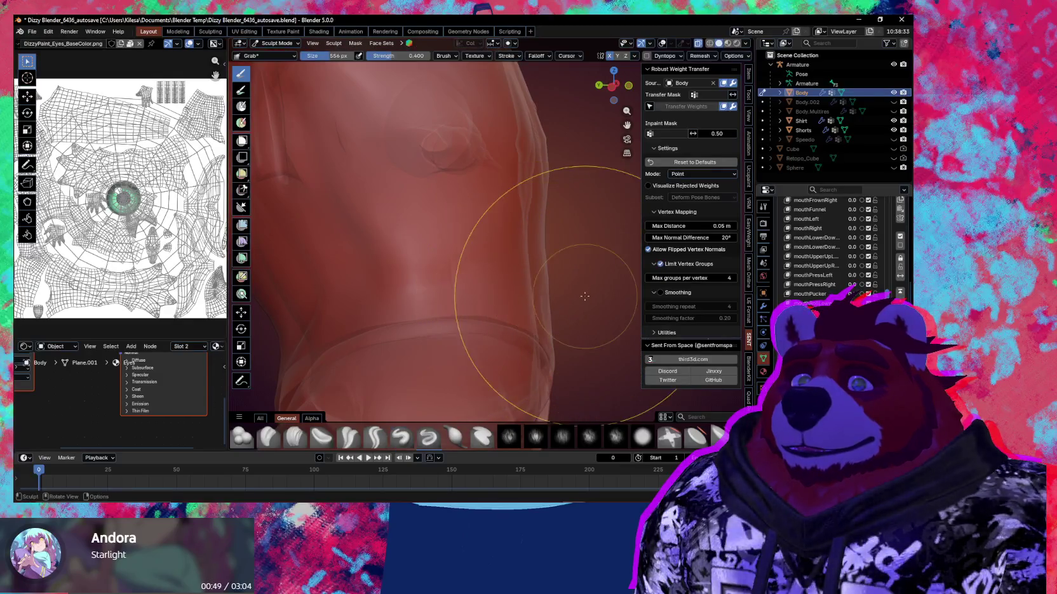
pyautogui.press('f')
pyautogui.click(491, 218)
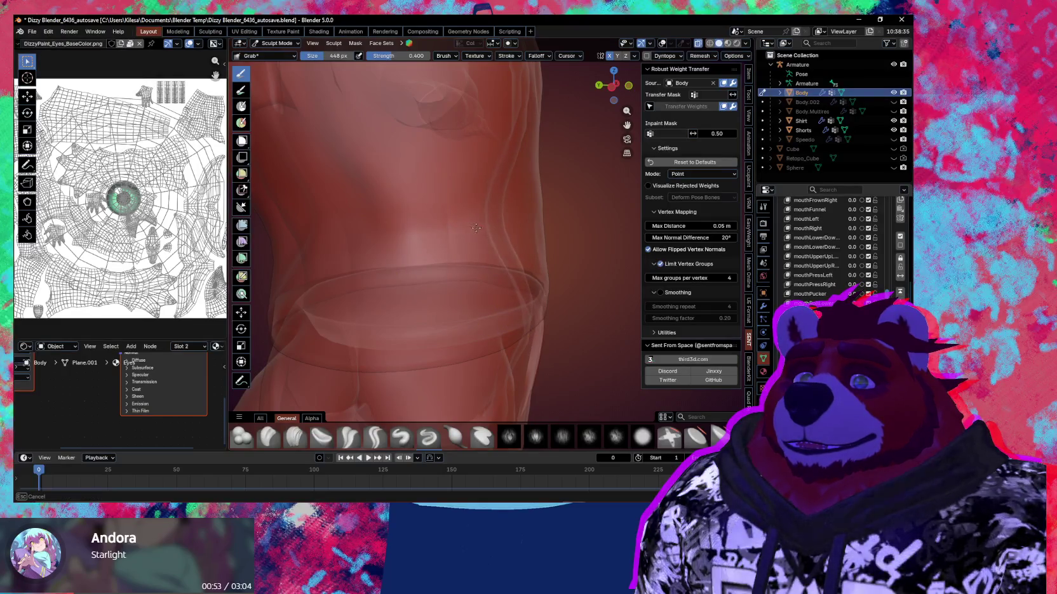
pyautogui.moveTo(462, 238)
pyautogui.mouseDown(button='middle')
pyautogui.moveTo(392, 236)
pyautogui.moveTo(429, 228)
pyautogui.moveTo(537, 239)
pyautogui.moveTo(486, 312)
pyautogui.mouseUp(button='middle')
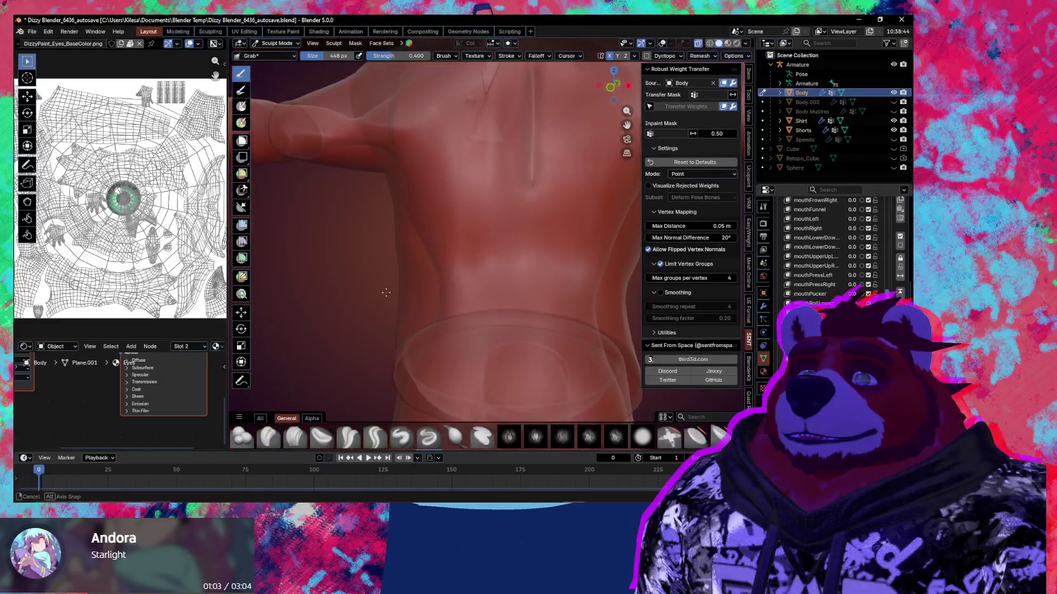
pyautogui.moveTo(486, 312)
pyautogui.mouseDown(button='middle')
pyautogui.moveTo(432, 283)
pyautogui.moveTo(410, 303)
pyautogui.moveTo(424, 236)
pyautogui.moveTo(381, 268)
pyautogui.moveTo(389, 238)
pyautogui.mouseUp(button='middle')
pyautogui.press('f')
pyautogui.click(413, 209)
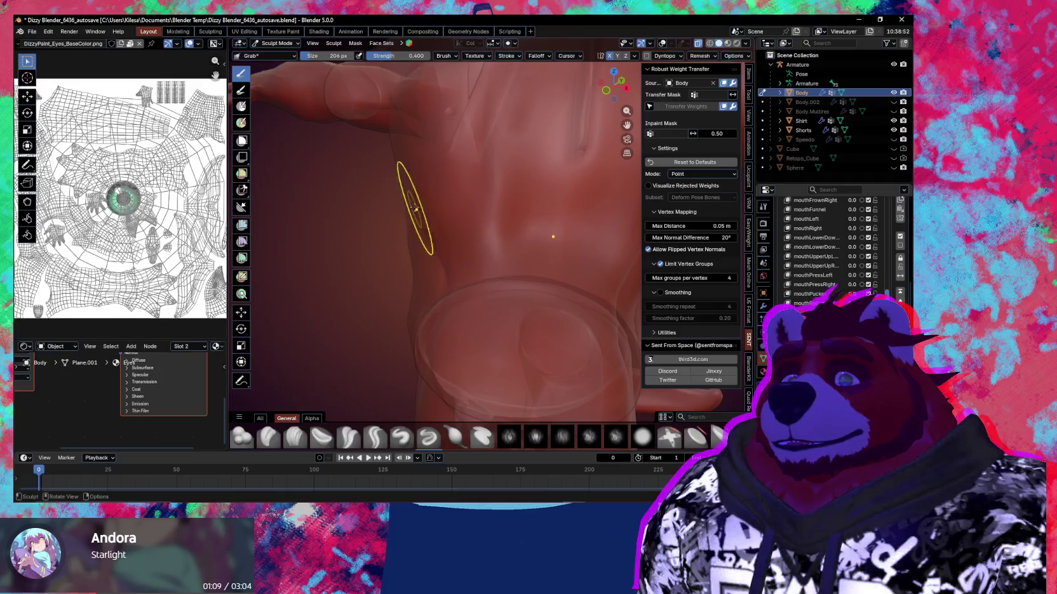
pyautogui.moveTo(424, 213)
pyautogui.mouseDown(button='middle')
pyautogui.moveTo(455, 265)
pyautogui.moveTo(455, 222)
pyautogui.moveTo(430, 205)
pyautogui.moveTo(465, 255)
pyautogui.mouseUp(button='middle')
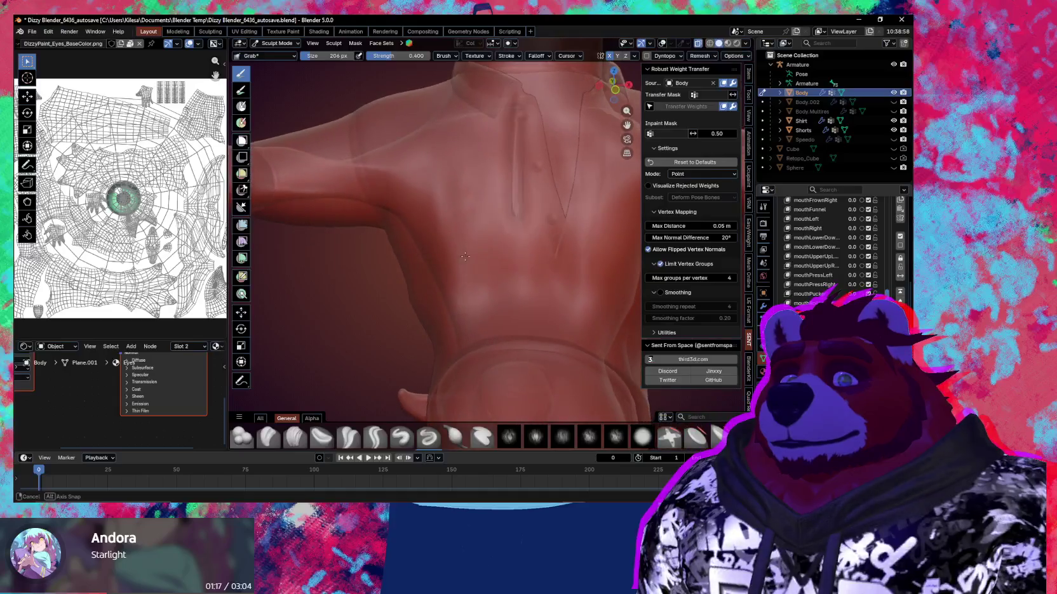
pyautogui.moveTo(465, 256); pyautogui.dragTo(474, 177, button='middle')
# Step: Sculpt the back with an enlarged Draw brush
pyautogui.press('x')
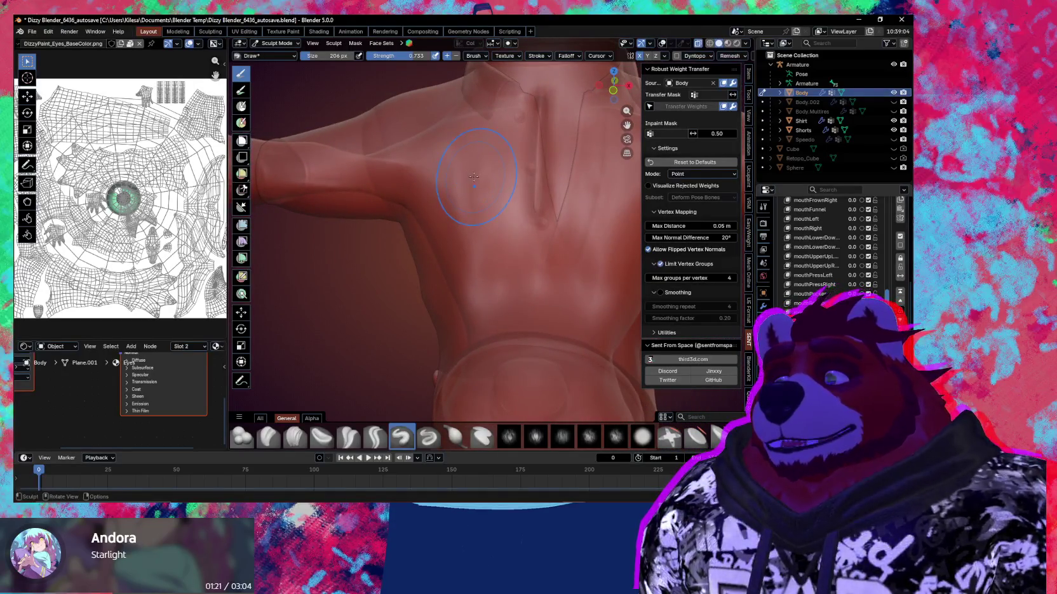
pyautogui.moveTo(458, 169); pyautogui.dragTo(477, 253, button='middle')
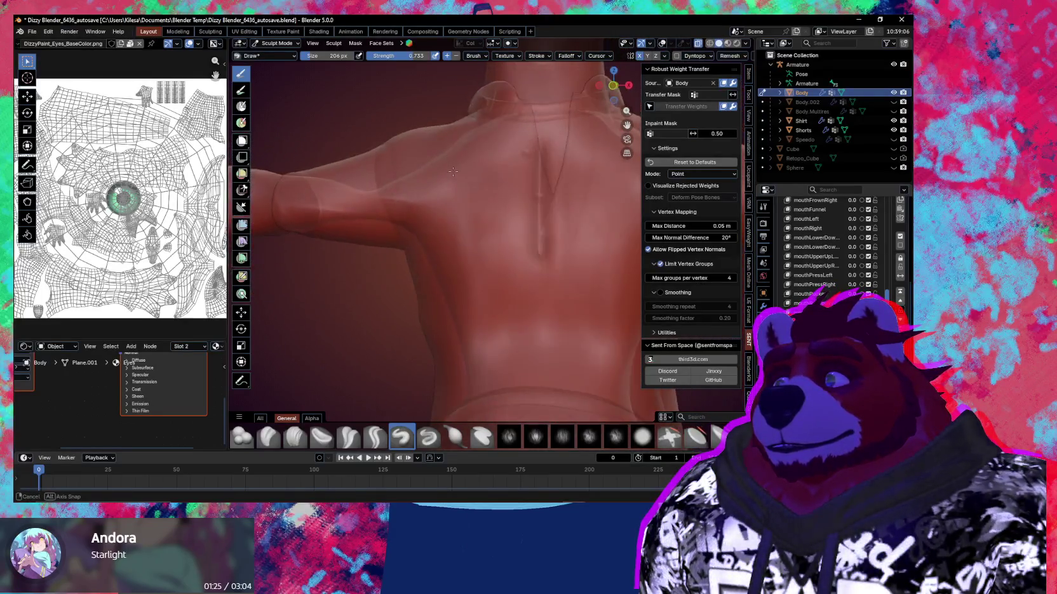
pyautogui.moveTo(443, 278)
pyautogui.mouseDown(button='middle')
pyautogui.moveTo(483, 280)
pyautogui.moveTo(405, 249)
pyautogui.moveTo(447, 275)
pyautogui.moveTo(555, 282)
pyautogui.mouseUp(button='middle')
pyautogui.press(']')
pyautogui.press(']')
pyautogui.press(']')
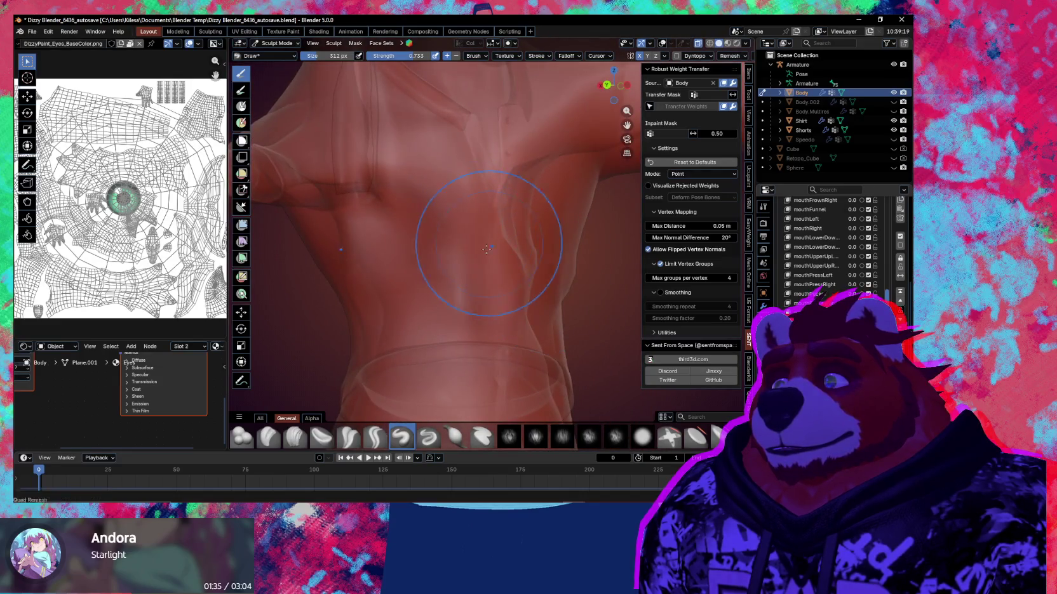
pyautogui.moveTo(528, 270); pyautogui.dragTo(479, 267, button='middle')
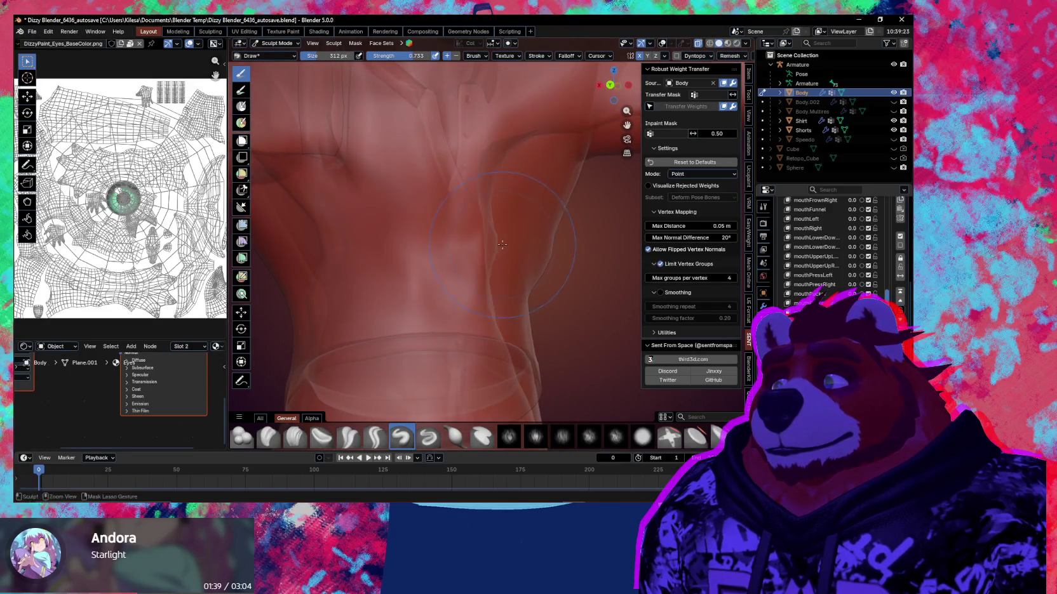
pyautogui.moveTo(476, 277)
pyautogui.mouseDown(button='middle')
pyautogui.moveTo(521, 258)
pyautogui.moveTo(517, 249)
pyautogui.moveTo(509, 289)
pyautogui.mouseUp(button='middle')
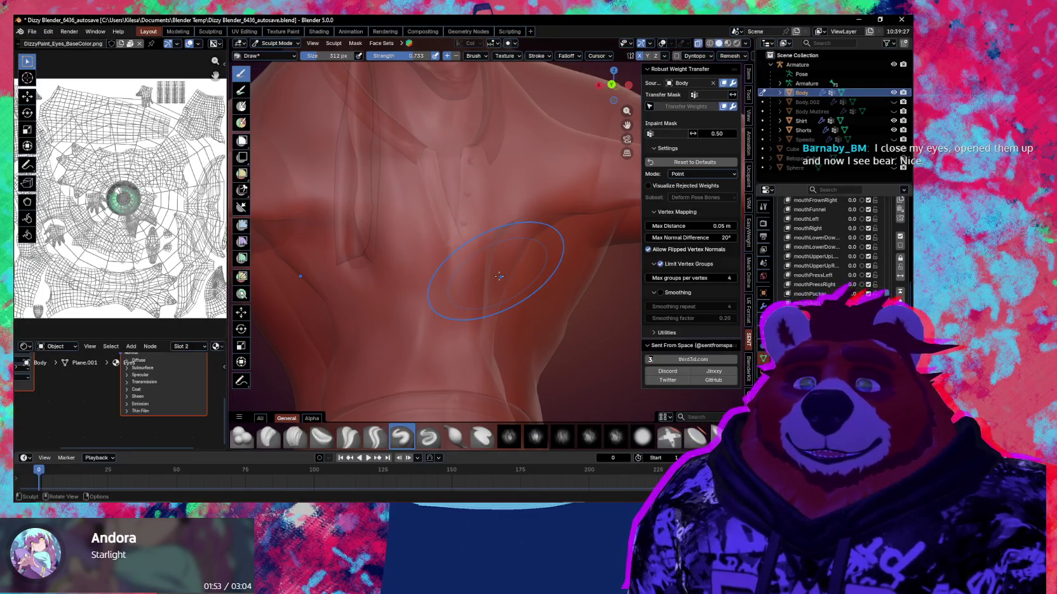
pyautogui.moveTo(543, 276)
pyautogui.mouseDown(button='middle')
pyautogui.moveTo(511, 260)
pyautogui.moveTo(537, 265)
pyautogui.mouseUp(button='middle')
# Step: Shrink the brush and work on the front of the shoulder and chest
pyautogui.press('f')
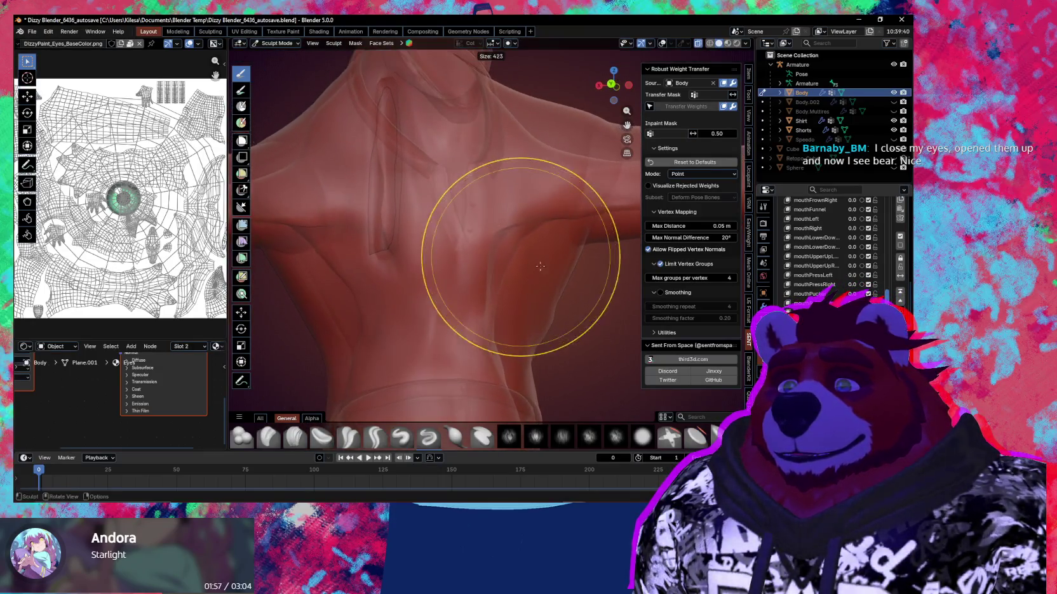
pyautogui.moveTo(472, 214)
pyautogui.mouseDown(button='middle')
pyautogui.moveTo(555, 289)
pyautogui.moveTo(519, 261)
pyautogui.moveTo(509, 278)
pyautogui.moveTo(374, 332)
pyautogui.mouseUp(button='middle')
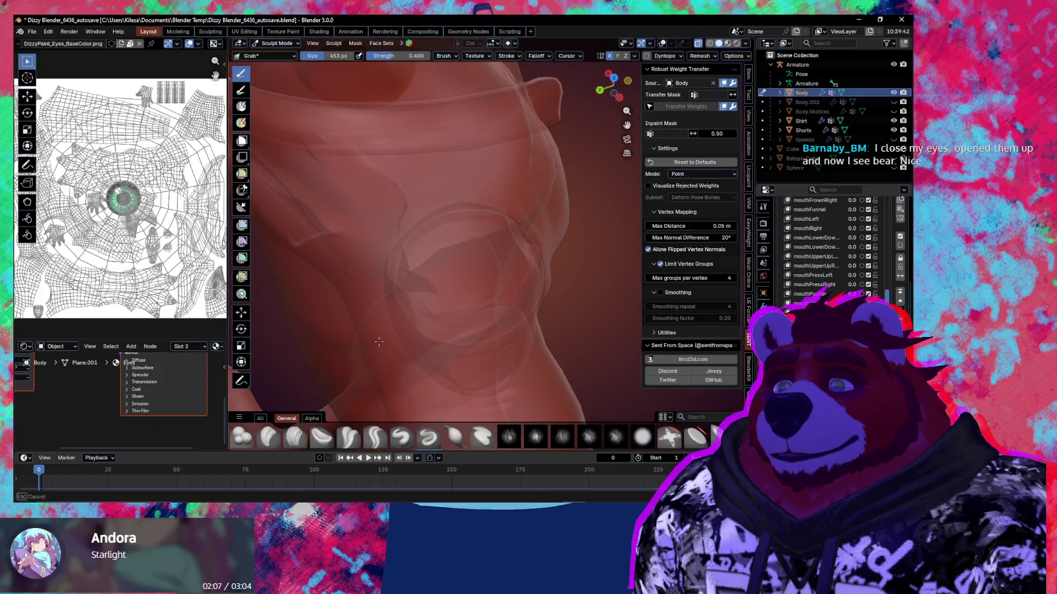
pyautogui.moveTo(407, 334)
pyautogui.mouseDown(button='middle')
pyautogui.moveTo(445, 313)
pyautogui.moveTo(424, 332)
pyautogui.moveTo(538, 219)
pyautogui.mouseUp(button='middle')
pyautogui.click(503, 218)
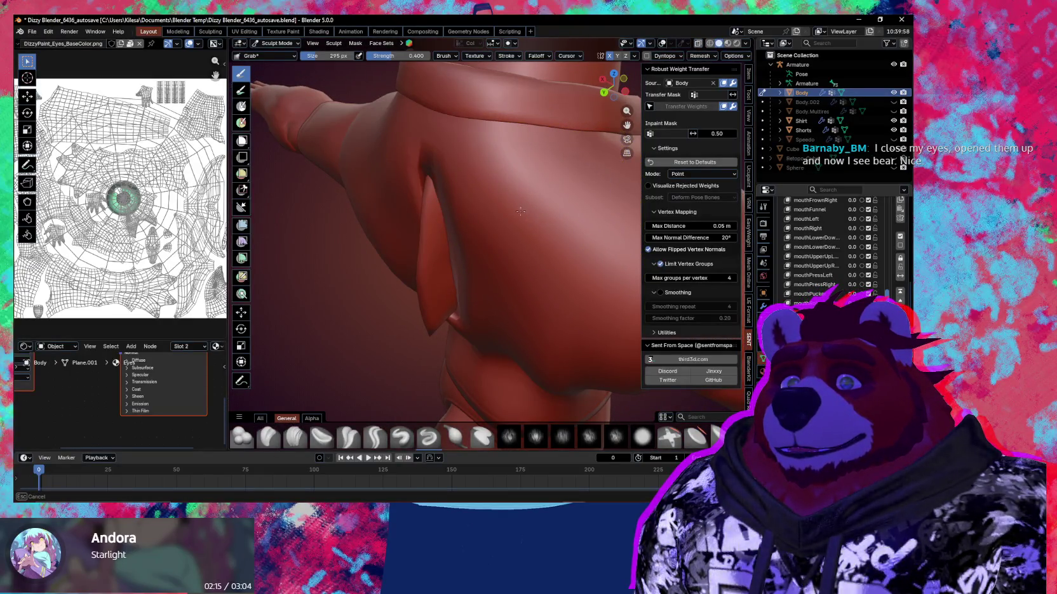
# Step: Check the torso in X-ray, show the wireframe overlays, and return to Object Mode
pyautogui.hotkey('alt', 'z')
pyautogui.moveTo(544, 220)
pyautogui.mouseDown(button='middle')
pyautogui.moveTo(532, 226)
pyautogui.moveTo(523, 208)
pyautogui.moveTo(563, 231)
pyautogui.moveTo(451, 281)
pyautogui.mouseUp(button='middle')
pyautogui.hotkey('alt', 'z')
pyautogui.hotkey('shift', 'alt', 'z')
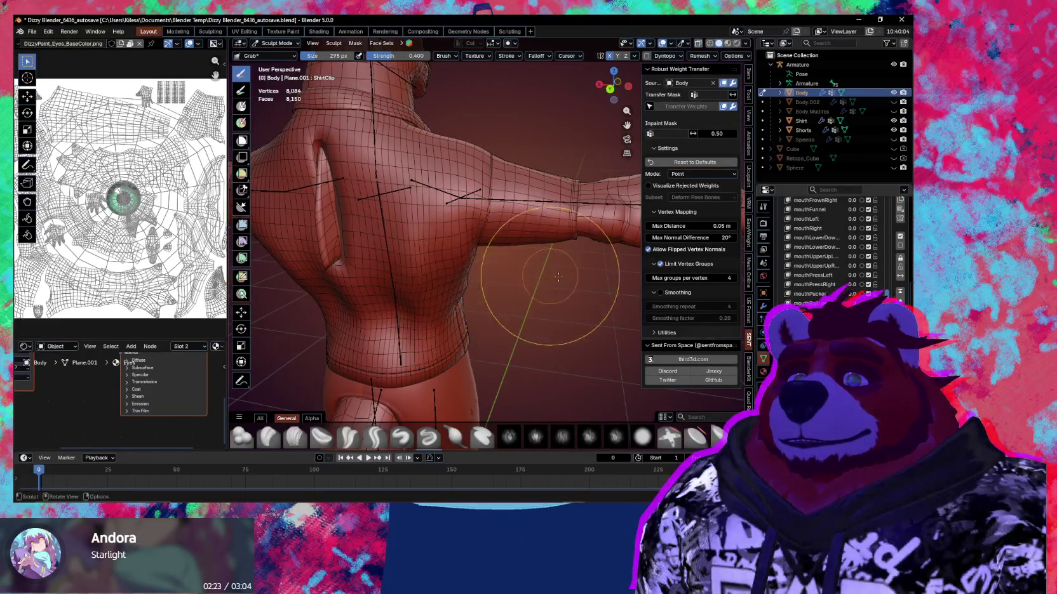
pyautogui.click(436, 245)
# Step: Pose the armature's right upper arm down around Y to about -72.6° to test the shirt
pyautogui.click(522, 203)
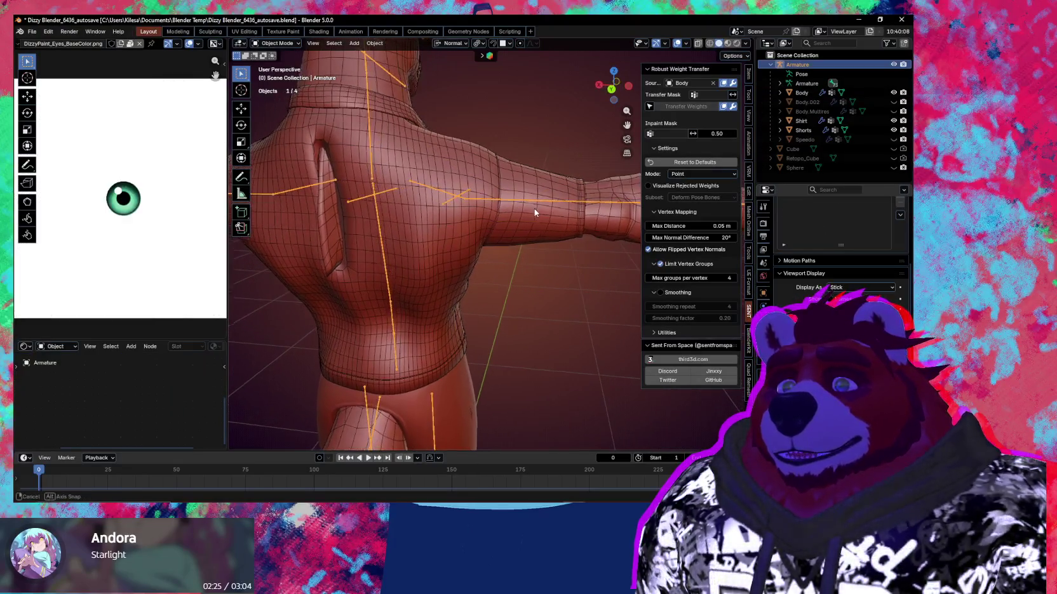
pyautogui.hotkey('ctrl', 'Tab')
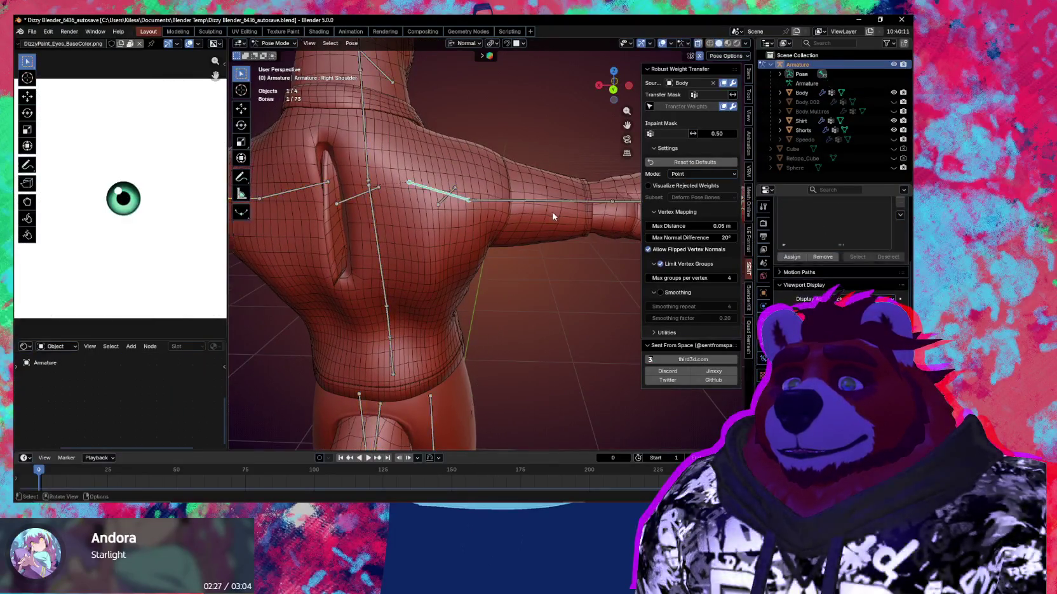
pyautogui.press('r')
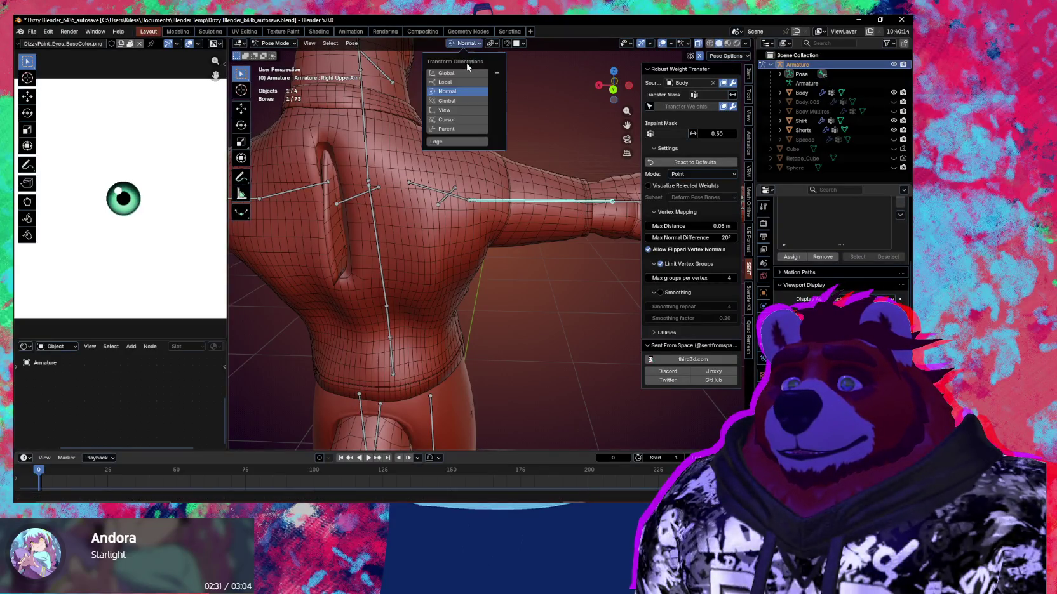
pyautogui.press('r')
pyautogui.press('y')
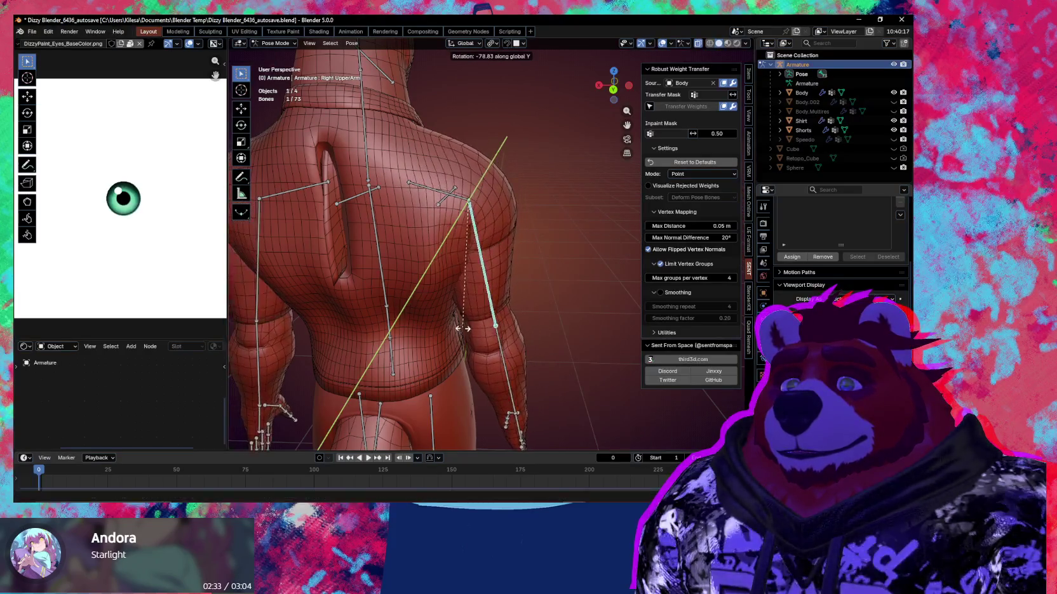
pyautogui.click(454, 325)
pyautogui.moveTo(471, 316)
pyautogui.mouseDown(button='middle')
pyautogui.moveTo(478, 285)
pyautogui.moveTo(436, 295)
pyautogui.mouseUp(button='middle')
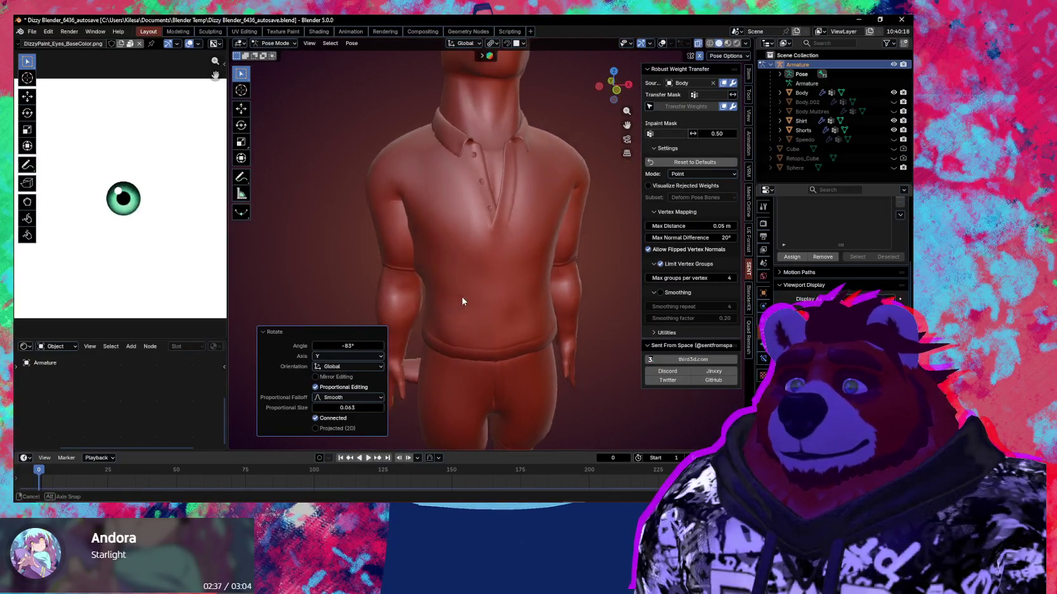
pyautogui.scroll(3, 459, 299)
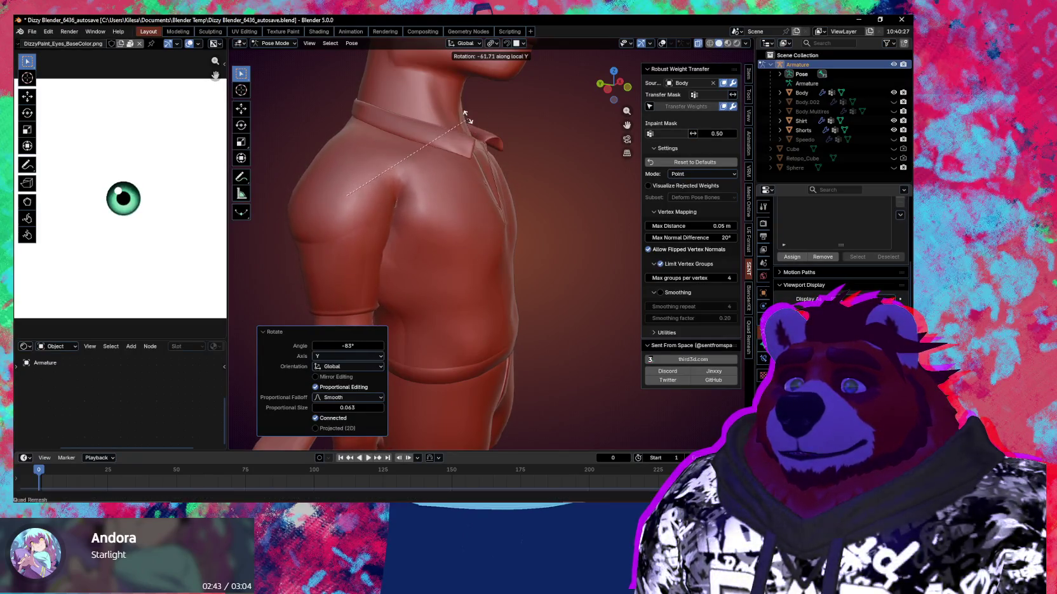
pyautogui.click(449, 103)
pyautogui.moveTo(449, 103)
pyautogui.mouseDown(button='middle')
pyautogui.moveTo(448, 166)
pyautogui.moveTo(497, 218)
pyautogui.moveTo(460, 158)
pyautogui.moveTo(442, 164)
pyautogui.moveTo(515, 146)
pyautogui.moveTo(519, 198)
pyautogui.moveTo(502, 202)
pyautogui.mouseUp(button='middle')
# Step: Select the Body and switch it into Weight Paint mode
pyautogui.hotkey('ctrl', 'Tab')
pyautogui.click(527, 133)
pyautogui.hotkey('ctrl', 'Tab')
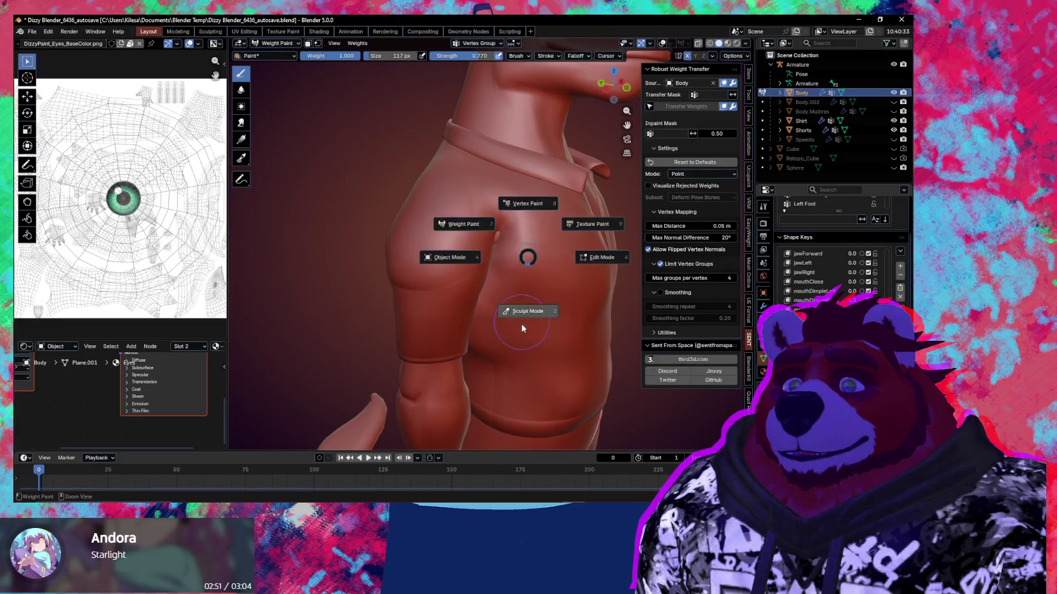
# Step: Put the Body in Sculpt Mode with overlays on, then exit to Object Mode and select the Armature
pyautogui.click(523, 323)
pyautogui.moveTo(524, 288)
pyautogui.mouseDown(button='middle')
pyautogui.moveTo(479, 208)
pyautogui.moveTo(453, 210)
pyautogui.moveTo(466, 199)
pyautogui.moveTo(483, 248)
pyautogui.moveTo(421, 228)
pyautogui.moveTo(497, 233)
pyautogui.moveTo(475, 251)
pyautogui.moveTo(467, 205)
pyautogui.moveTo(527, 236)
pyautogui.moveTo(499, 240)
pyautogui.moveTo(508, 273)
pyautogui.mouseUp(button='middle')
pyautogui.hotkey('shift', 'alt', 'z')
pyautogui.hotkey('ctrl', 'Tab')
pyautogui.click(433, 247)
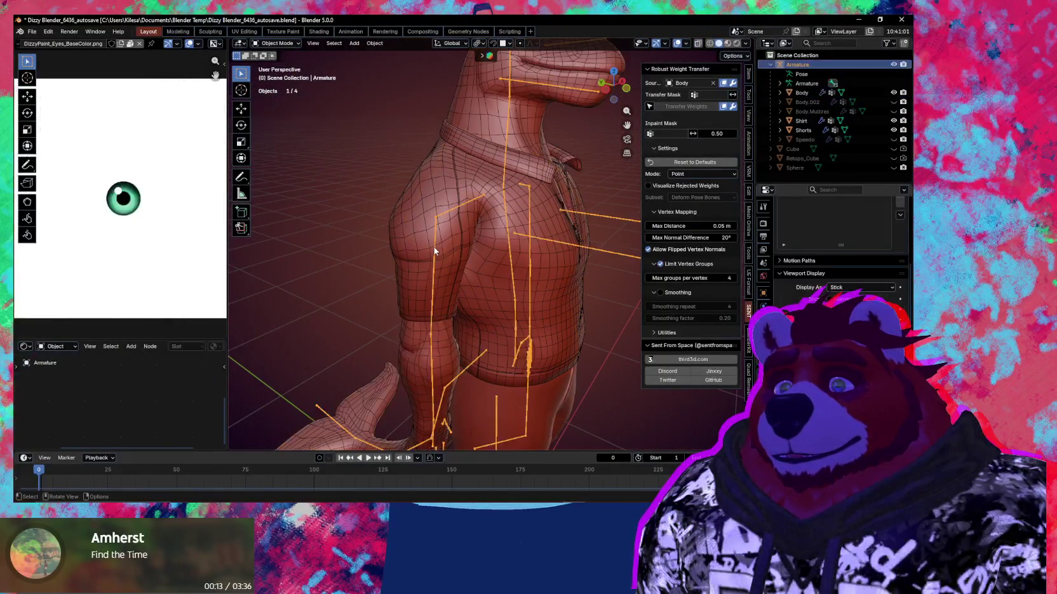
# Step: Enter Pose Mode and test-rotate the right upper arm on local Y, then return it to T-pose
pyautogui.hotkey('ctrl', 'Tab')
pyautogui.moveTo(433, 250); pyautogui.dragTo(407, 260, button='middle')
pyautogui.press('r')
pyautogui.press('y')
pyautogui.press('y')
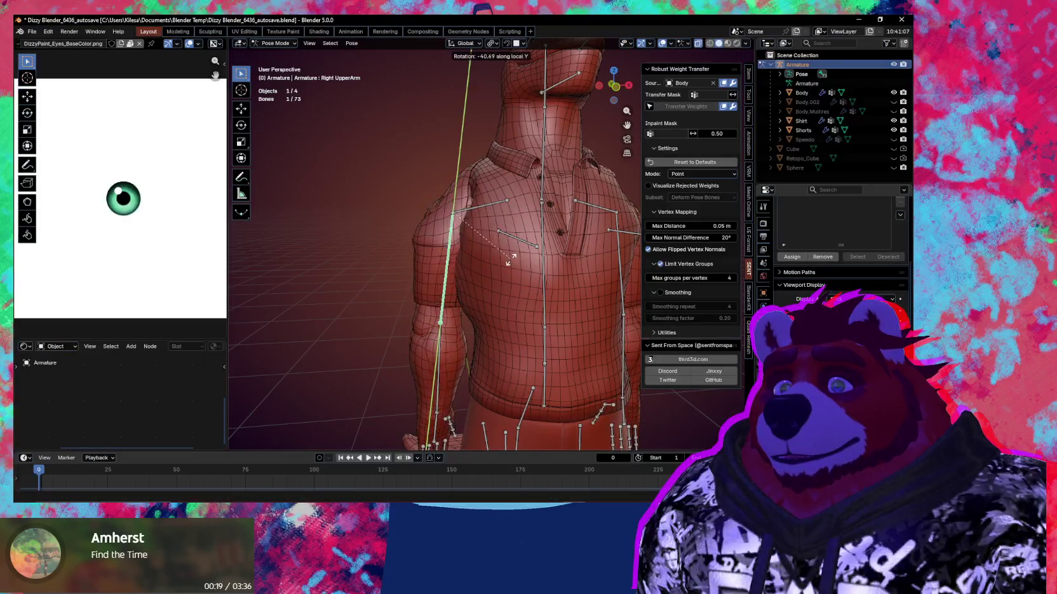
pyautogui.click(503, 261)
pyautogui.moveTo(508, 267)
pyautogui.mouseDown(button='middle')
pyautogui.moveTo(579, 292)
pyautogui.moveTo(564, 292)
pyautogui.moveTo(591, 280)
pyautogui.mouseUp(button='middle')
pyautogui.press('r')
pyautogui.press('r')
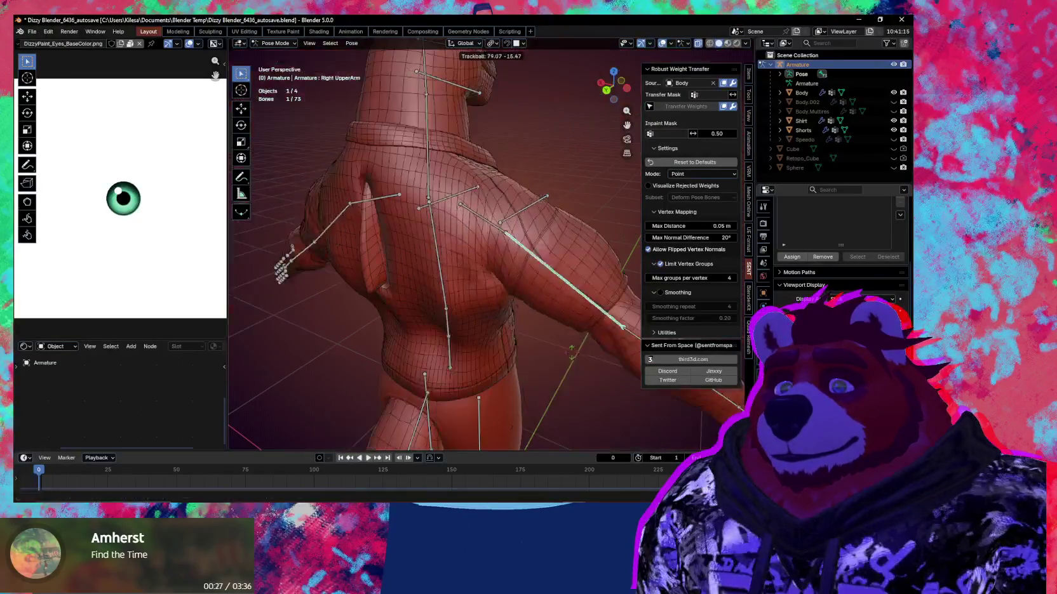
pyautogui.press('Escape')
# Step: Rotate the Right Shoulder bone on global X to check the mesh deformation
pyautogui.click(482, 218)
pyautogui.moveTo(482, 217); pyautogui.dragTo(506, 260, button='middle')
pyautogui.press('r')
pyautogui.press('r')
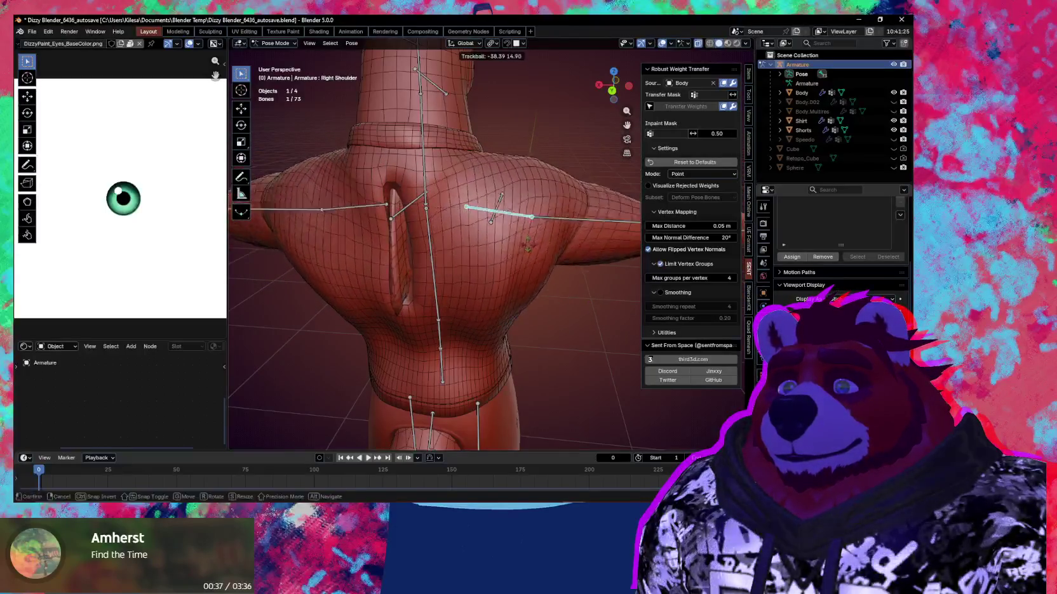
pyautogui.press('r')
pyautogui.press('x')
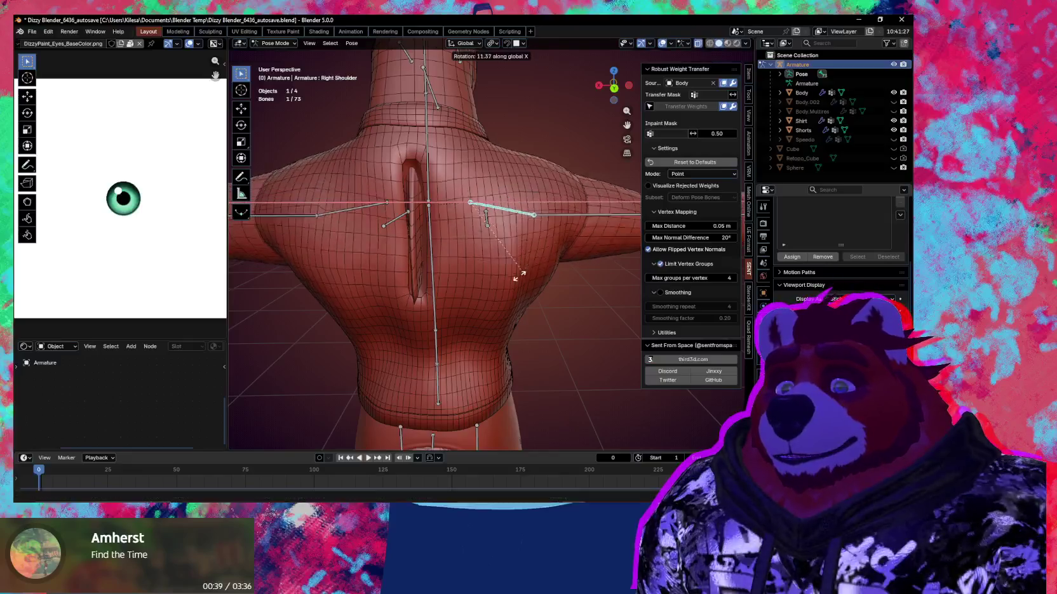
pyautogui.click(460, 235)
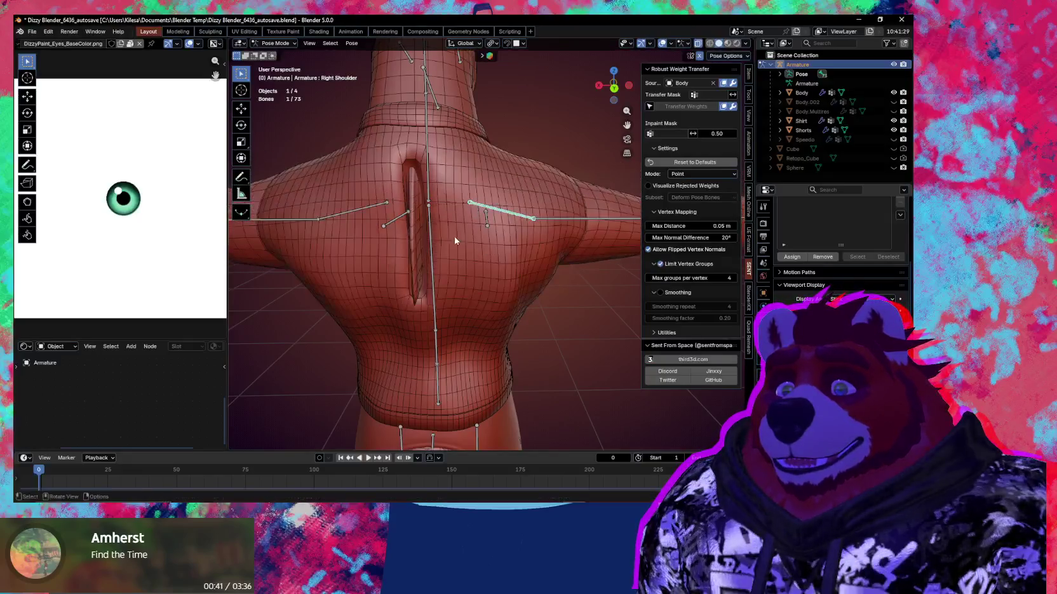
# Step: Rotate the Breast_R bone on global X and inspect how the chest bends
pyautogui.moveTo(431, 253)
pyautogui.mouseDown(button='middle')
pyautogui.moveTo(483, 287)
pyautogui.moveTo(417, 263)
pyautogui.mouseUp(button='middle')
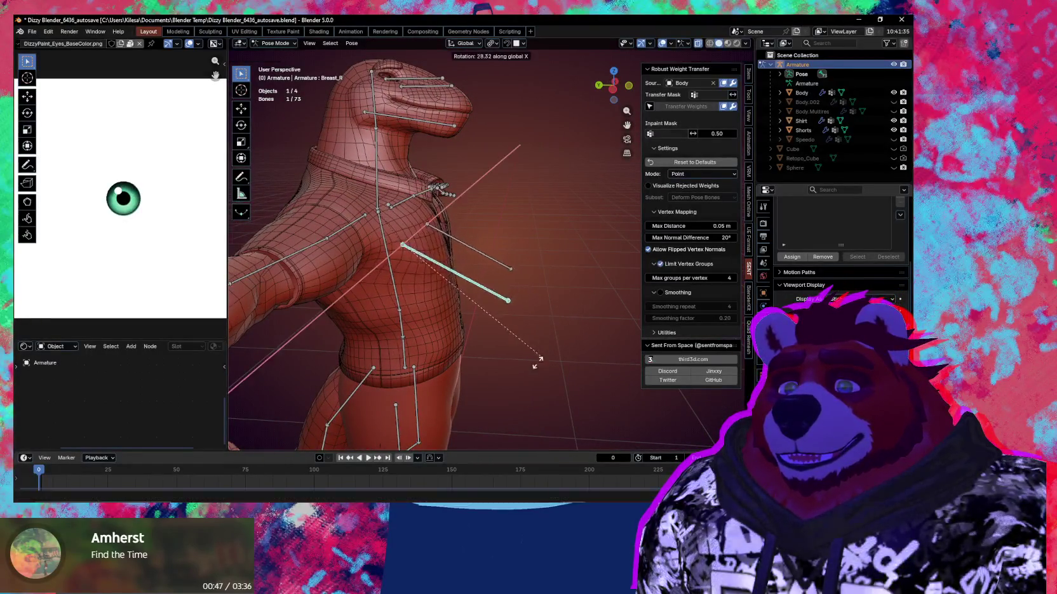
pyautogui.moveTo(510, 274); pyautogui.dragTo(464, 299, button='middle')
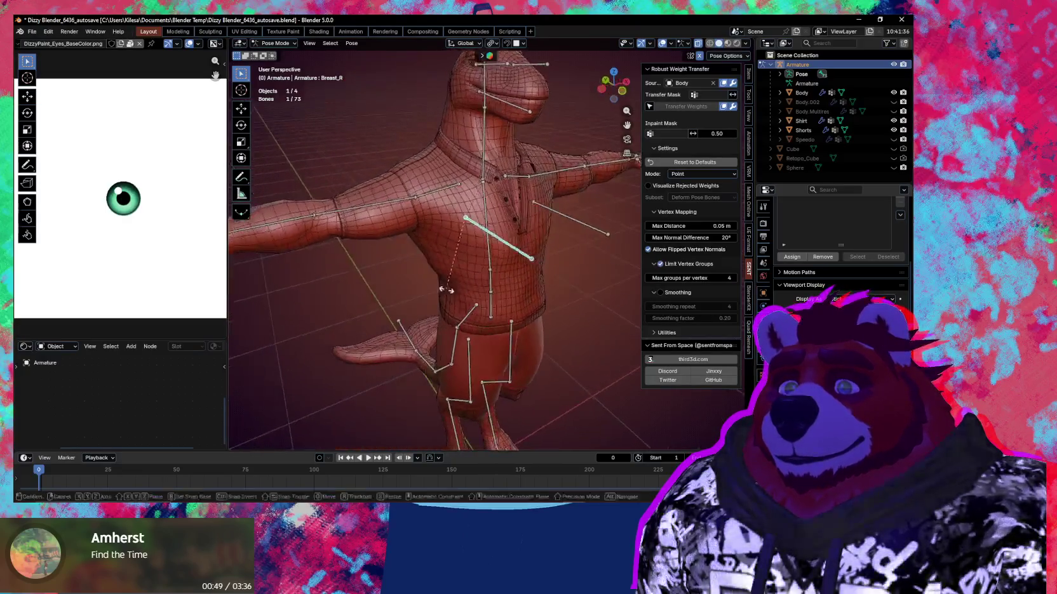
pyautogui.press('r')
pyautogui.press('x')
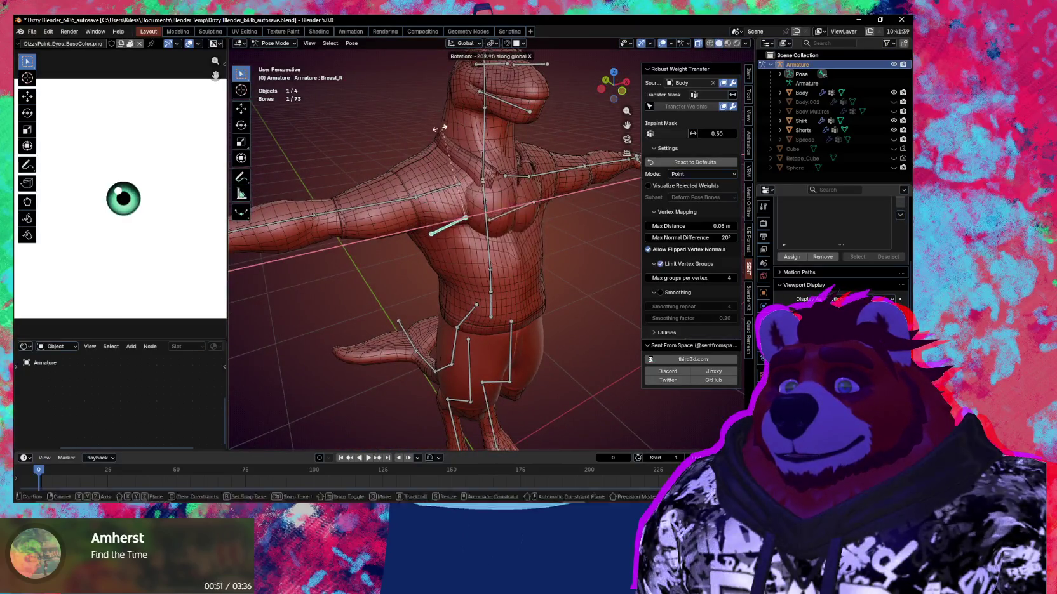
pyautogui.moveTo(422, 337)
pyautogui.mouseDown(button='middle')
pyautogui.moveTo(516, 345)
pyautogui.moveTo(479, 363)
pyautogui.mouseUp(button='middle')
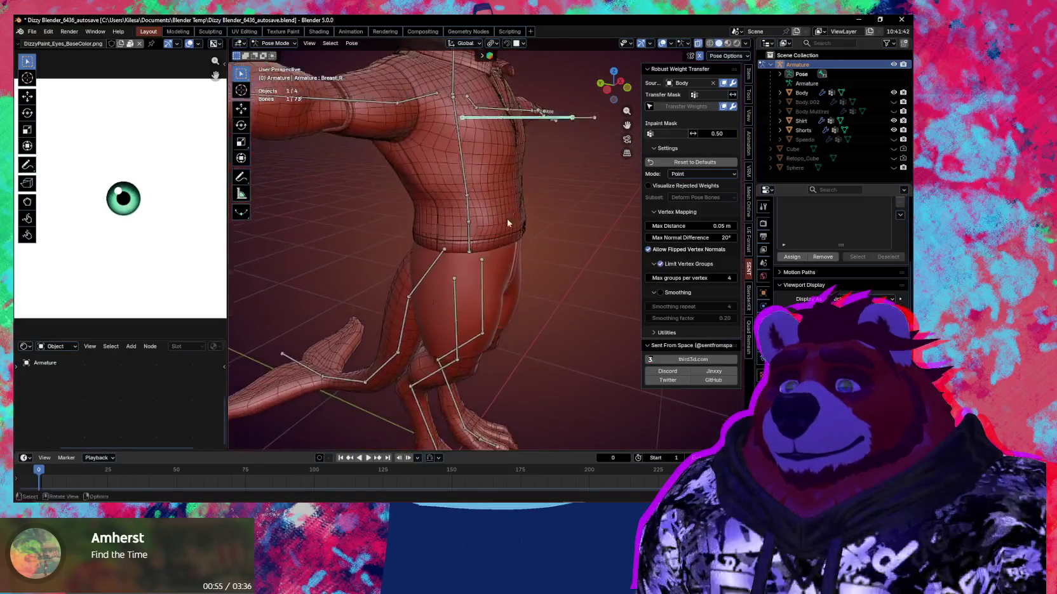
pyautogui.scroll(5, 505, 345)
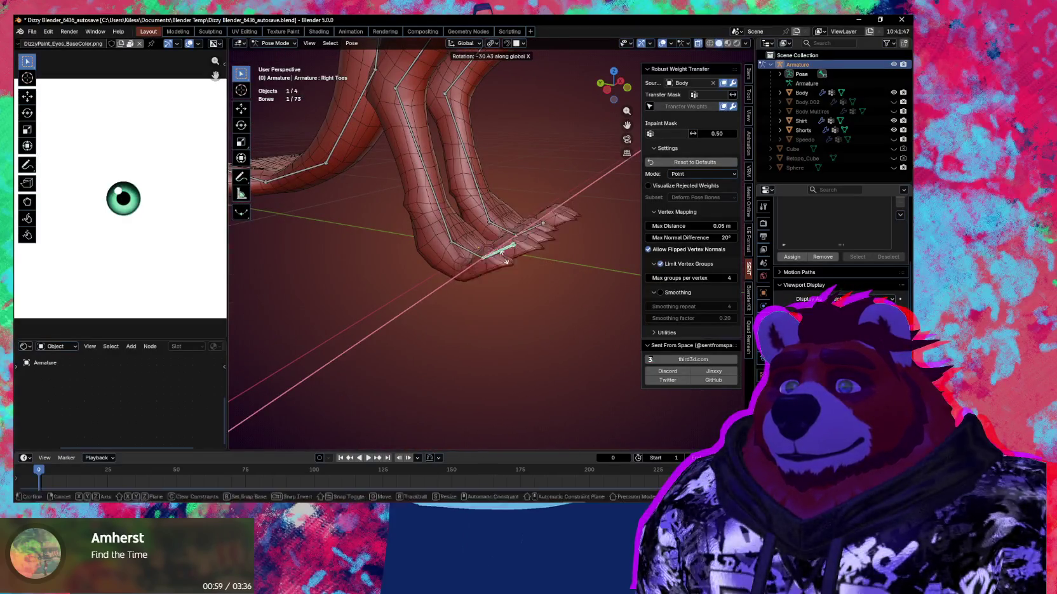
# Step: End the previous test, select the Chest bone and try twisting it, cancelling each time
pyautogui.click(524, 245)
pyautogui.moveTo(524, 244)
pyautogui.mouseDown(button='middle')
pyautogui.moveTo(500, 339)
pyautogui.moveTo(455, 333)
pyautogui.moveTo(467, 245)
pyautogui.moveTo(566, 203)
pyautogui.moveTo(572, 170)
pyautogui.moveTo(494, 205)
pyautogui.moveTo(468, 235)
pyautogui.moveTo(419, 148)
pyautogui.moveTo(485, 212)
pyautogui.moveTo(470, 228)
pyautogui.moveTo(493, 289)
pyautogui.mouseUp(button='middle')
pyautogui.moveTo(479, 240)
pyautogui.mouseDown(button='middle')
pyautogui.moveTo(444, 290)
pyautogui.moveTo(419, 288)
pyautogui.moveTo(444, 273)
pyautogui.mouseUp(button='middle')
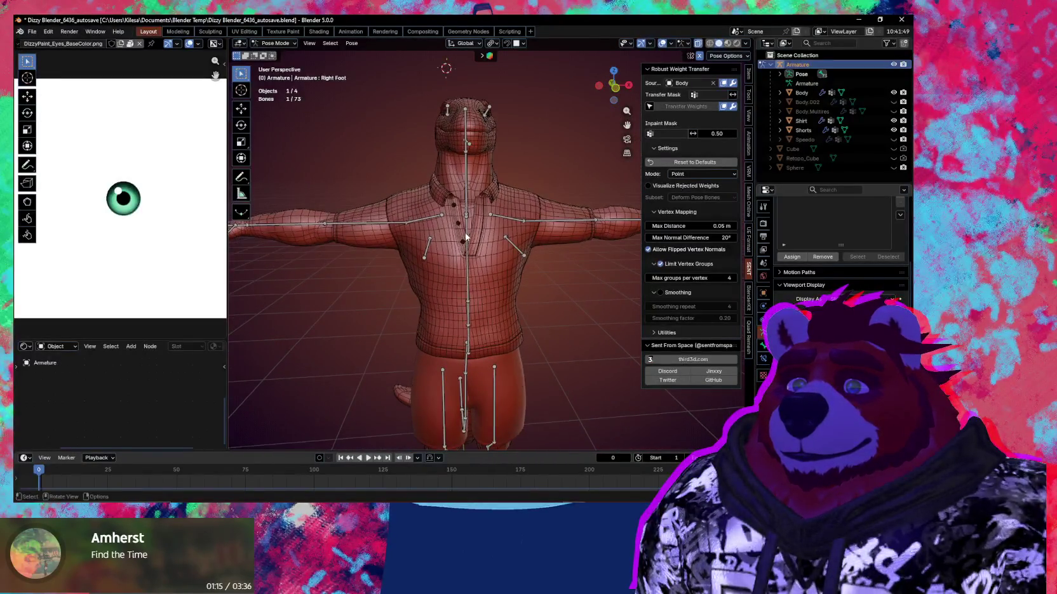
pyautogui.click(468, 254)
pyautogui.press('r')
pyautogui.press('Escape')
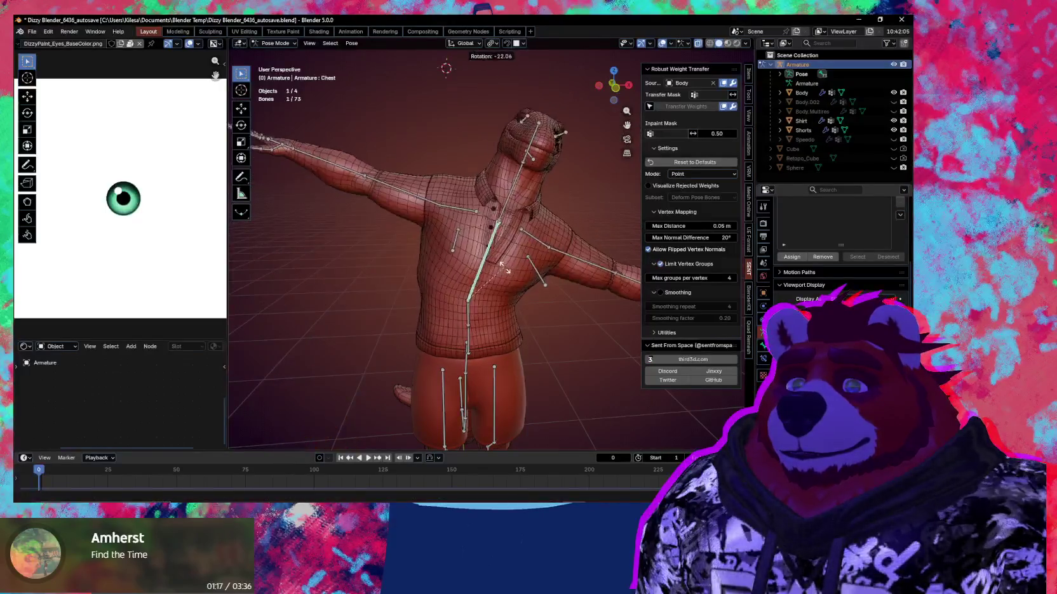
pyautogui.moveTo(535, 295); pyautogui.dragTo(471, 54, button='middle')
pyautogui.press('r')
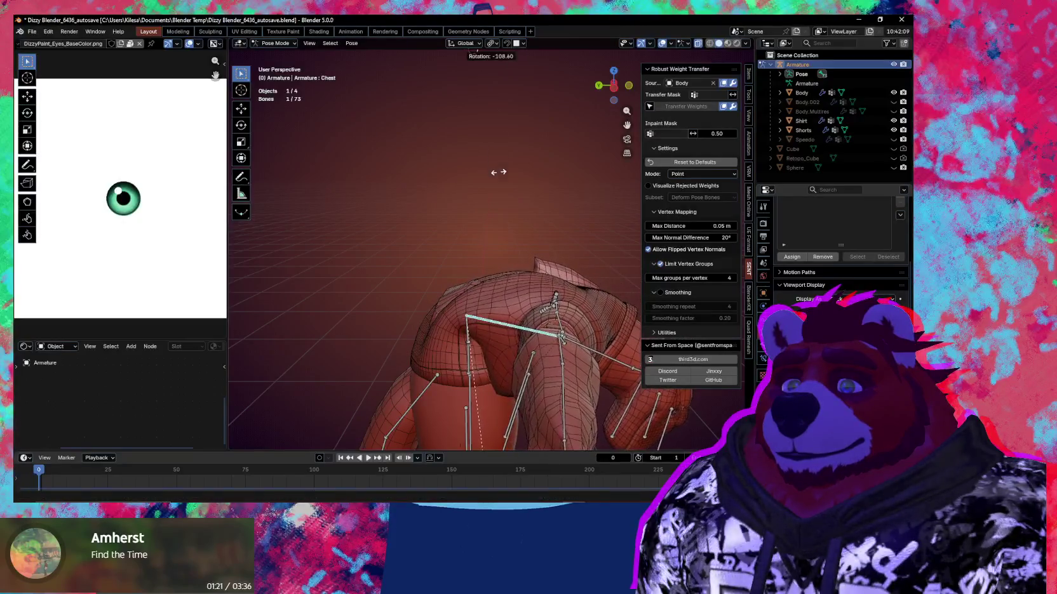
pyautogui.press('Escape')
# Step: Centre the view on the chest and test a global X chest rotation, then cancel
pyautogui.press('KP_Decimal')
pyautogui.moveTo(457, 175); pyautogui.dragTo(453, 148, button='middle')
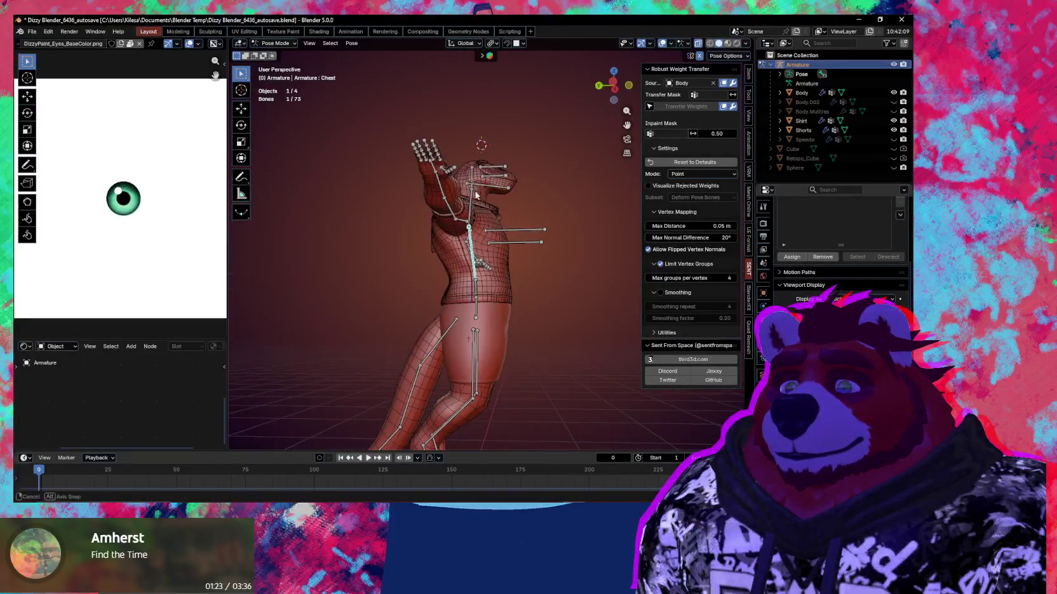
pyautogui.moveTo(475, 192); pyautogui.dragTo(523, 256, button='middle')
pyautogui.press('r')
pyautogui.press('x')
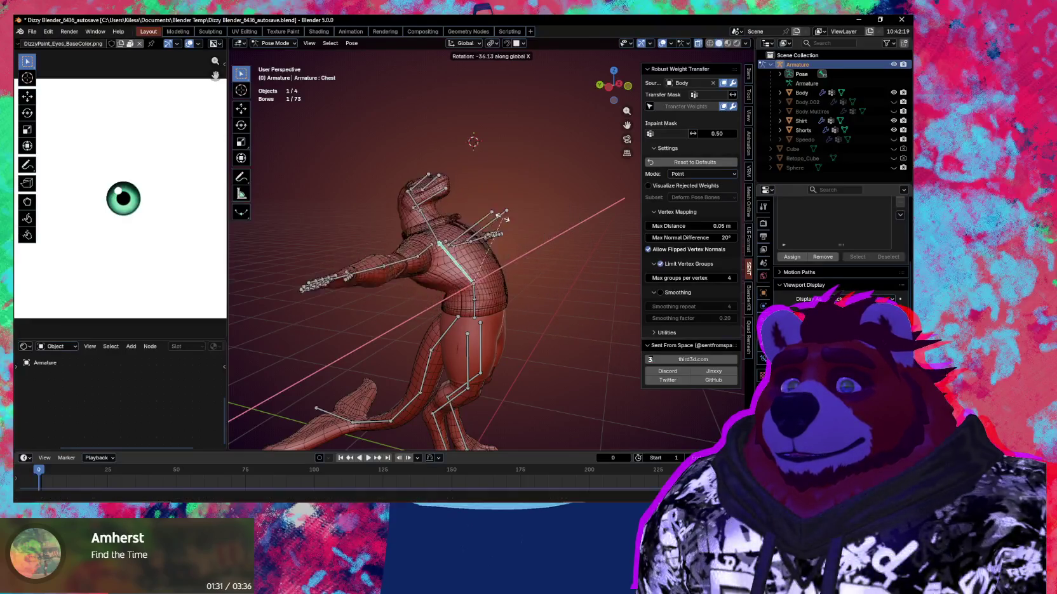
pyautogui.rightClick(500, 218)
pyautogui.scroll(3, 496, 216)
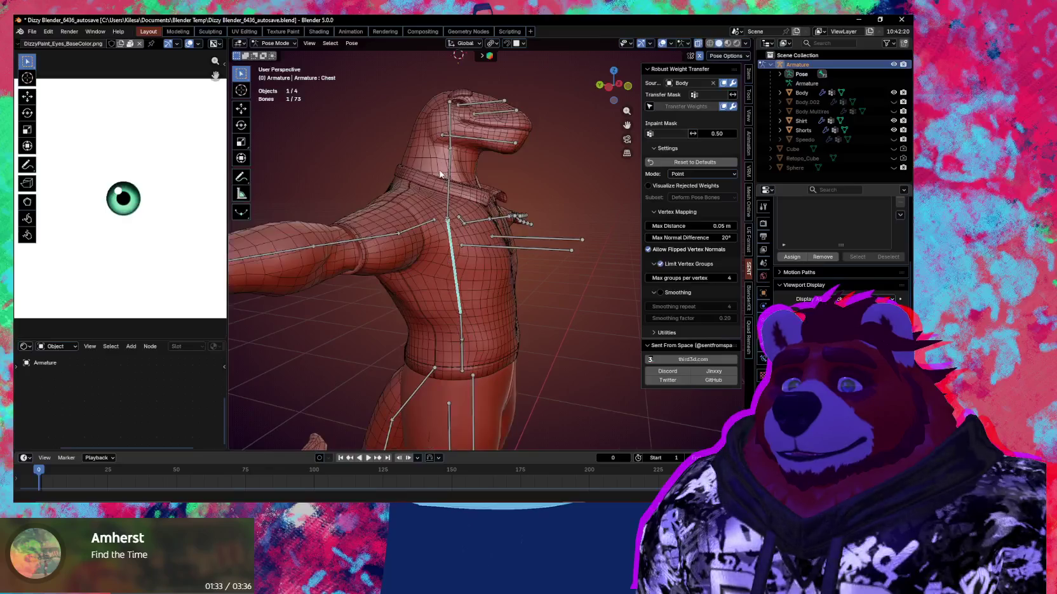
# Step: Test-rotate the Neck bone on global X and Z, cancelling back to rest
pyautogui.press('r')
pyautogui.press('x')
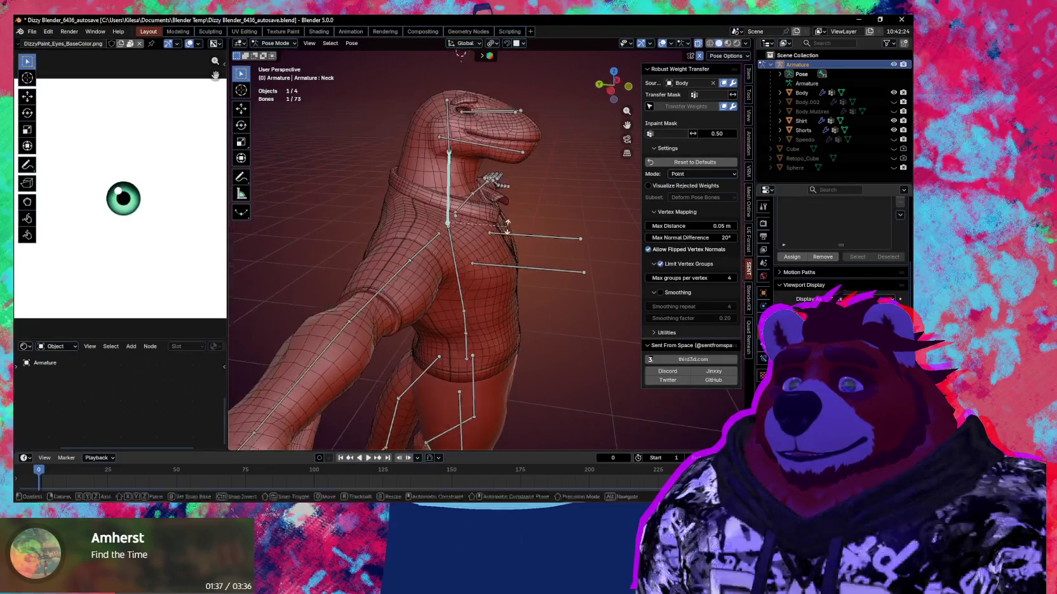
pyautogui.moveTo(487, 202); pyautogui.dragTo(464, 177, button='middle')
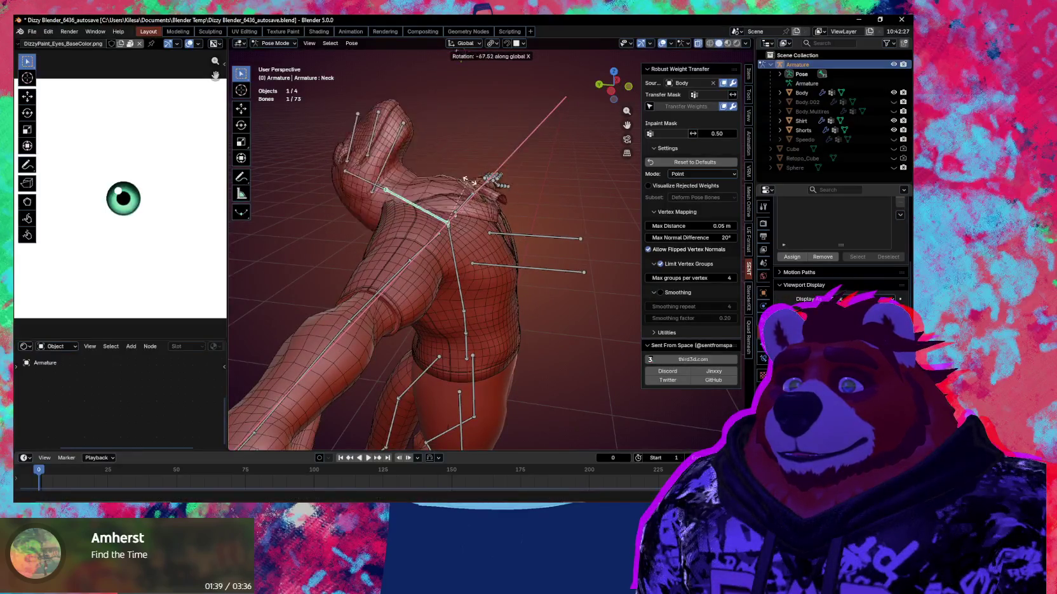
pyautogui.press('z')
pyautogui.moveTo(496, 219); pyautogui.dragTo(486, 233, button='middle')
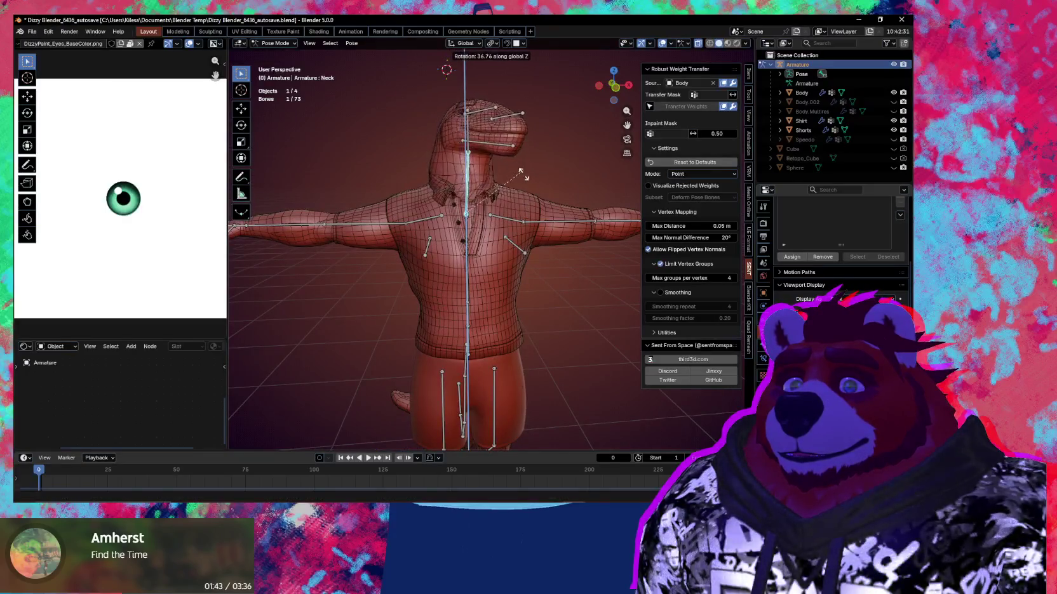
pyautogui.press('Escape')
pyautogui.scroll(2, 523, 260)
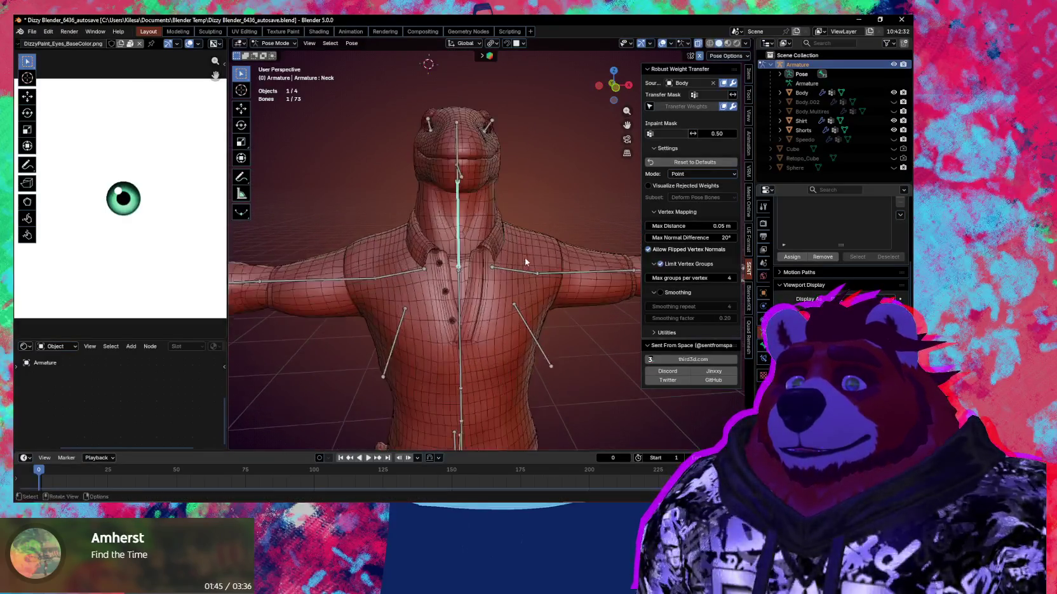
pyautogui.press('r')
pyautogui.press('z')
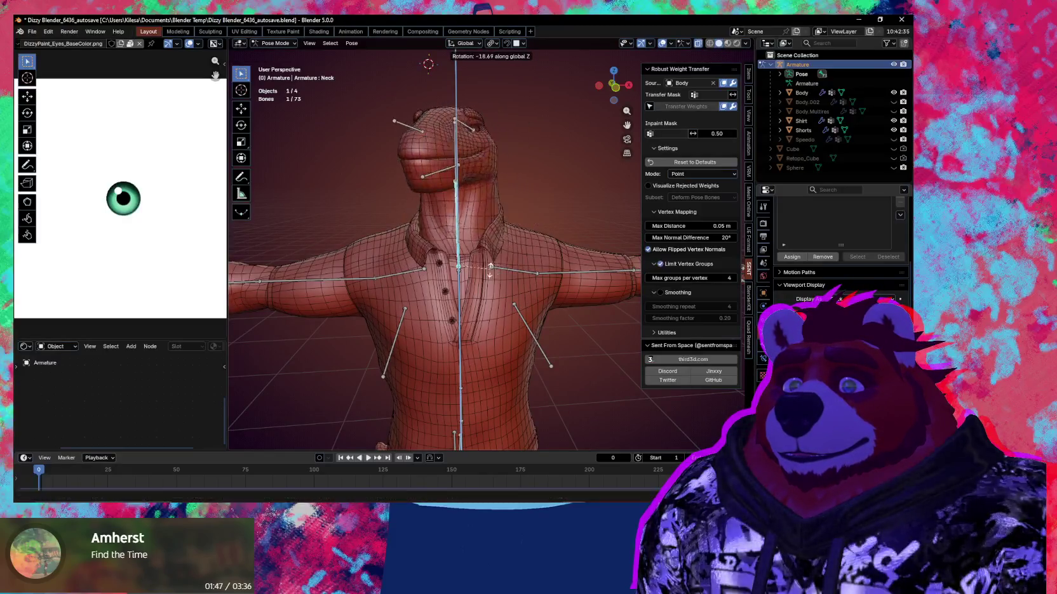
pyautogui.press('Escape')
pyautogui.moveTo(506, 253)
pyautogui.mouseDown(button='middle')
pyautogui.moveTo(535, 266)
pyautogui.moveTo(464, 260)
pyautogui.moveTo(527, 289)
pyautogui.mouseUp(button='middle')
# Step: Return to Object Mode, select the Shirt and switch it to Weight Paint
pyautogui.hotkey('ctrl', 'Tab')
pyautogui.click(407, 253)
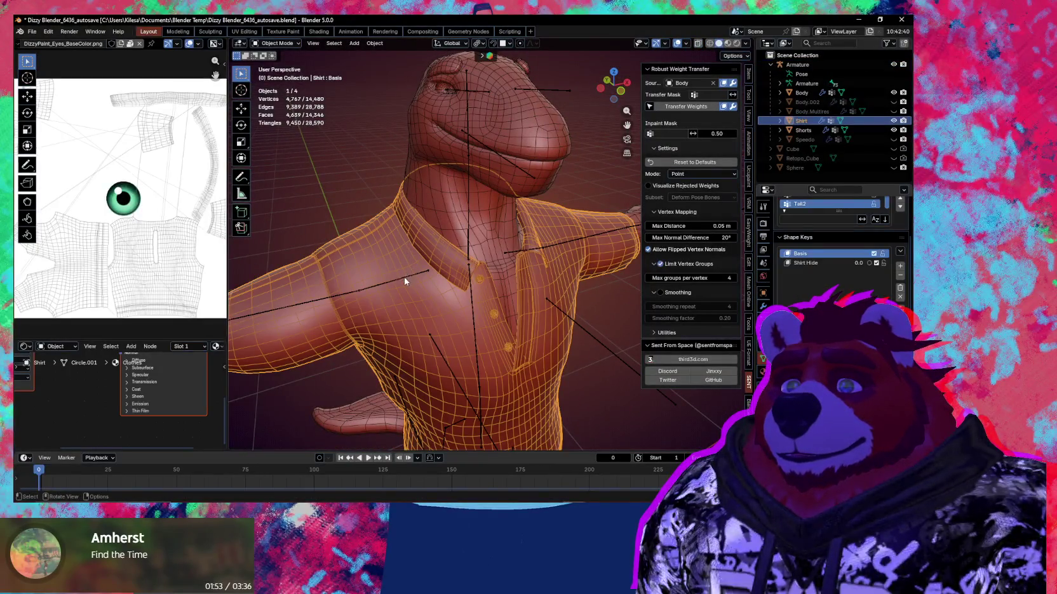
pyautogui.click(405, 237)
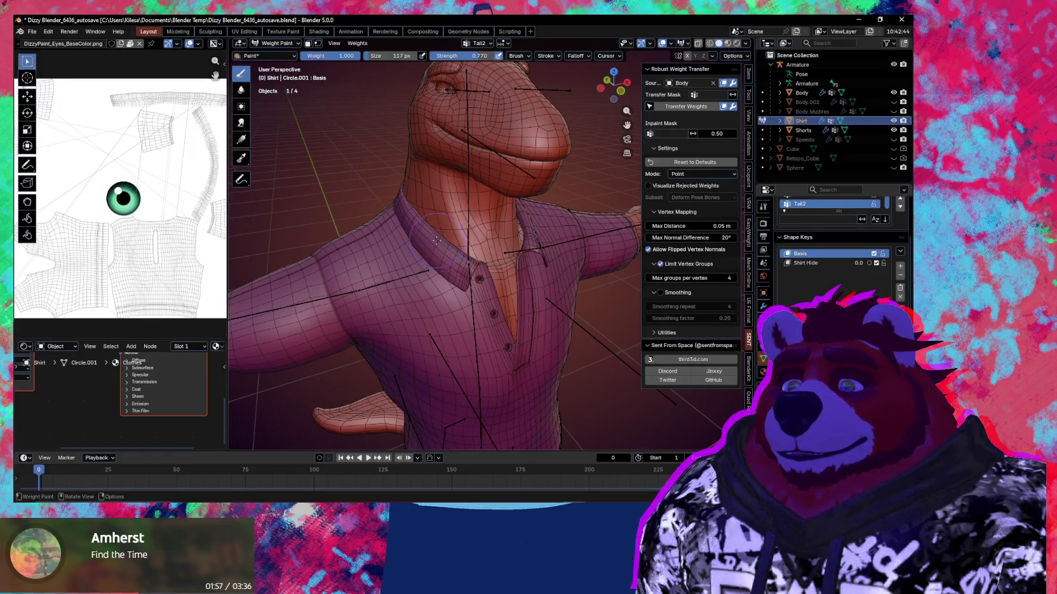
# Step: Add the armature to the Shirt selection in Object Mode and inspect the collar from several angles
pyautogui.hotkey('ctrl', 'Tab')
pyautogui.click(394, 294)
pyautogui.keyDown('shift'); pyautogui.click(421, 274); pyautogui.keyUp('shift')
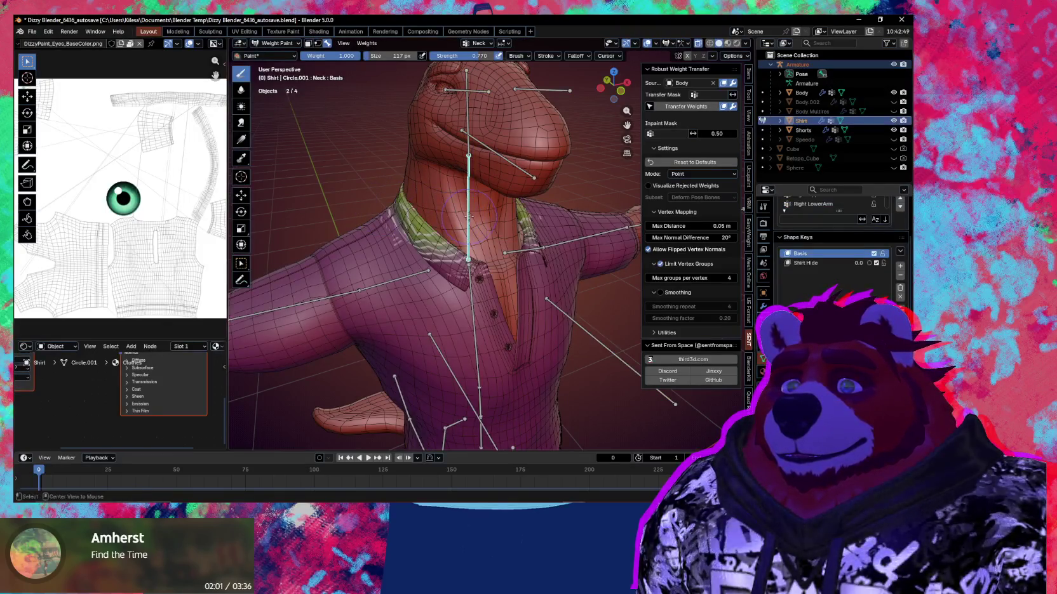
pyautogui.moveTo(443, 215); pyautogui.dragTo(508, 282, button='middle')
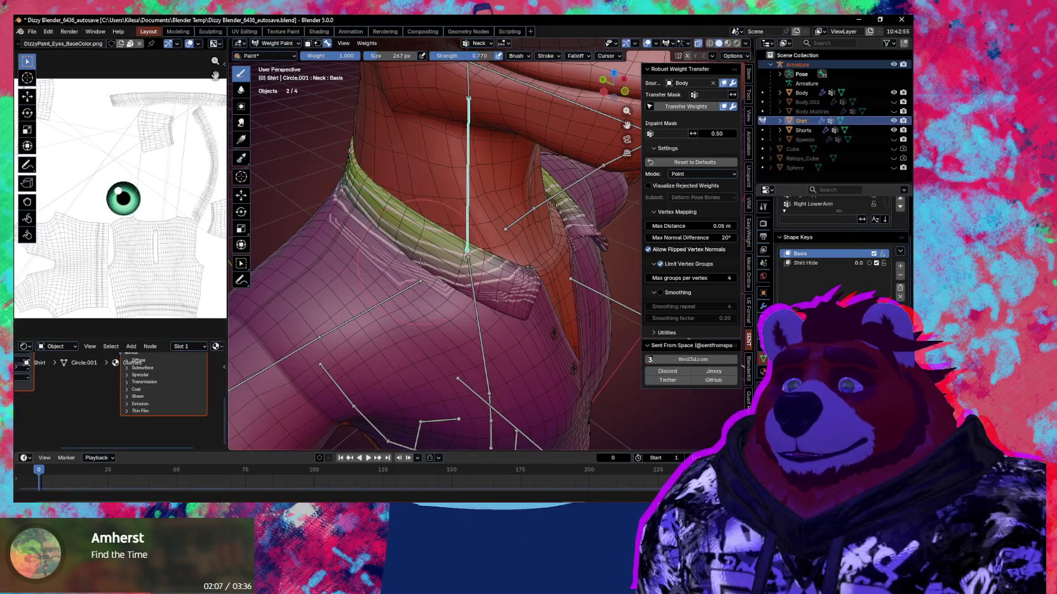
pyautogui.moveTo(484, 282)
pyautogui.mouseDown(button='middle')
pyautogui.moveTo(394, 219)
pyautogui.moveTo(494, 249)
pyautogui.mouseUp(button='middle')
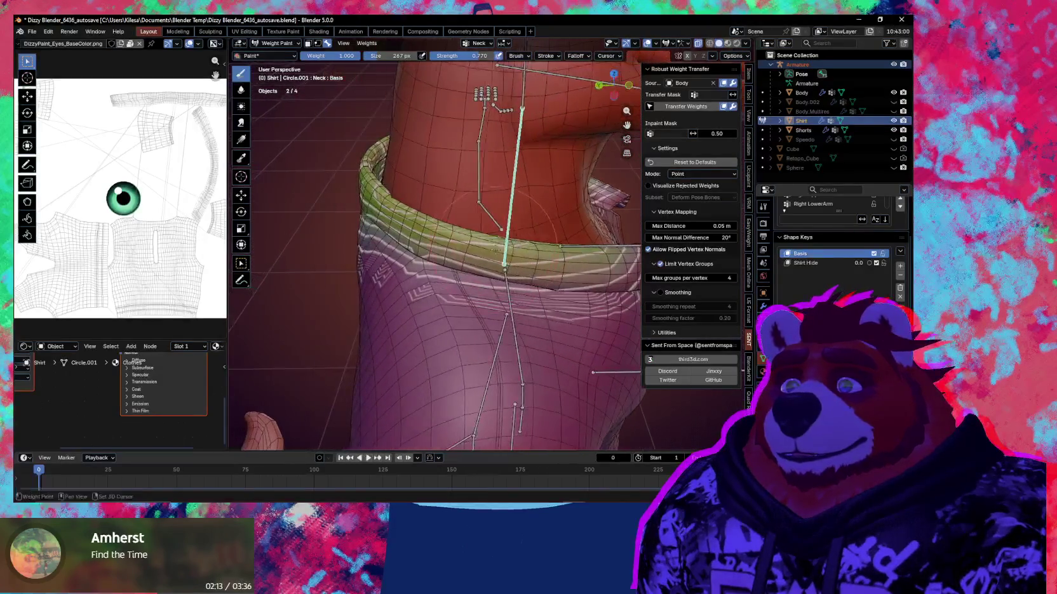
pyautogui.moveTo(407, 240)
pyautogui.mouseDown(button='middle')
pyautogui.moveTo(515, 242)
pyautogui.moveTo(543, 261)
pyautogui.mouseUp(button='middle')
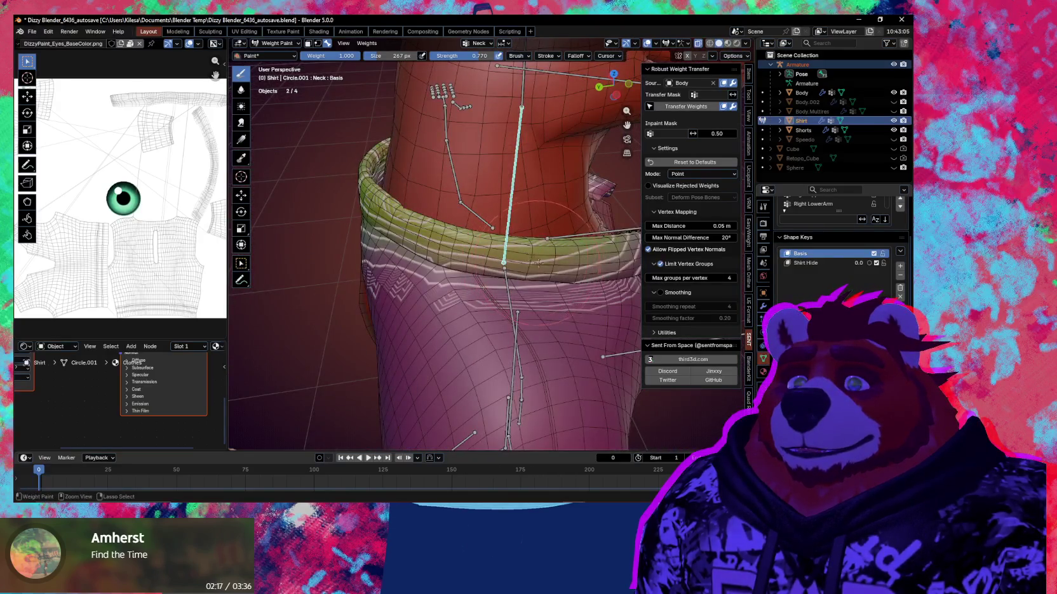
pyautogui.moveTo(551, 204)
pyautogui.mouseDown(button='middle')
pyautogui.moveTo(501, 239)
pyautogui.moveTo(455, 242)
pyautogui.mouseUp(button='middle')
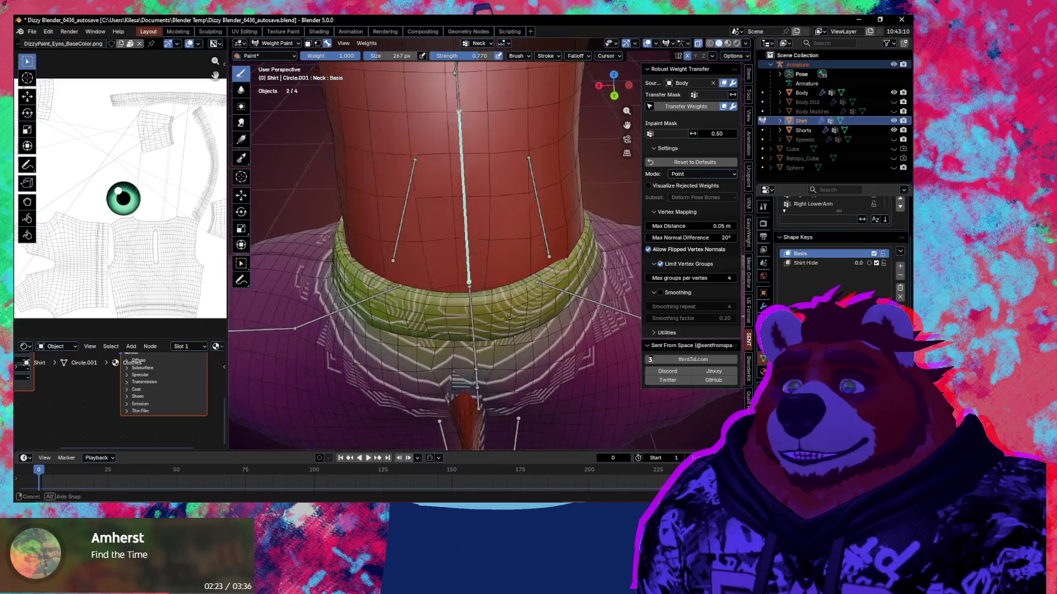
pyautogui.moveTo(431, 332); pyautogui.dragTo(554, 307, button='middle')
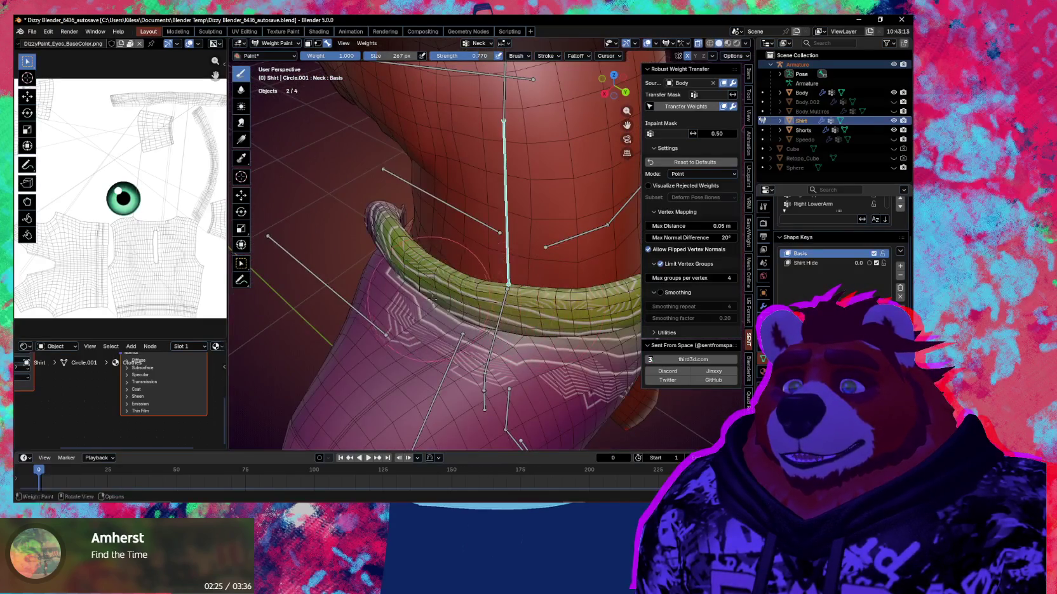
pyautogui.moveTo(428, 298); pyautogui.dragTo(578, 282, button='middle')
pyautogui.moveTo(486, 298)
pyautogui.mouseDown(button='middle')
pyautogui.moveTo(455, 298)
pyautogui.moveTo(464, 269)
pyautogui.mouseUp(button='middle')
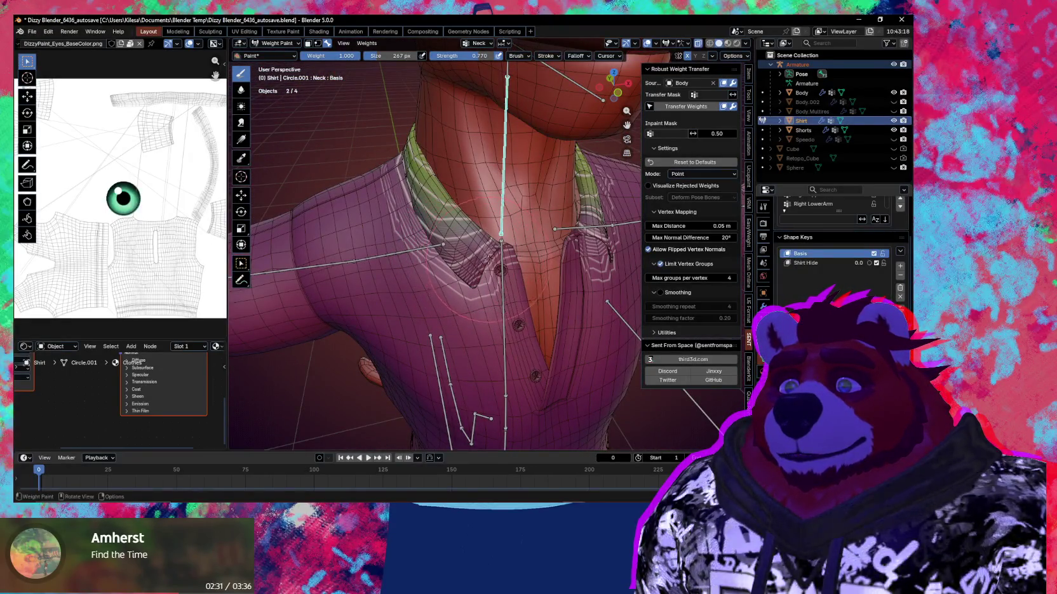
# Step: Zoom in on the collar button and hide overlays to see the plain shirt
pyautogui.scroll(2, 572, 247)
pyautogui.scroll(2, 540, 249)
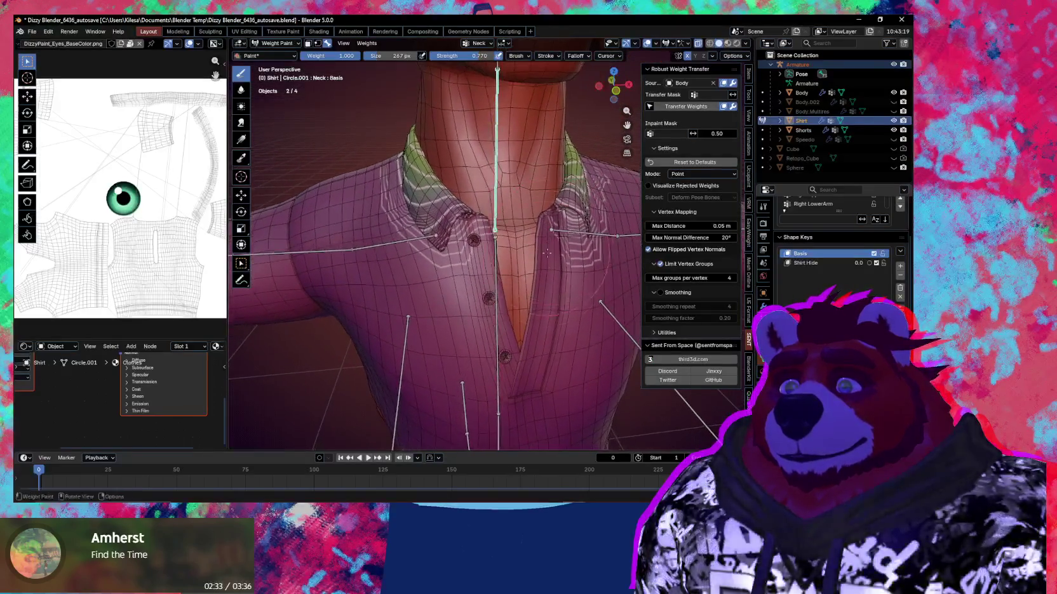
pyautogui.scroll(2, 508, 251)
pyautogui.scroll(2, 483, 254)
pyautogui.scroll(3, 475, 255)
pyautogui.scroll(-3, 444, 241)
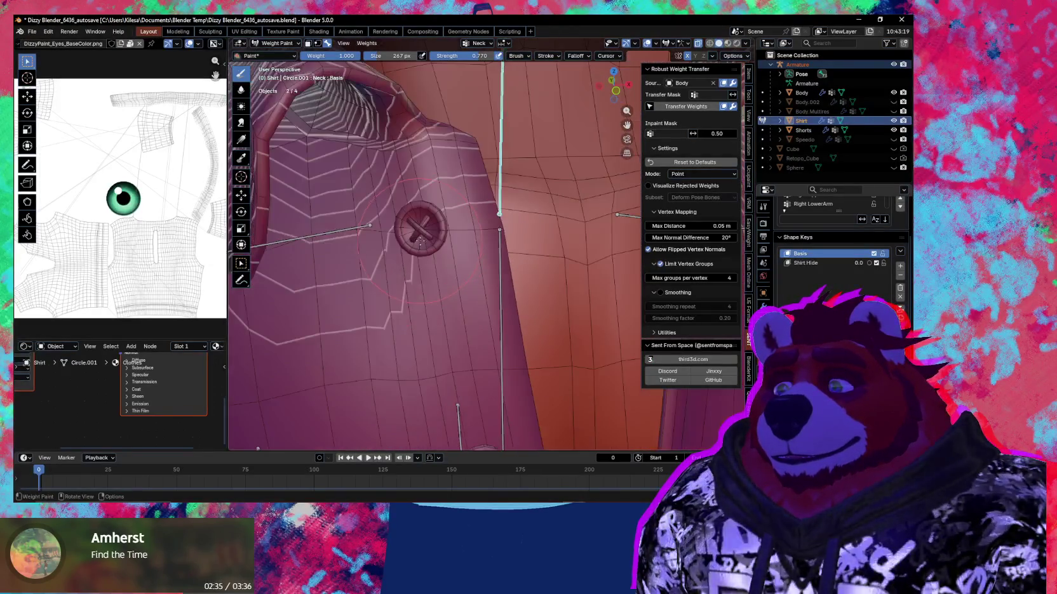
pyautogui.scroll(2, 407, 229)
pyautogui.scroll(2, 363, 216)
pyautogui.scroll(-3, 363, 216)
pyautogui.scroll(2, 394, 242)
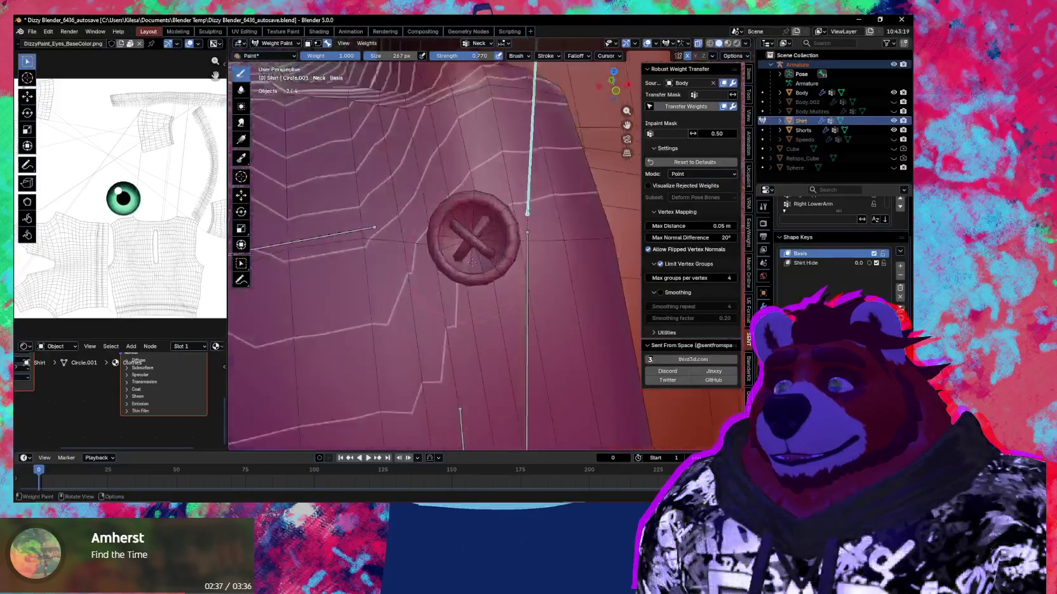
pyautogui.scroll(2, 419, 261)
pyautogui.moveTo(432, 273)
pyautogui.mouseDown(button='middle')
pyautogui.moveTo(446, 290)
pyautogui.moveTo(556, 266)
pyautogui.moveTo(425, 168)
pyautogui.moveTo(569, 284)
pyautogui.mouseUp(button='middle')
pyautogui.scroll(-4, 556, 266)
pyautogui.scroll(-4, 482, 223)
pyautogui.hotkey('shift', 'alt', 'z')
pyautogui.hotkey('shift', 'alt', 'z')
pyautogui.scroll(5, 570, 284)
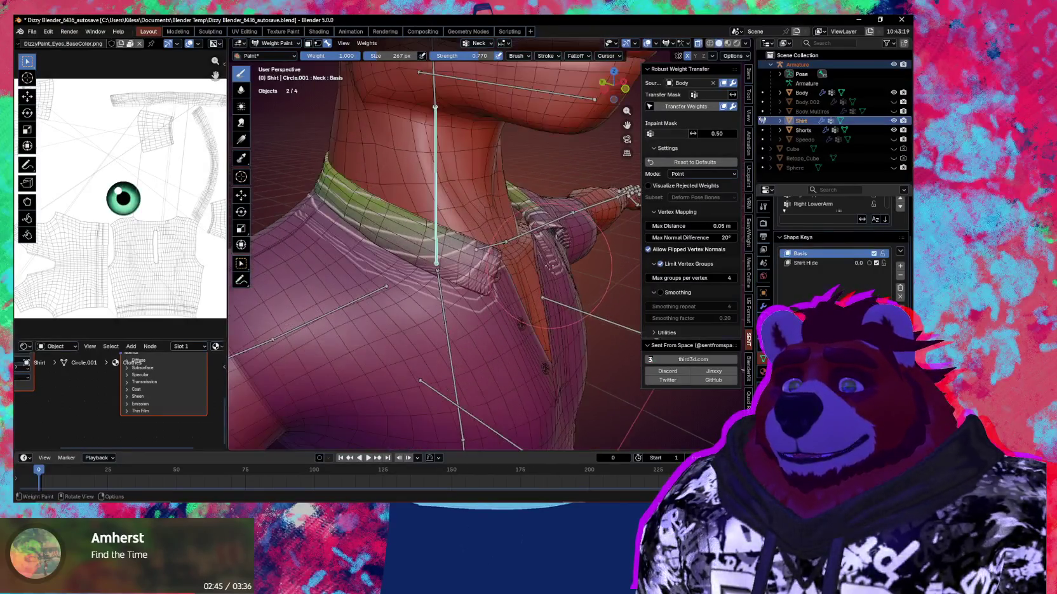
# Step: Rotate the Neck bone on global Y to test the collar
pyautogui.press('r')
pyautogui.press('y')
pyautogui.click(539, 289)
pyautogui.moveTo(538, 289)
pyautogui.mouseDown(button='middle')
pyautogui.moveTo(477, 262)
pyautogui.moveTo(416, 270)
pyautogui.mouseUp(button='middle')
# Step: Switch to the Average smoothing brush and shrink it to 234 px
pyautogui.press('3')
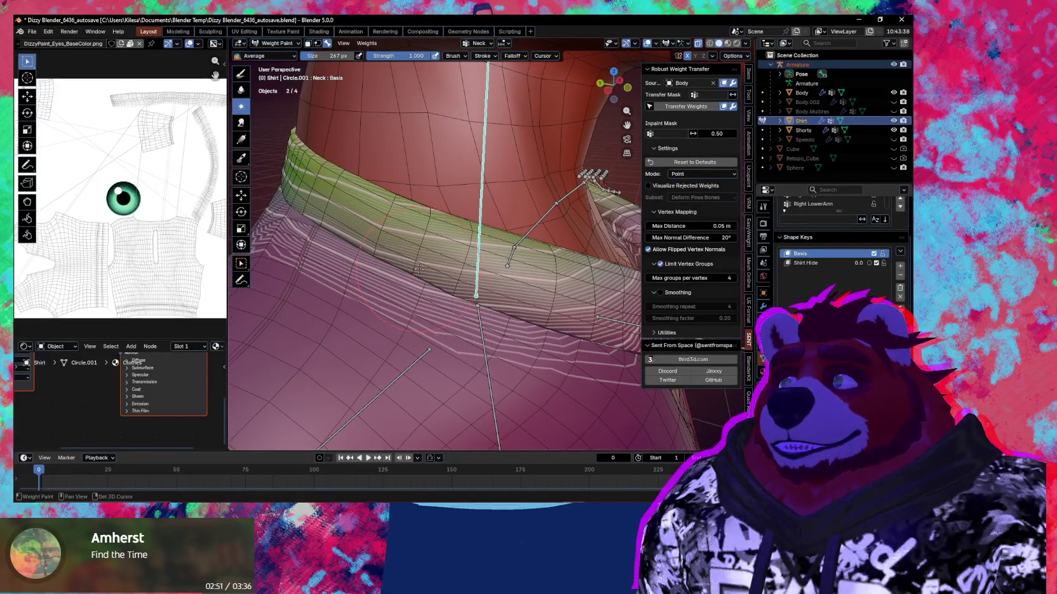
pyautogui.press('f')
pyautogui.click(403, 269)
pyautogui.moveTo(421, 271); pyautogui.dragTo(478, 260, button='middle')
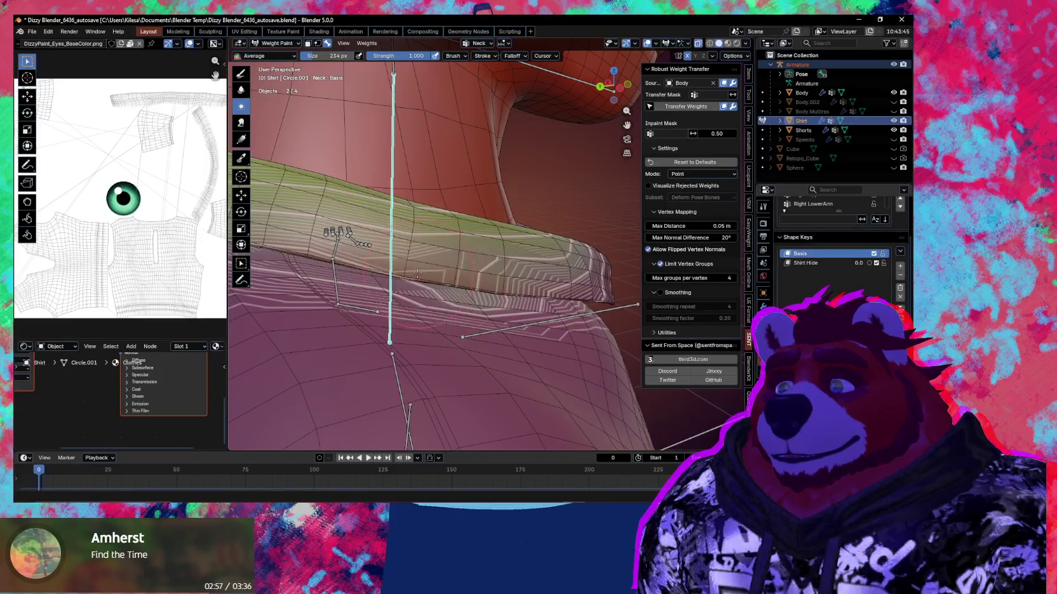
pyautogui.moveTo(444, 279); pyautogui.dragTo(428, 278, button='middle')
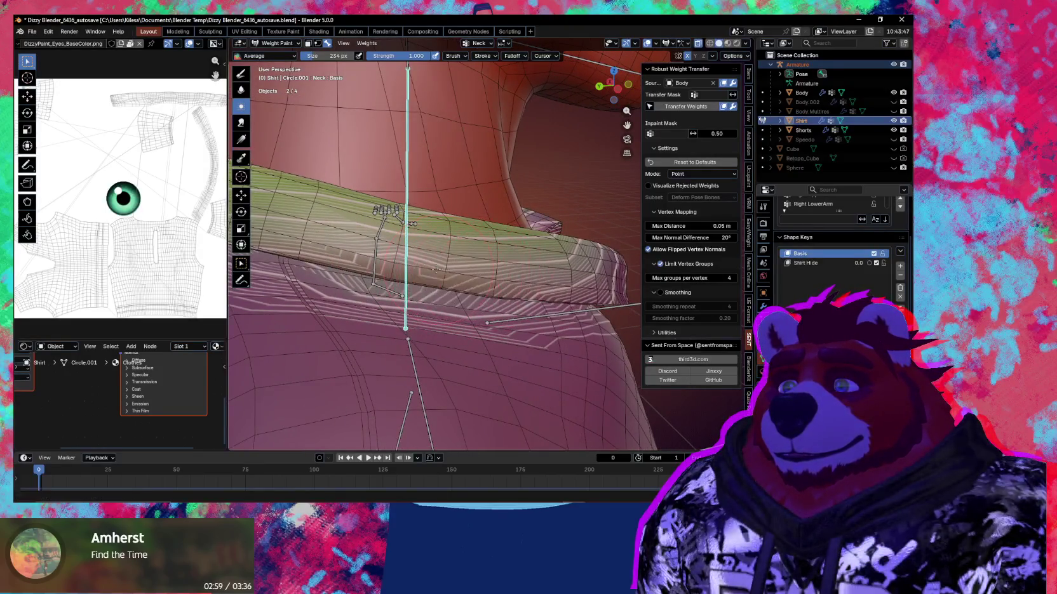
# Step: Turn the neck on global Z twice to test collar deformation, cancelling each time
pyautogui.press('r')
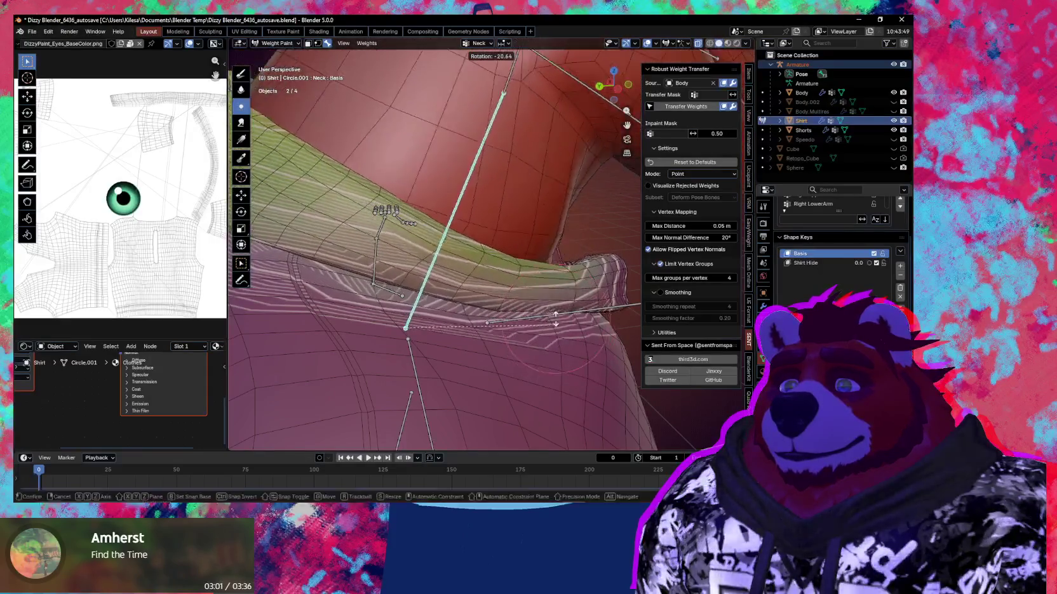
pyautogui.press('z')
pyautogui.moveTo(482, 208); pyautogui.dragTo(472, 332, button='middle')
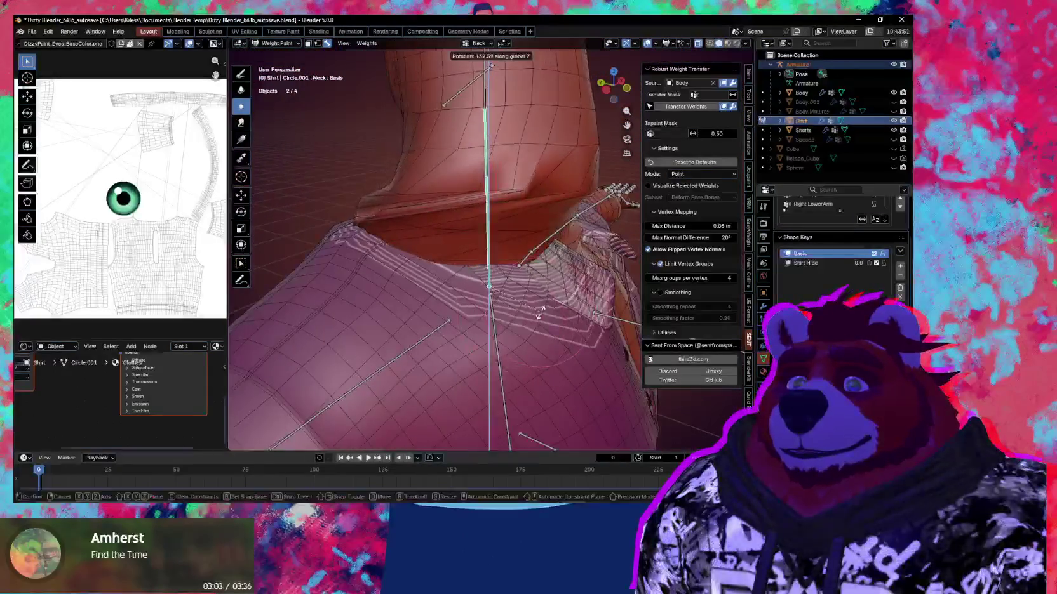
pyautogui.press('Escape')
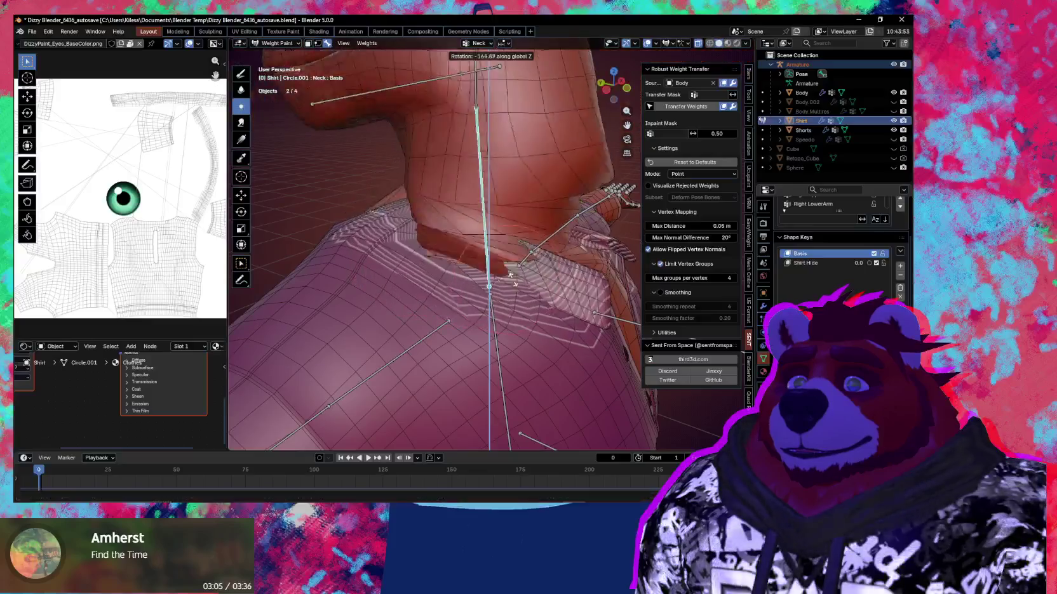
pyautogui.press('r')
pyautogui.press('z')
pyautogui.scroll(-5, 498, 292)
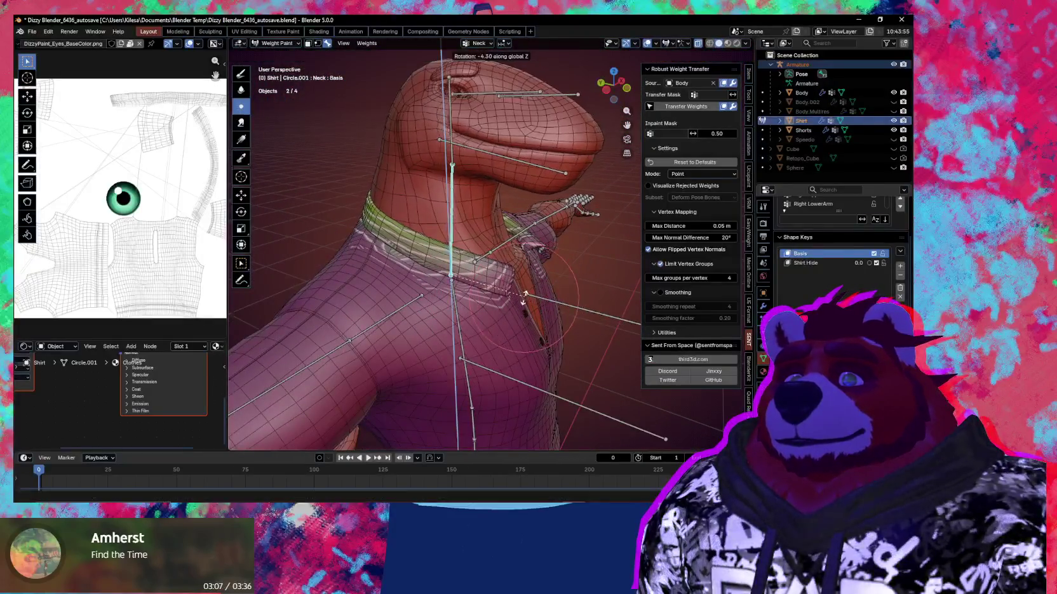
pyautogui.press('Escape')
# Step: Make the Head bone active, leave Weight Paint, and put the Armature into Pose Mode
pyautogui.keyDown('ctrl'); pyautogui.click(449, 125); pyautogui.keyUp('ctrl')
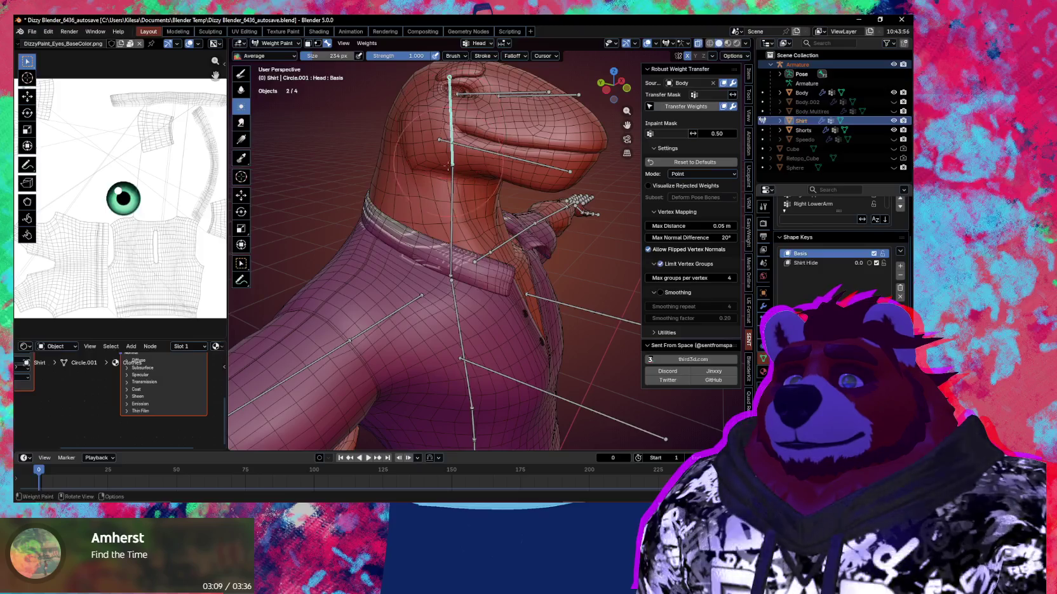
pyautogui.hotkey('ctrl', 'Tab')
pyautogui.click(449, 192)
pyautogui.hotkey('ctrl', 'Tab')
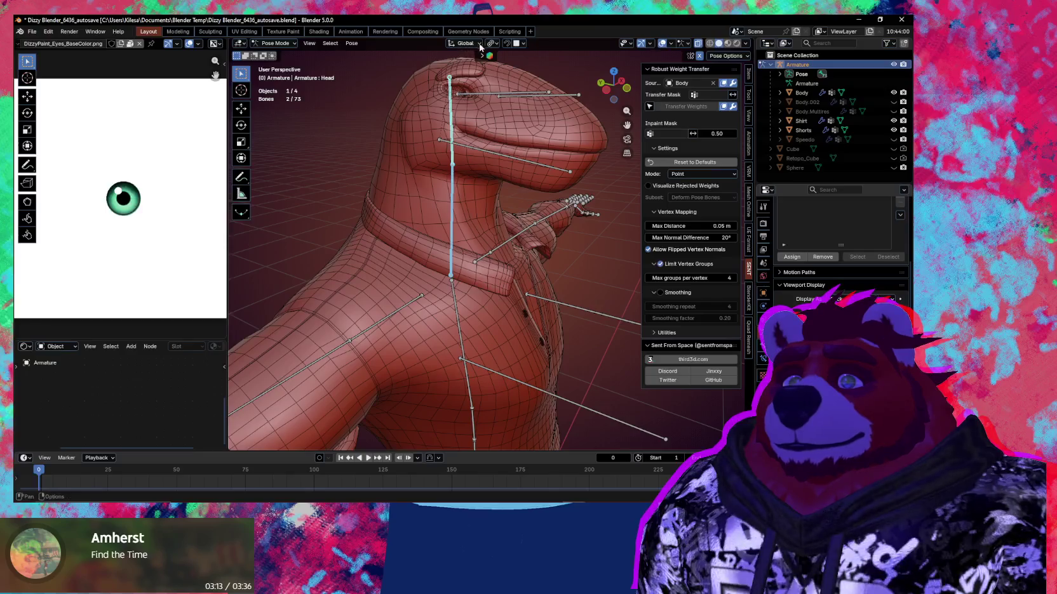
# Step: Rotate the Head bone sideways on Z and confirm, then rotate it once more
pyautogui.press('r')
pyautogui.press('z')
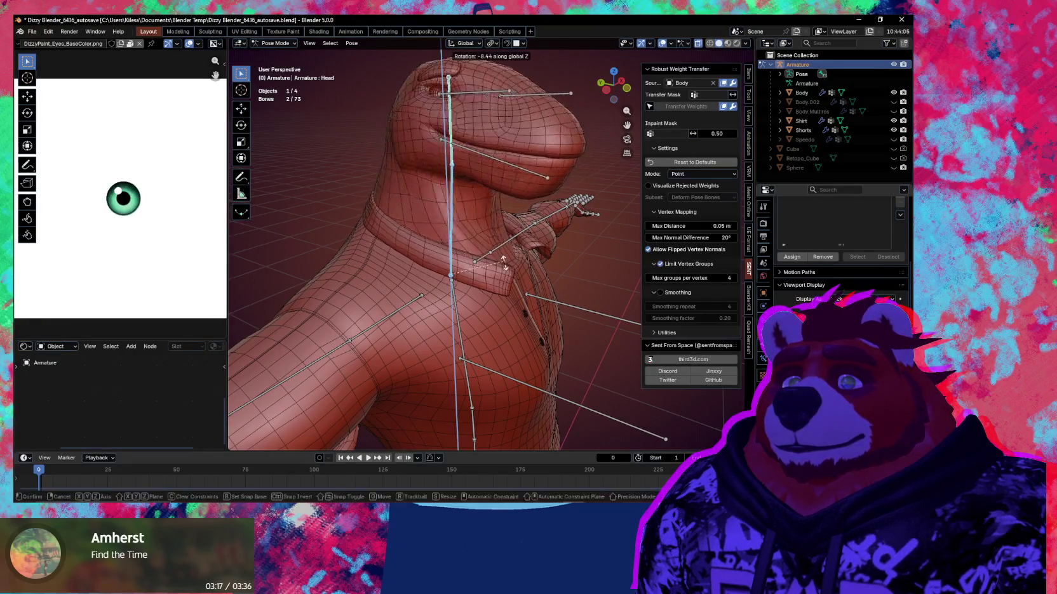
pyautogui.click(480, 274)
pyautogui.moveTo(480, 274)
pyautogui.mouseDown(button='middle')
pyautogui.moveTo(512, 271)
pyautogui.moveTo(462, 263)
pyautogui.moveTo(518, 262)
pyautogui.moveTo(481, 267)
pyautogui.moveTo(499, 260)
pyautogui.mouseUp(button='middle')
pyautogui.press('r')
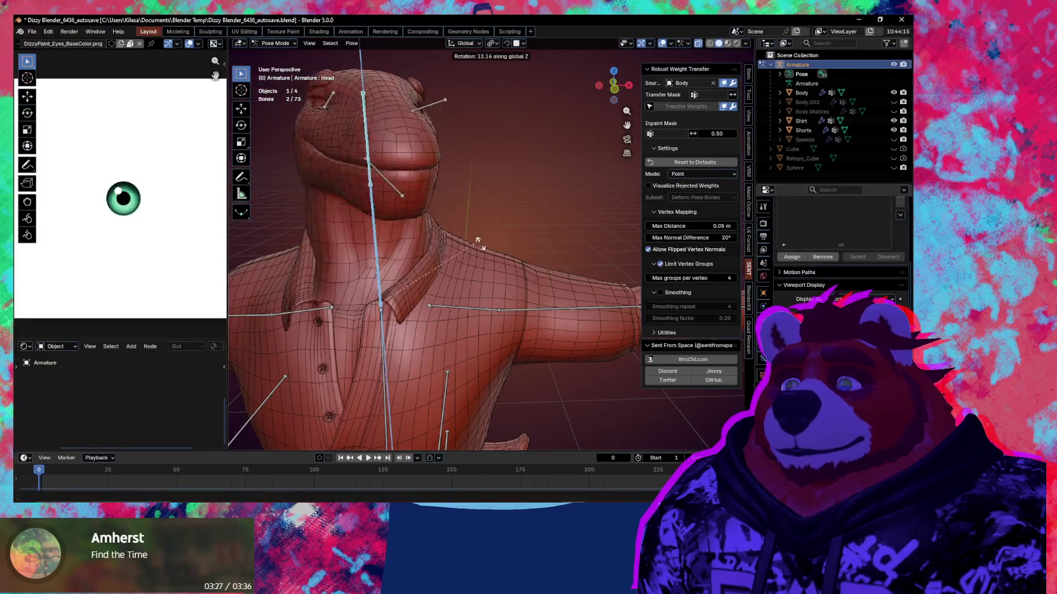
pyautogui.click(445, 299)
# Step: Re-enter Weight Paint on the Shirt and compare Neck and Head weights on the collar
pyautogui.hotkey('ctrl', 'Tab')
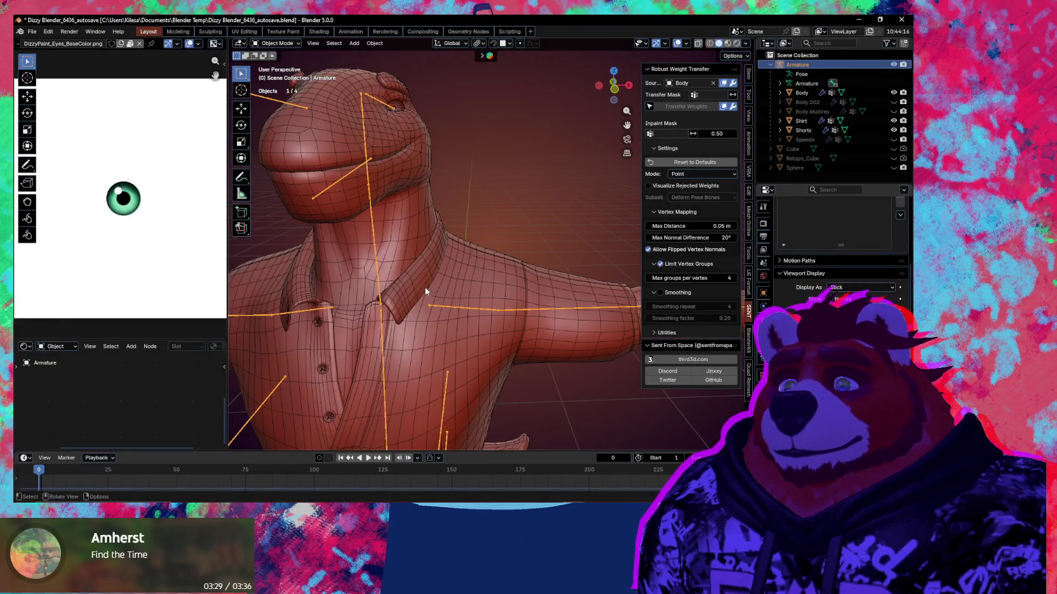
pyautogui.keyDown('shift'); pyautogui.click(423, 293); pyautogui.keyUp('shift')
pyautogui.hotkey('ctrl', 'Tab')
pyautogui.scroll(6, 444, 254)
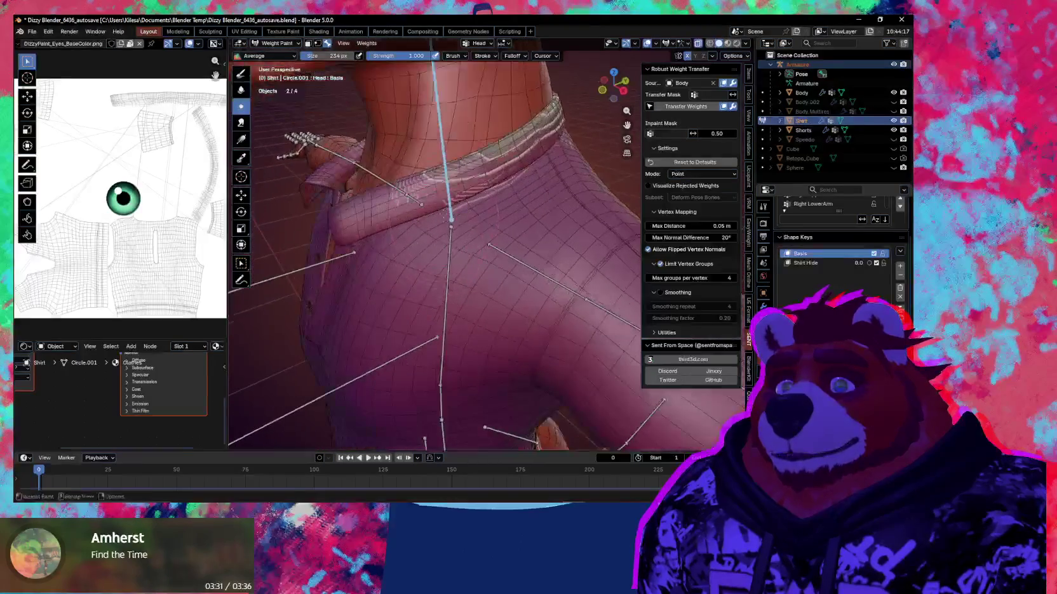
pyautogui.keyDown('ctrl'); pyautogui.click(447, 203); pyautogui.keyUp('ctrl')
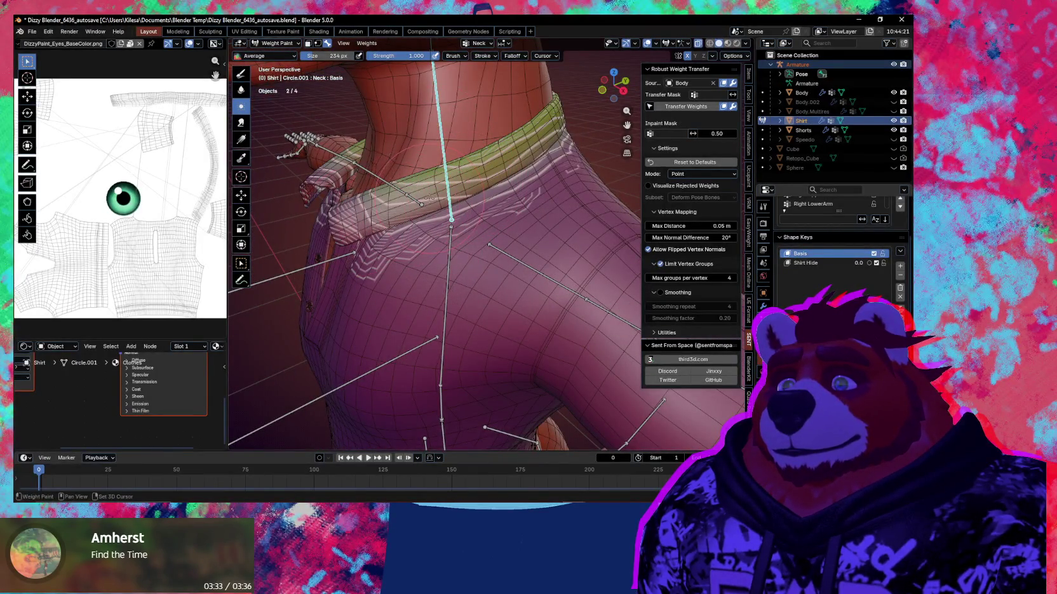
pyautogui.moveTo(374, 241); pyautogui.dragTo(446, 107, button='middle')
pyautogui.keyDown('ctrl'); pyautogui.click(446, 108); pyautogui.keyUp('ctrl')
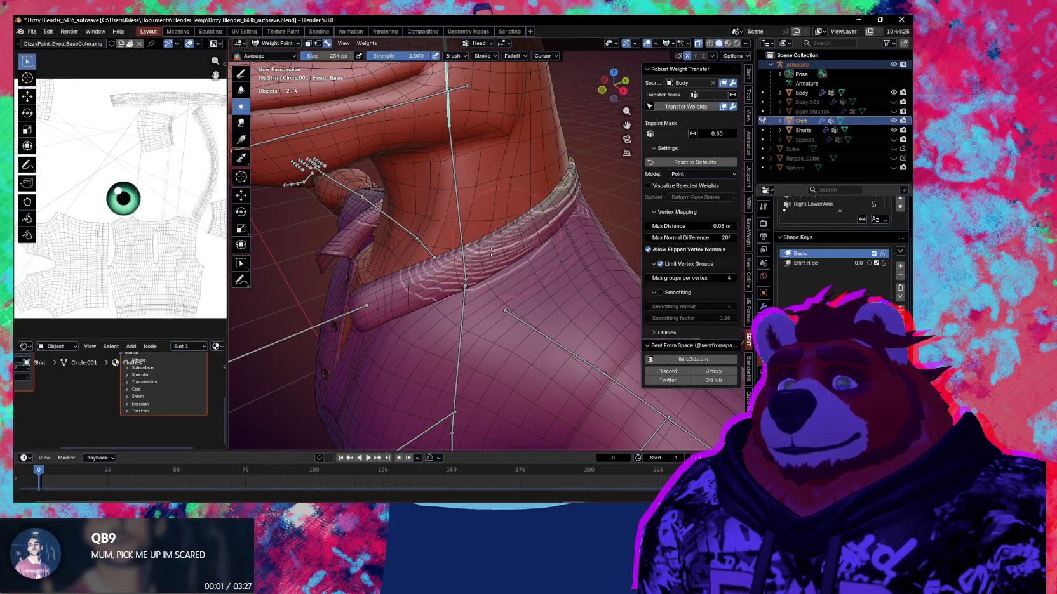
pyautogui.keyDown('ctrl'); pyautogui.click(462, 211); pyautogui.keyUp('ctrl')
pyautogui.moveTo(485, 244)
pyautogui.keyDown('shift'); pyautogui.mouseDown(button='middle')
pyautogui.moveTo(462, 211)
pyautogui.moveTo(458, 108)
pyautogui.mouseUp(button='middle'); pyautogui.keyUp('shift')
# Step: Rotate the Head bone freely while inspecting the collar deformation
pyautogui.keyDown('ctrl'); pyautogui.click(458, 103); pyautogui.keyUp('ctrl')
pyautogui.press('r')
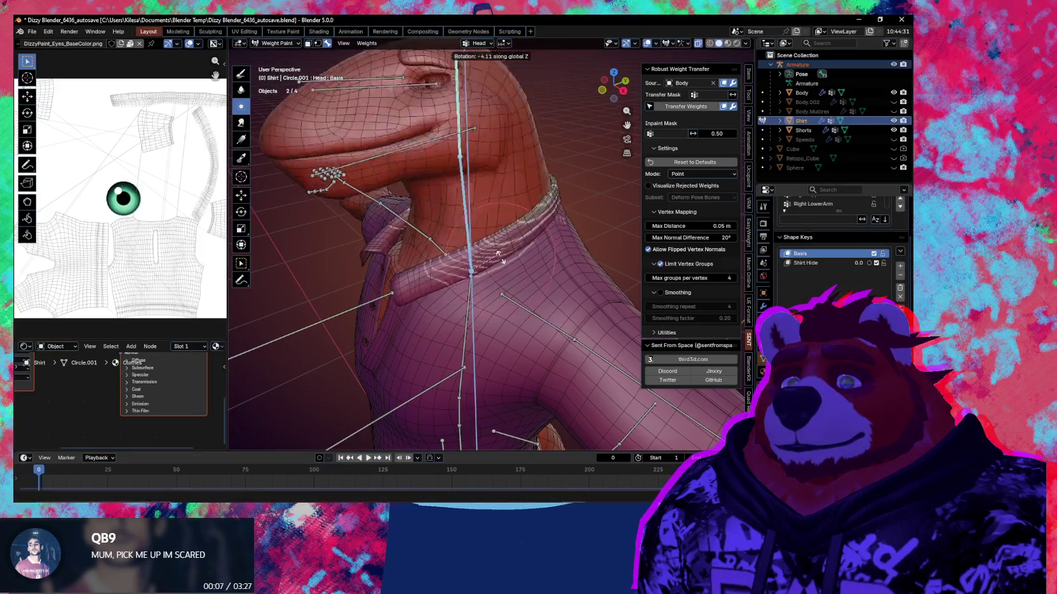
pyautogui.moveTo(486, 161); pyautogui.dragTo(537, 257, button='middle')
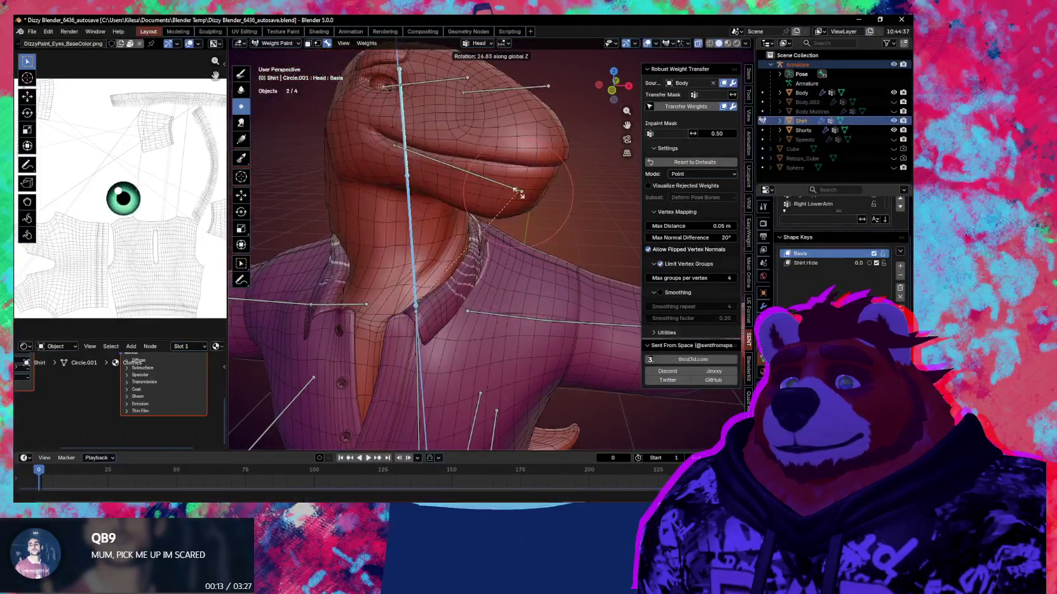
pyautogui.click(484, 294)
pyautogui.moveTo(484, 294); pyautogui.dragTo(465, 185, button='middle')
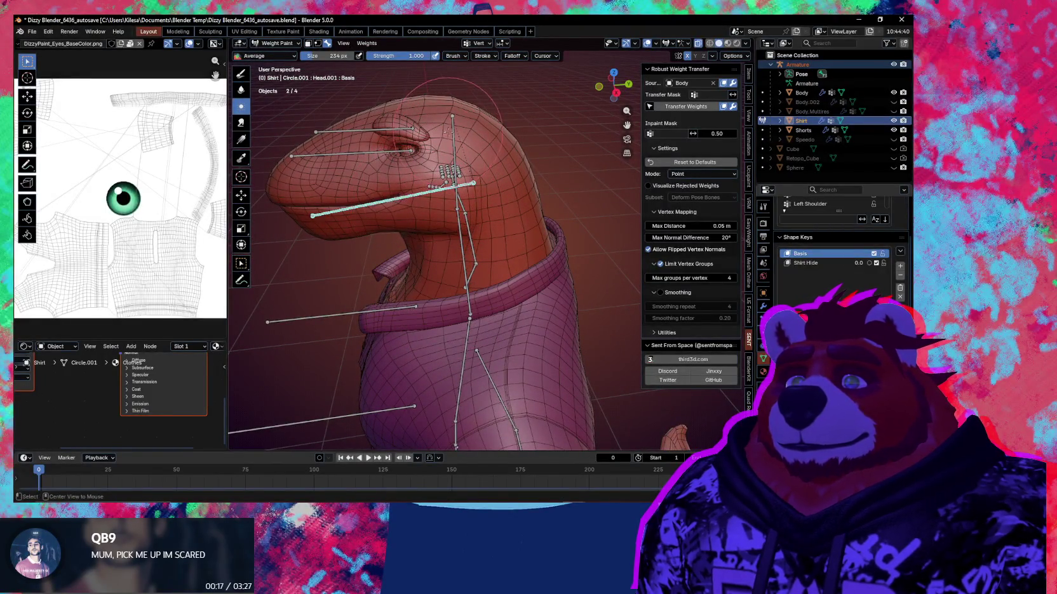
# Step: Zoom in on the neck, then turn the Head bone on global Z and check the collar
pyautogui.keyDown('ctrl'); pyautogui.click(457, 129); pyautogui.keyUp('ctrl')
pyautogui.scroll(3, 569, 254)
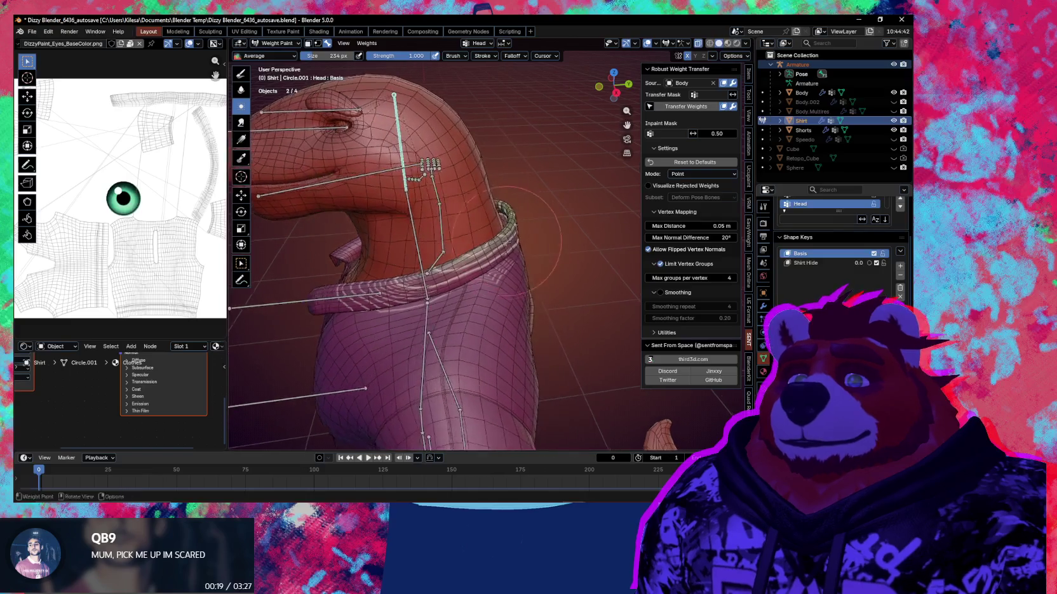
pyautogui.moveTo(568, 254); pyautogui.dragTo(497, 243, button='middle')
pyautogui.moveTo(537, 213)
pyautogui.mouseDown(button='middle')
pyautogui.moveTo(540, 223)
pyautogui.moveTo(470, 223)
pyautogui.moveTo(475, 230)
pyautogui.mouseUp(button='middle')
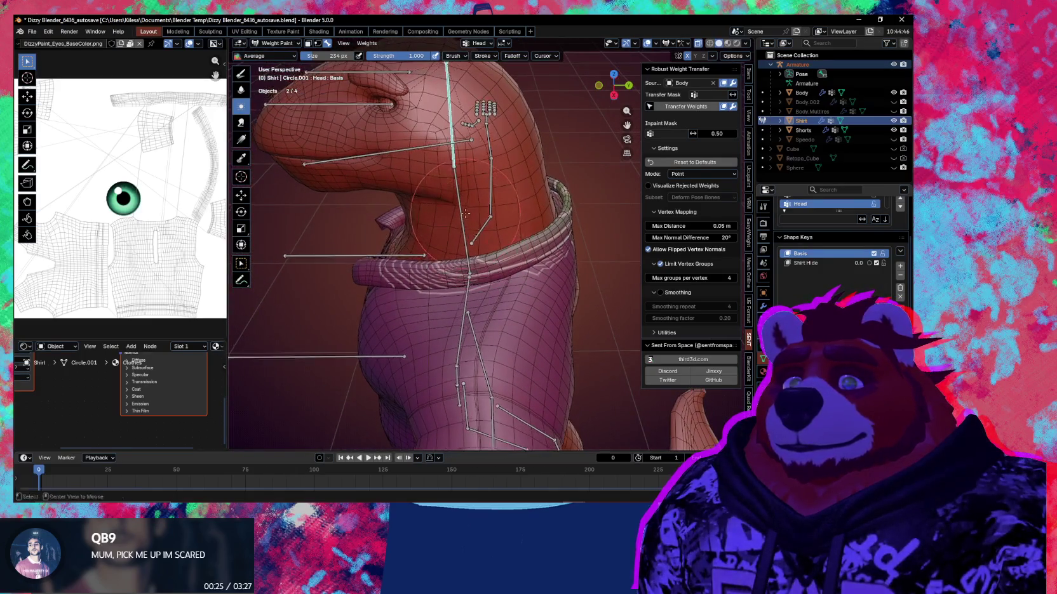
pyautogui.keyDown('ctrl'); pyautogui.click(467, 222); pyautogui.keyUp('ctrl')
pyautogui.keyDown('ctrl'); pyautogui.click(452, 114); pyautogui.keyUp('ctrl')
pyautogui.press('r')
pyautogui.press('z')
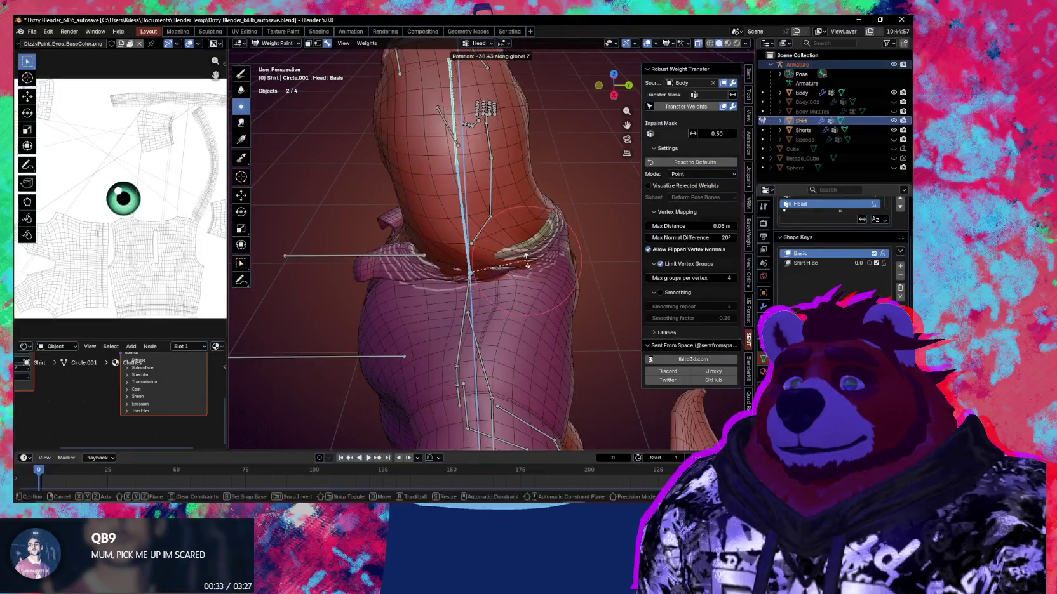
pyautogui.moveTo(496, 270); pyautogui.dragTo(570, 257, button='middle')
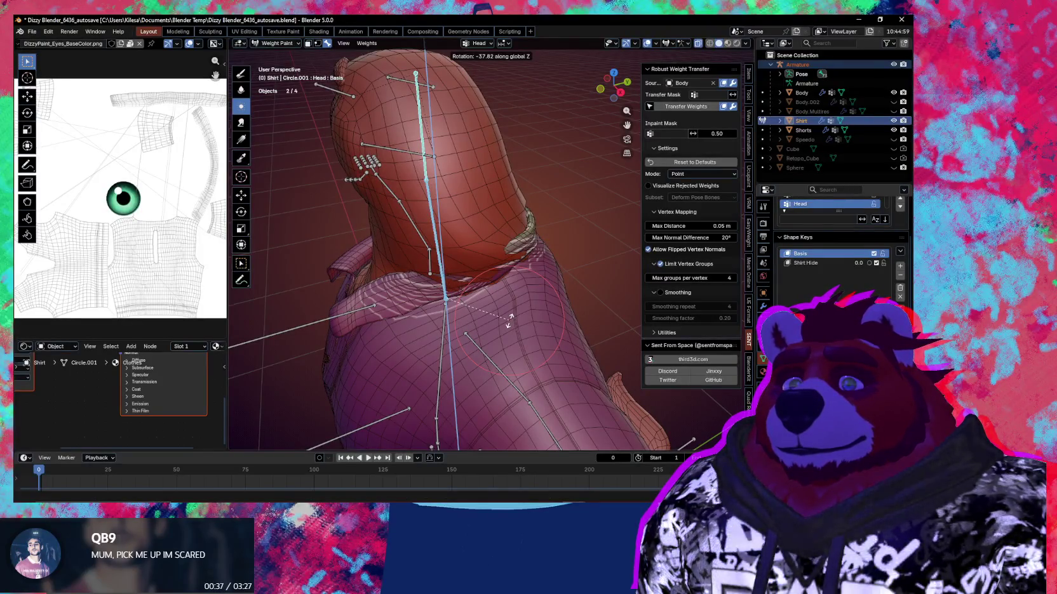
pyautogui.click(510, 321)
# Step: Make the Neck bone active and lower the brush strength to 0.188
pyautogui.moveTo(510, 321); pyautogui.dragTo(504, 279, button='middle')
pyautogui.keyDown('ctrl'); pyautogui.click(419, 216); pyautogui.keyUp('ctrl')
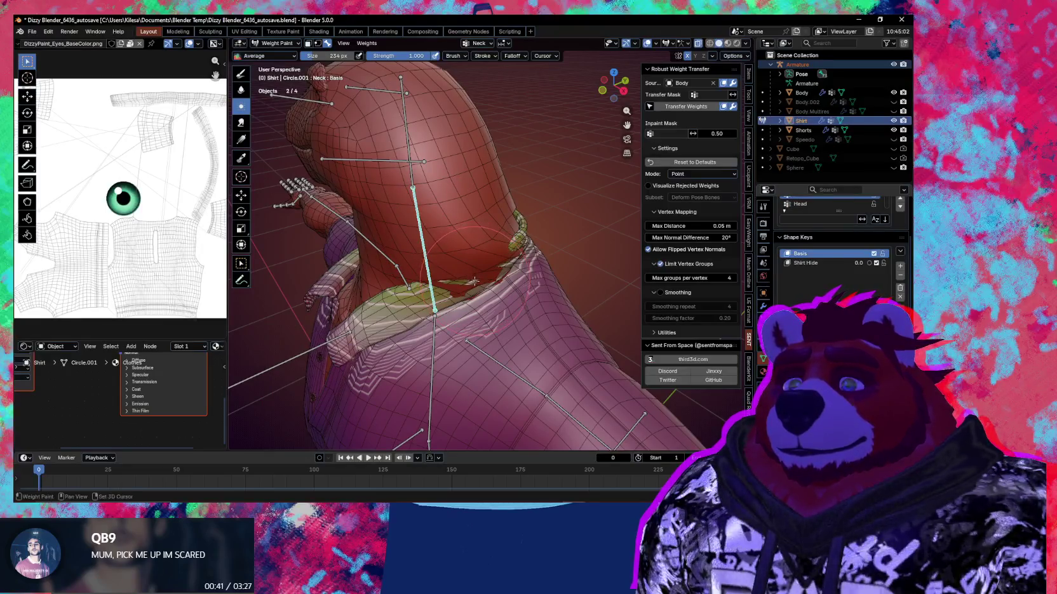
pyautogui.hotkey('shift', 'f')
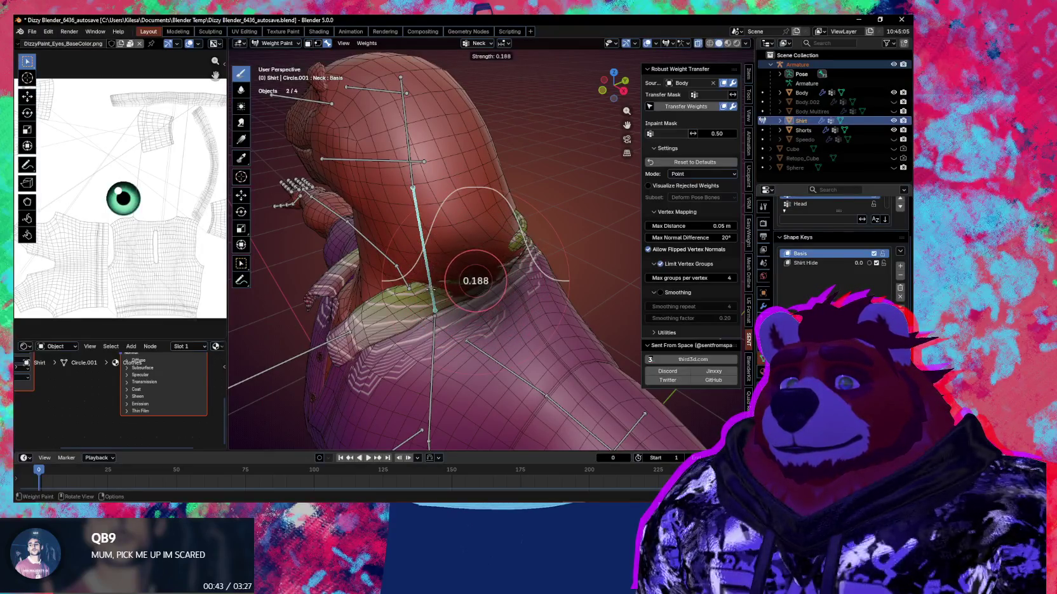
# Step: With the Head bone active, paint weight onto the collar beside the neck at brush strength 0.188
pyautogui.click(430, 289)
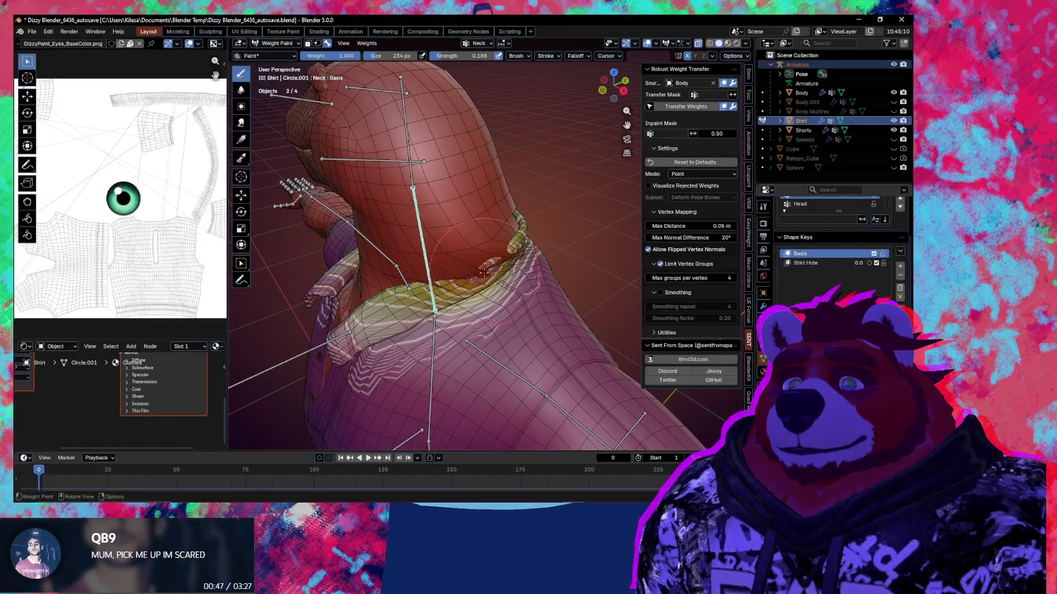
pyautogui.moveTo(481, 271); pyautogui.dragTo(483, 275, button='middle')
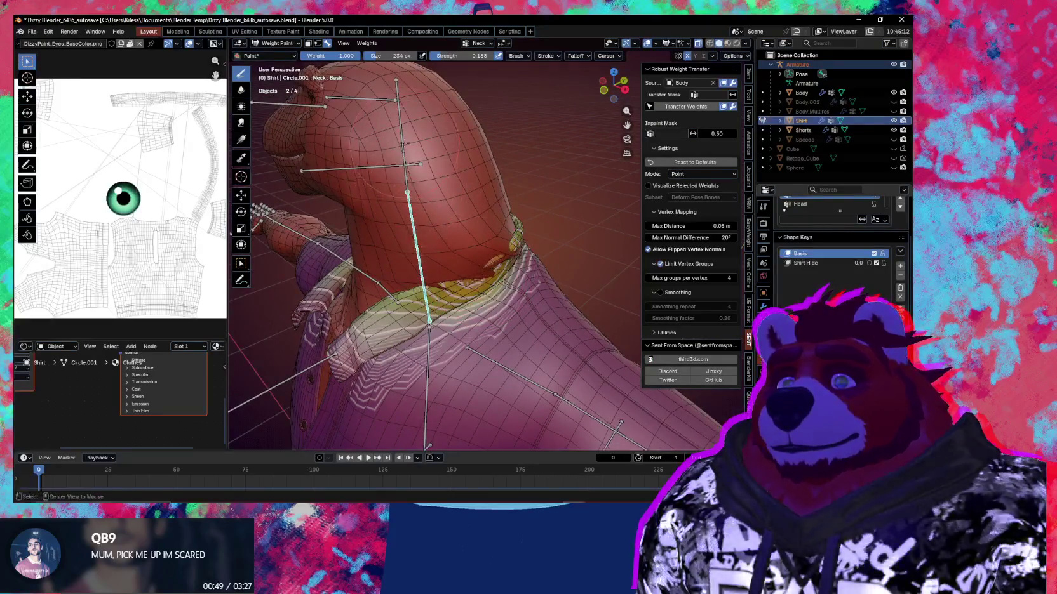
pyautogui.keyDown('alt'); pyautogui.click(401, 127); pyautogui.keyUp('alt')
pyautogui.moveTo(401, 127); pyautogui.dragTo(484, 271, button='middle')
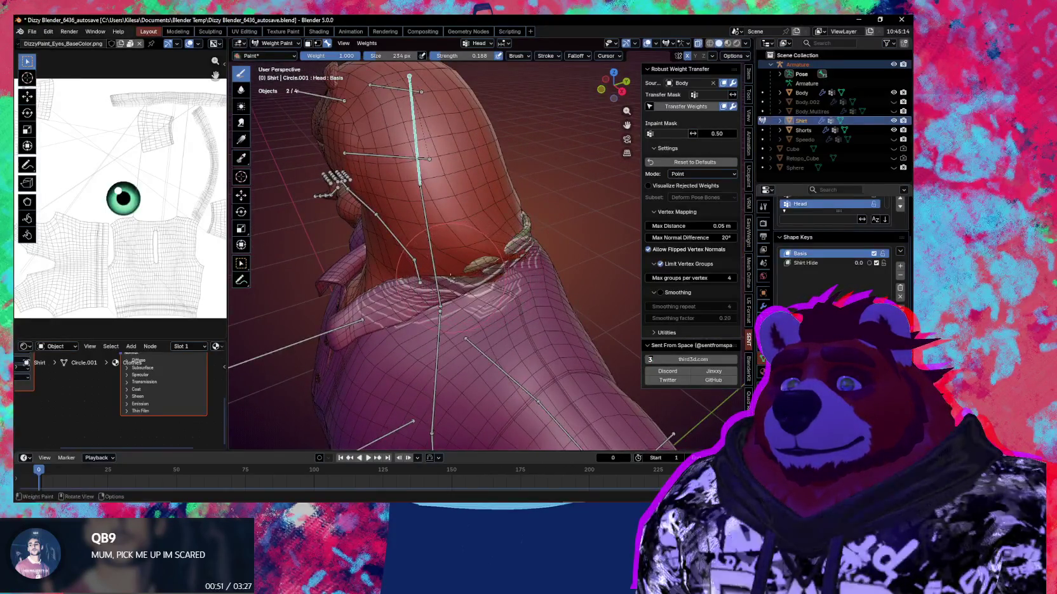
pyautogui.moveTo(440, 282); pyautogui.dragTo(459, 272)
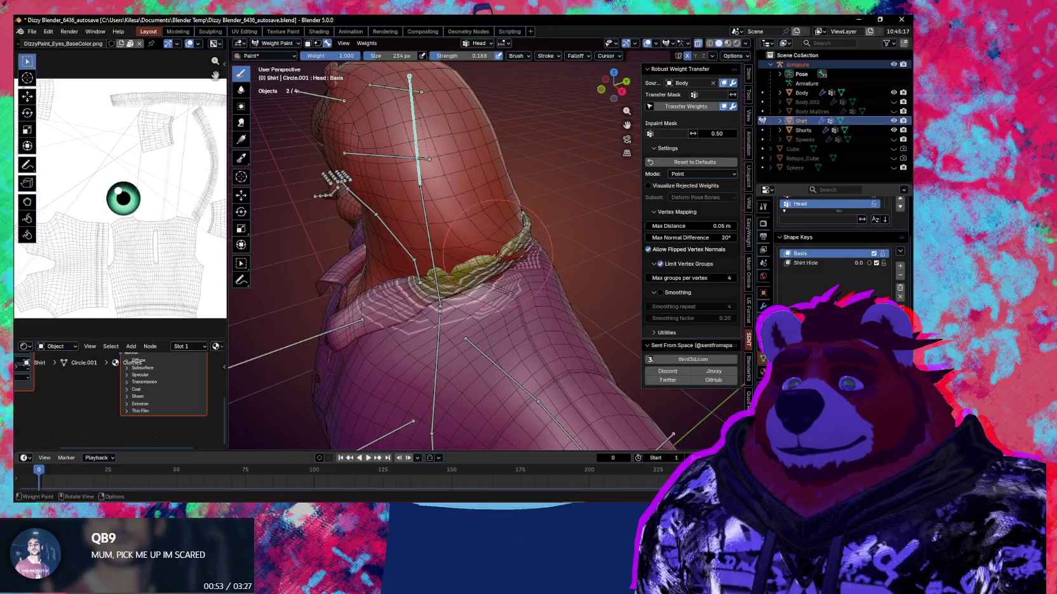
pyautogui.moveTo(491, 265)
pyautogui.mouseDown(button='middle')
pyautogui.moveTo(498, 255)
pyautogui.moveTo(518, 259)
pyautogui.moveTo(502, 278)
pyautogui.moveTo(441, 201)
pyautogui.moveTo(552, 251)
pyautogui.mouseUp(button='middle')
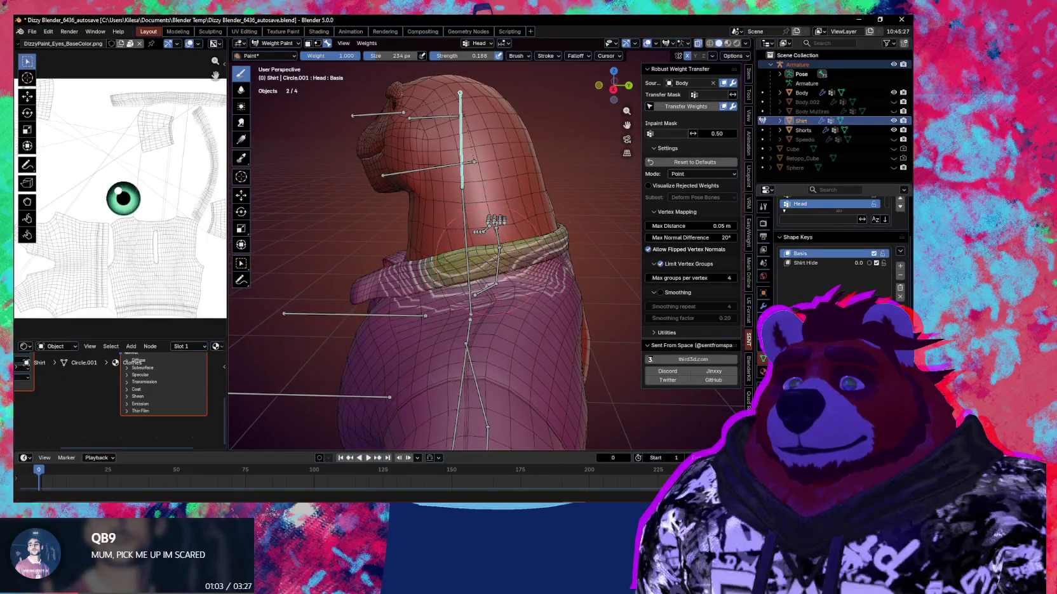
# Step: Rotate the Neck bone -54.1° about Z to check the collar twists with it
pyautogui.keyDown('ctrl'); pyautogui.click(462, 210); pyautogui.keyUp('ctrl')
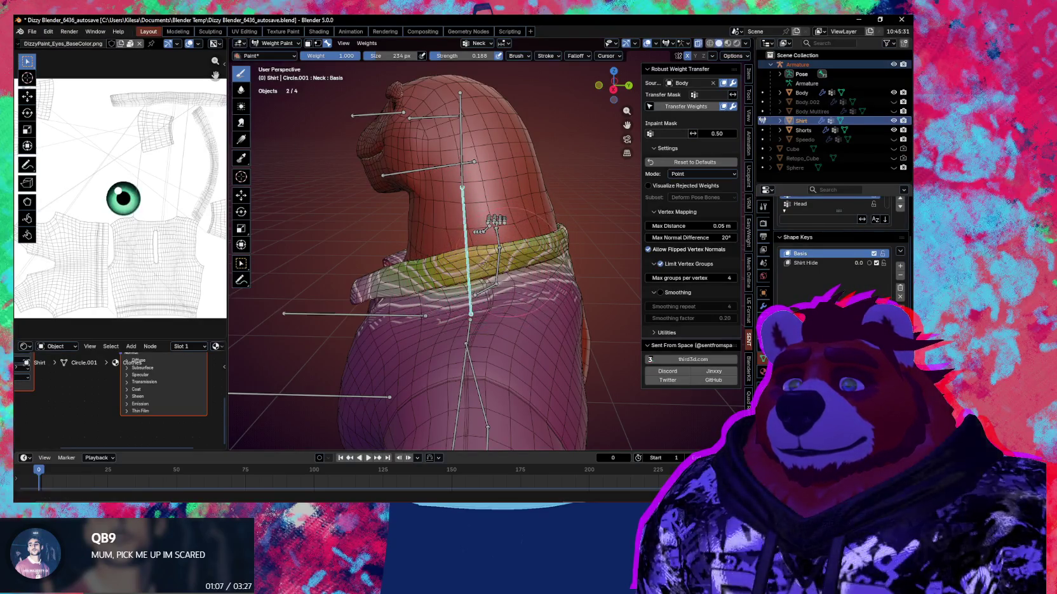
pyautogui.moveTo(494, 257); pyautogui.dragTo(503, 265, button='middle')
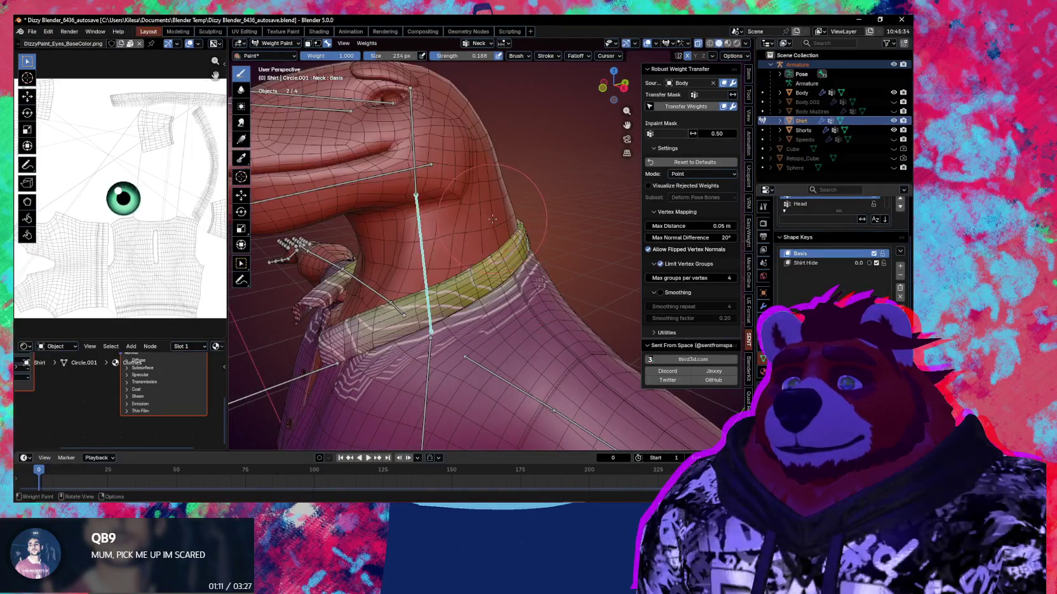
pyautogui.press('r')
pyautogui.press('z')
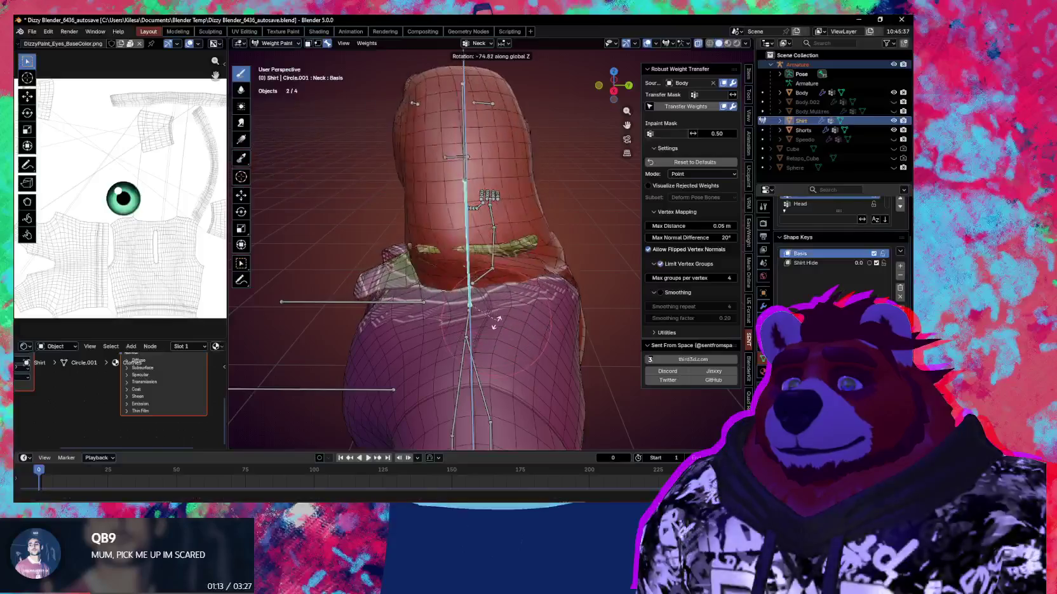
pyautogui.click(532, 309)
pyautogui.moveTo(531, 309)
pyautogui.mouseDown(button='middle')
pyautogui.moveTo(588, 316)
pyautogui.moveTo(508, 190)
pyautogui.mouseUp(button='middle')
pyautogui.scroll(-3, 588, 316)
pyautogui.press('r')
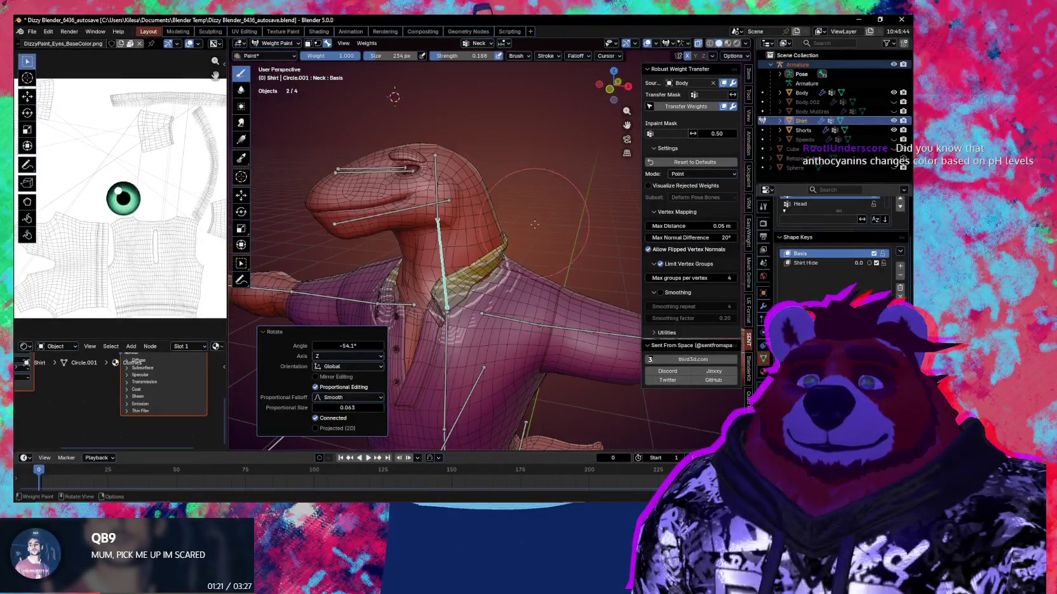
pyautogui.rightClick(538, 240)
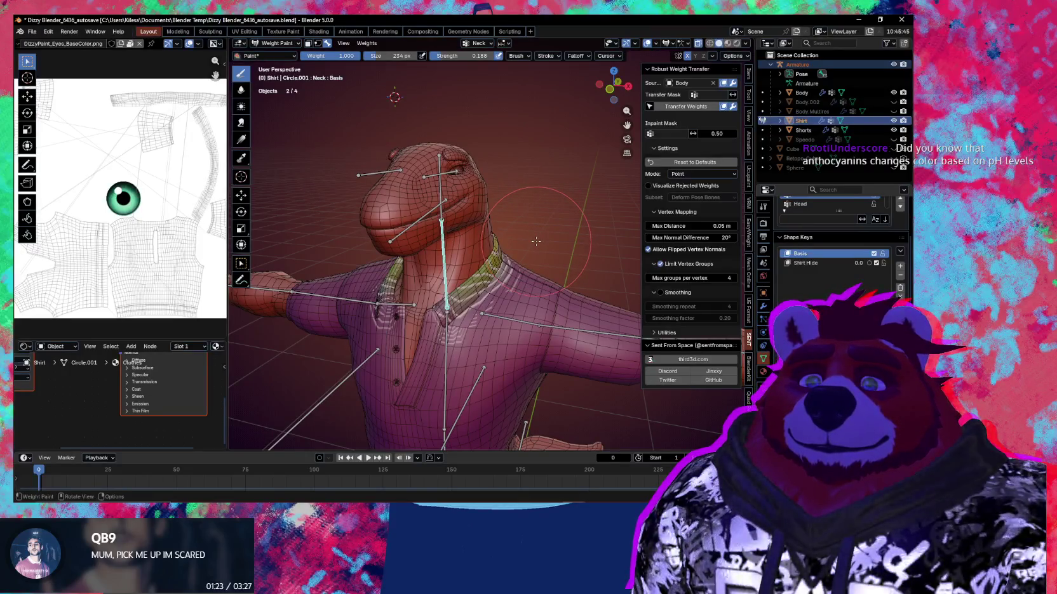
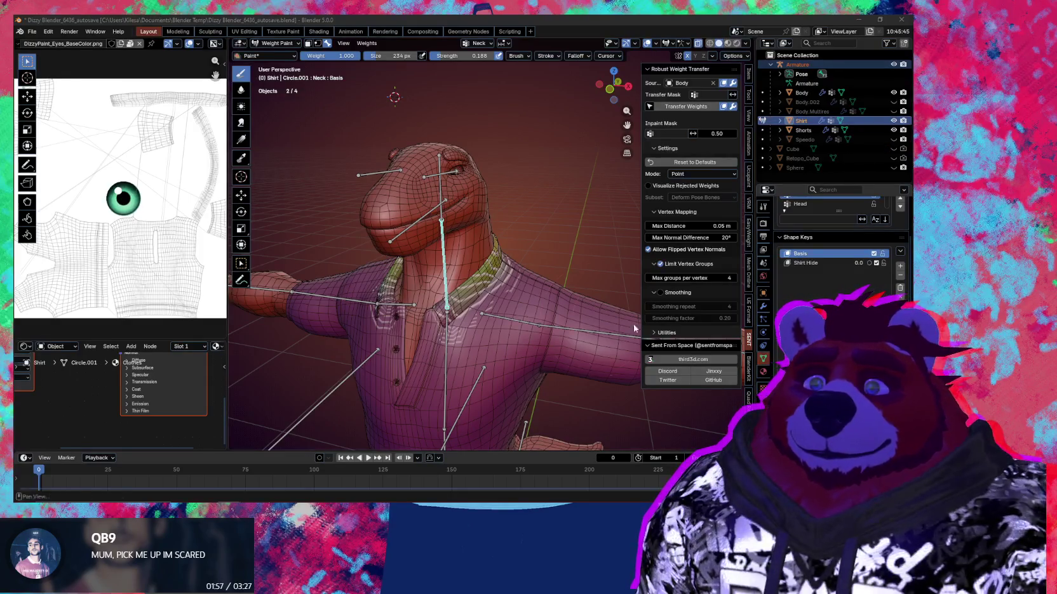
# Step: Turn the Head bone slightly about Z and inspect how the shirt collar follows
pyautogui.scroll(2, 505, 245)
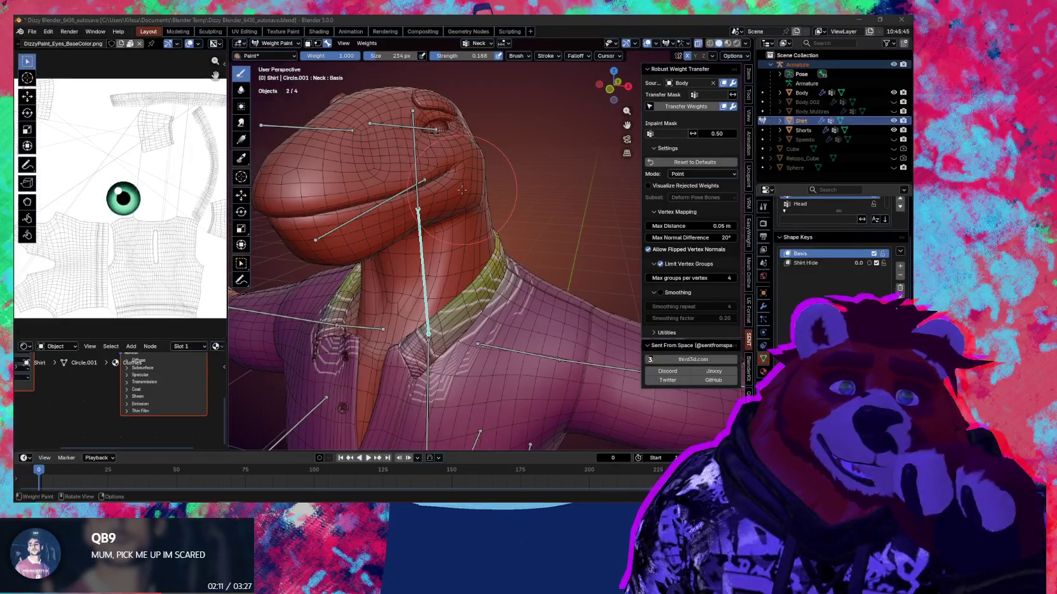
pyautogui.moveTo(462, 190)
pyautogui.mouseDown(button='middle')
pyautogui.moveTo(528, 191)
pyautogui.moveTo(458, 169)
pyautogui.mouseUp(button='middle')
pyautogui.keyDown('ctrl'); pyautogui.click(448, 167); pyautogui.keyUp('ctrl')
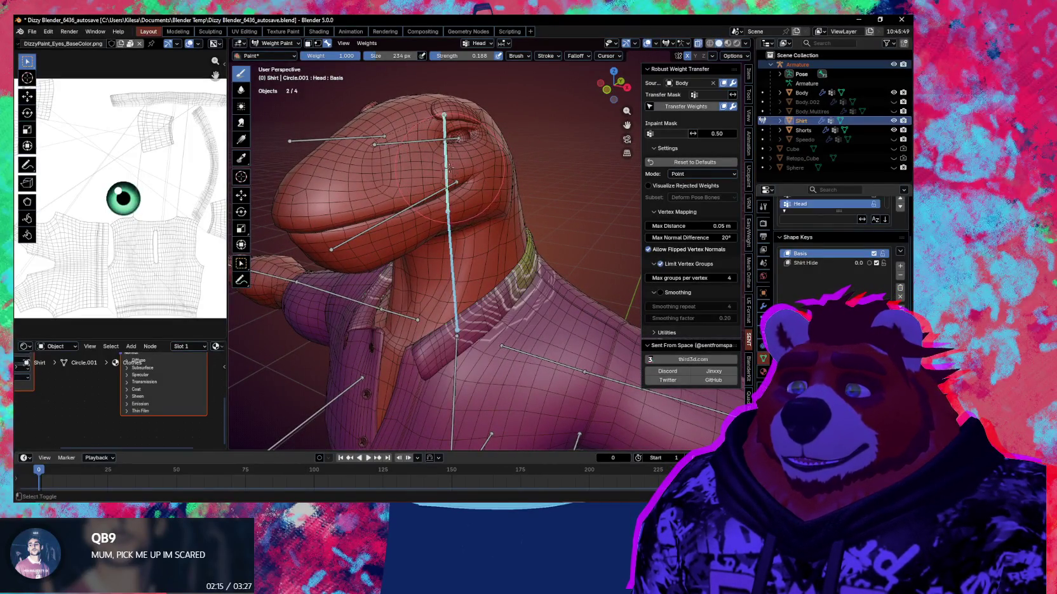
pyautogui.press('r')
pyautogui.press('z')
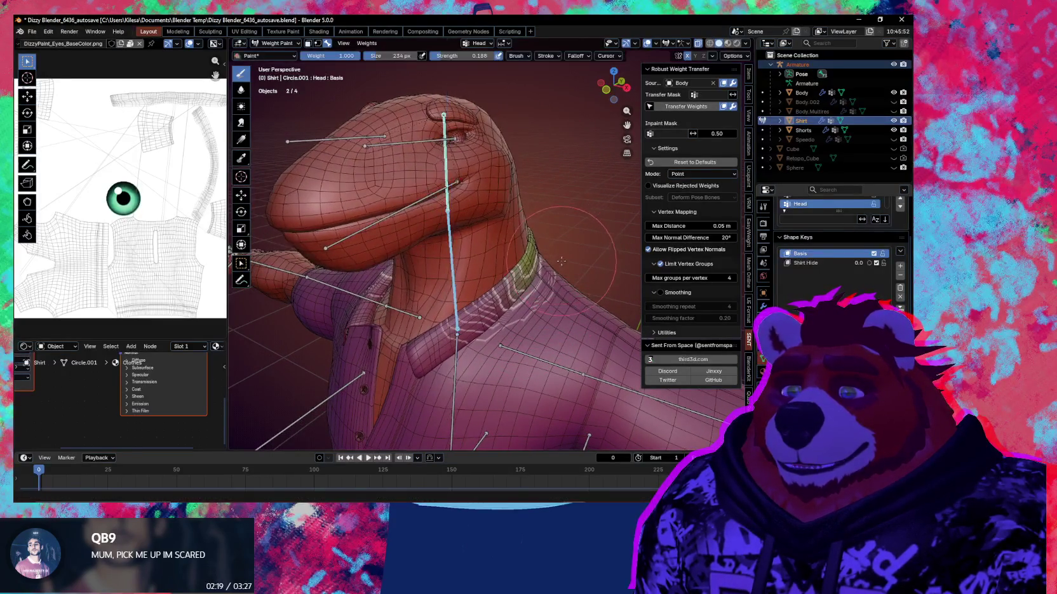
pyautogui.click(520, 254)
pyautogui.moveTo(527, 261); pyautogui.dragTo(508, 267, button='middle')
pyautogui.scroll(4, 534, 267)
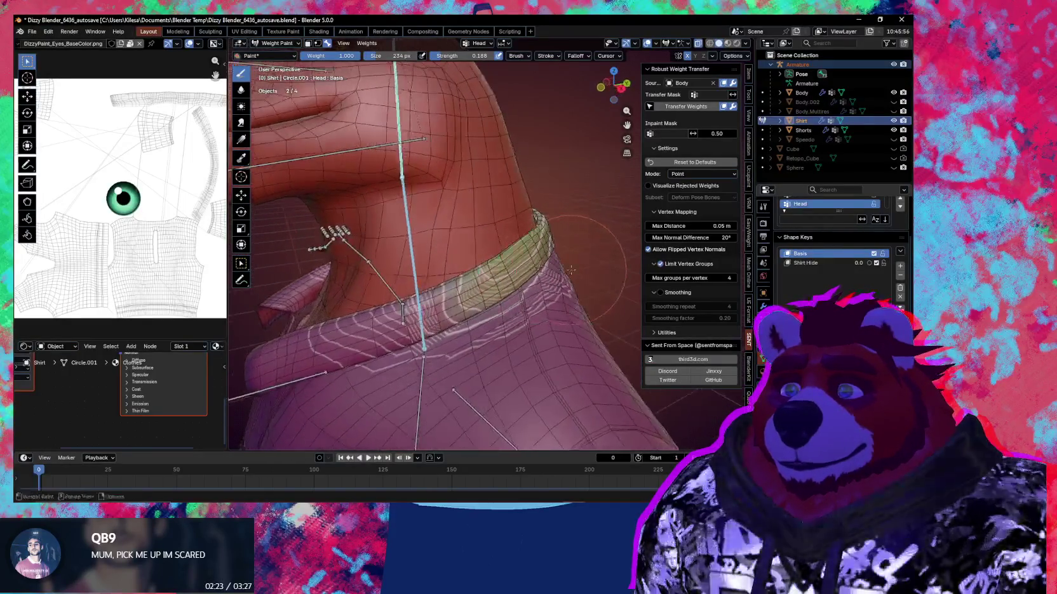
# Step: Return to Object Mode and zoom back out from the neck
pyautogui.hotkey('ctrl', 'Tab')
pyautogui.scroll(-2, 447, 277)
pyautogui.scroll(-3, 453, 249)
pyautogui.scroll(-3, 527, 254)
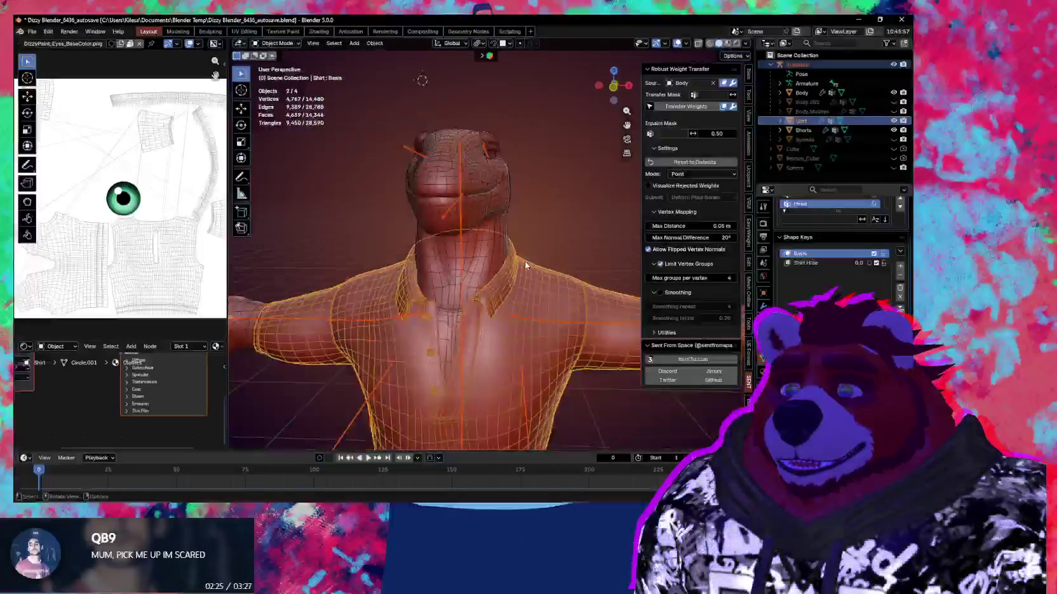
# Step: Put the armature in Pose Mode and turn the Head bone about Z to test the collar
pyautogui.click(525, 261)
pyautogui.scroll(1, 533, 209)
pyautogui.moveTo(533, 208)
pyautogui.mouseDown(button='middle')
pyautogui.moveTo(485, 249)
pyautogui.moveTo(530, 239)
pyautogui.moveTo(495, 241)
pyautogui.mouseUp(button='middle')
pyautogui.click(461, 233)
pyautogui.hotkey('ctrl', 'Tab')
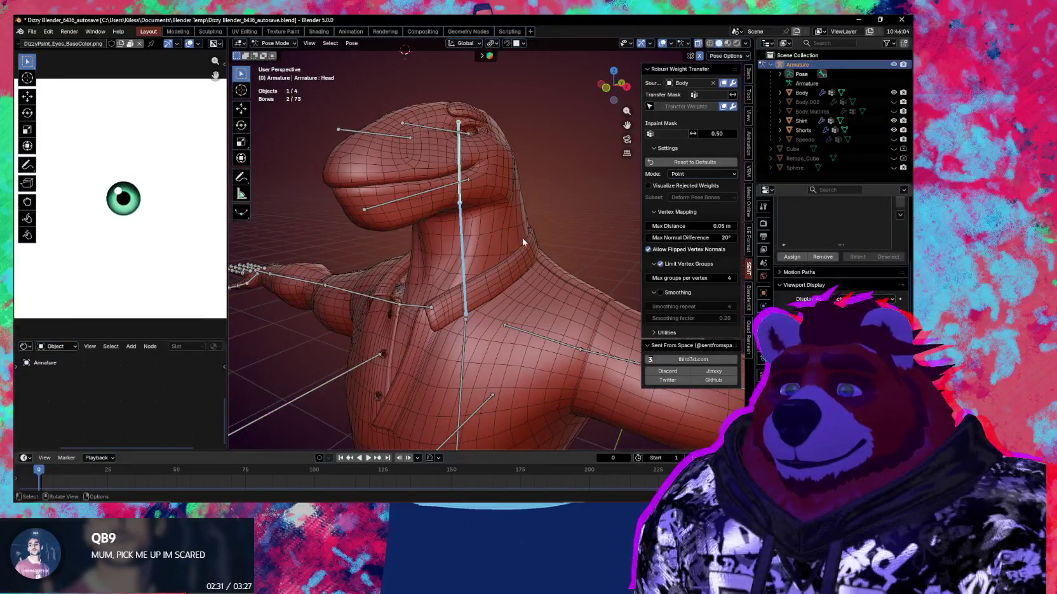
pyautogui.press('r')
pyautogui.press('z')
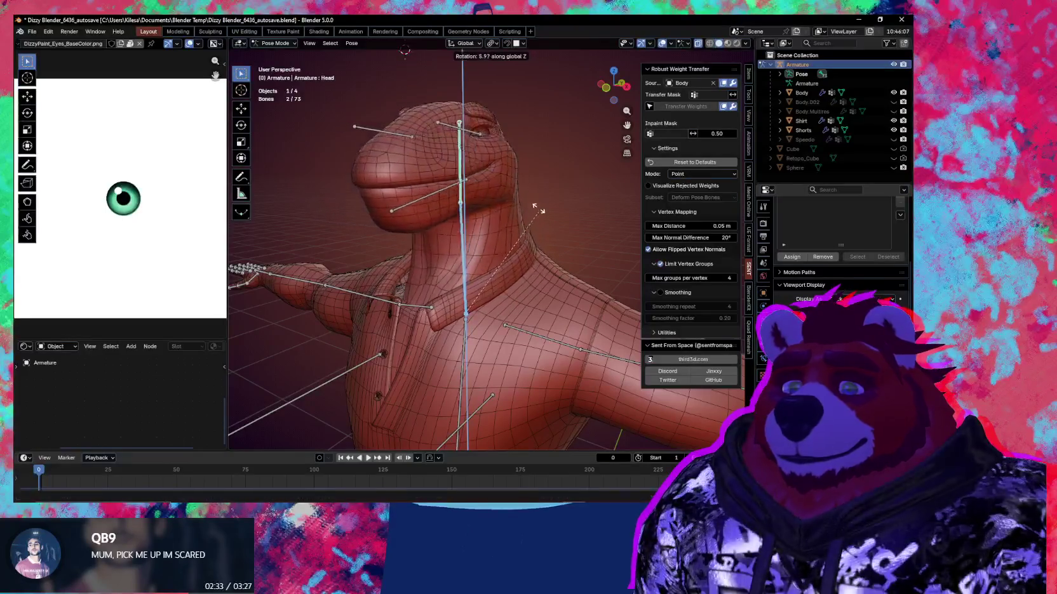
pyautogui.click(530, 267)
pyautogui.moveTo(530, 267)
pyautogui.mouseDown(button='middle')
pyautogui.moveTo(514, 259)
pyautogui.moveTo(526, 281)
pyautogui.mouseUp(button='middle')
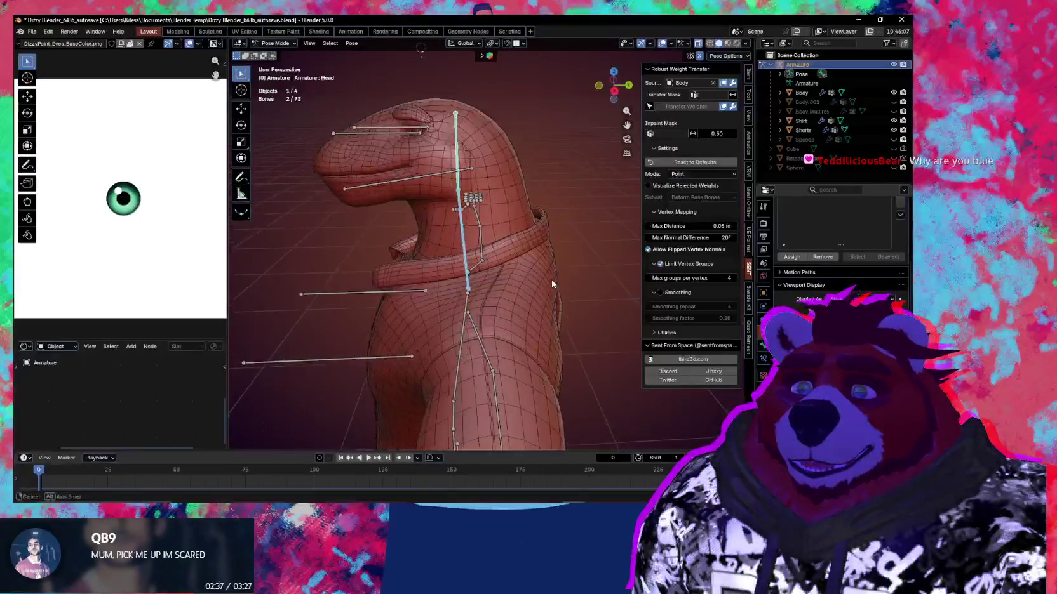
# Step: Inspect the collar from the front in Object Mode, then try another head turn and cancel it
pyautogui.hotkey('ctrl', 'Tab')
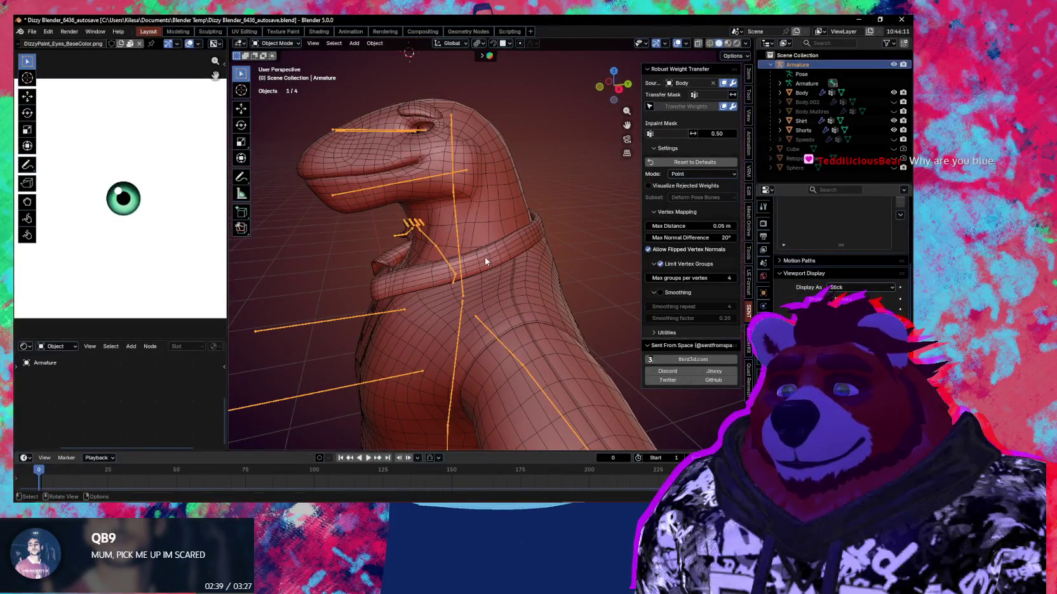
pyautogui.moveTo(483, 258); pyautogui.dragTo(530, 268, button='middle')
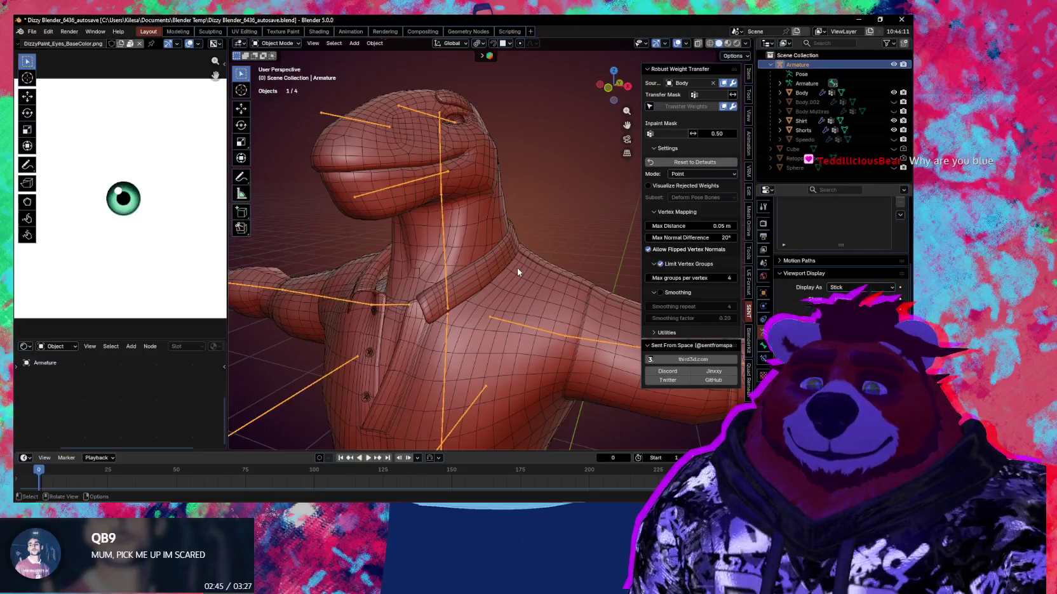
pyautogui.moveTo(518, 269)
pyautogui.mouseDown(button='middle')
pyautogui.moveTo(529, 232)
pyautogui.moveTo(498, 271)
pyautogui.moveTo(530, 271)
pyautogui.moveTo(431, 272)
pyautogui.mouseUp(button='middle')
pyautogui.hotkey('ctrl', 'Tab')
pyautogui.hotkey('ctrl', 'Tab')
pyautogui.hotkey('ctrl', 'Tab')
pyautogui.moveTo(512, 264); pyautogui.dragTo(442, 238, button='middle')
pyautogui.press('r')
pyautogui.press('z')
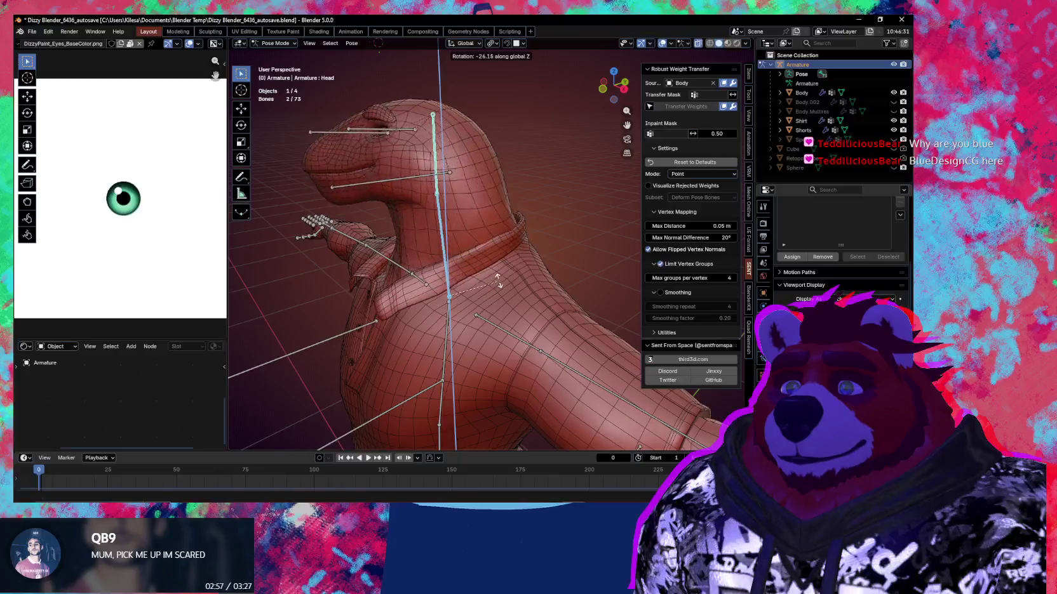
pyautogui.rightClick(506, 155)
pyautogui.moveTo(506, 155)
pyautogui.mouseDown(button='middle')
pyautogui.moveTo(509, 272)
pyautogui.moveTo(443, 285)
pyautogui.moveTo(532, 265)
pyautogui.moveTo(512, 319)
pyautogui.moveTo(484, 311)
pyautogui.moveTo(542, 284)
pyautogui.moveTo(525, 254)
pyautogui.moveTo(544, 169)
pyautogui.moveTo(526, 266)
pyautogui.mouseUp(button='middle')
pyautogui.hotkey('ctrl', 'Tab')
# Step: Toggle the wireframe and bone overlays off and back on, then select the shirt mesh
pyautogui.hotkey('shift', 'alt', 'z')
pyautogui.scroll(3, 532, 265)
pyautogui.hotkey('shift', 'alt', 'z')
pyautogui.hotkey('ctrl', 'Tab')
pyautogui.hotkey('ctrl', 'Tab')
pyautogui.click(513, 254)
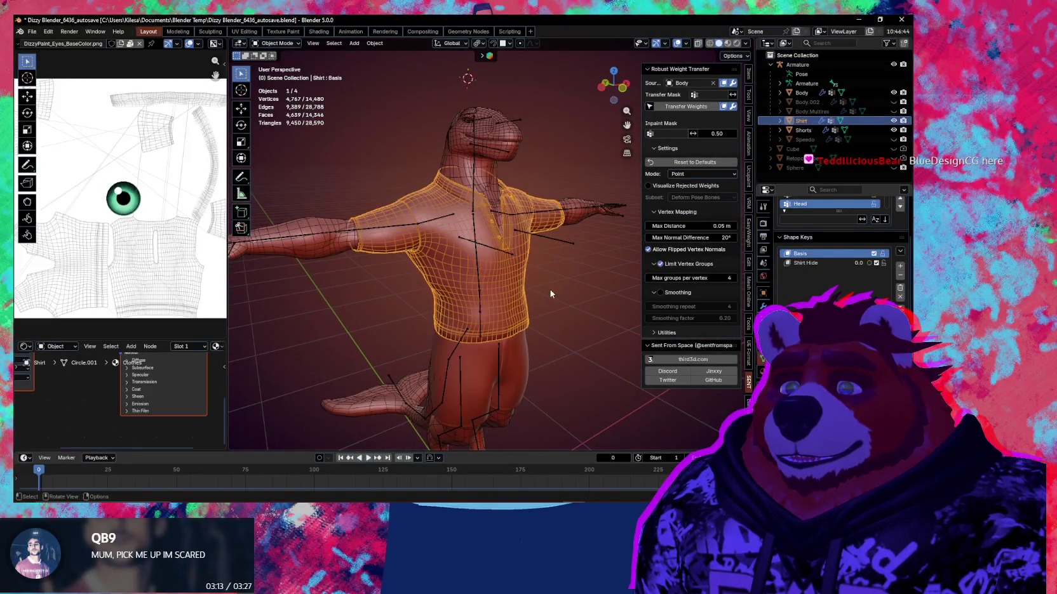
# Step: Rotate the Right UpperLeg bone -69.6° about X in Pose Mode
pyautogui.moveTo(432, 311)
pyautogui.keyDown('shift'); pyautogui.mouseDown(button='middle')
pyautogui.moveTo(475, 238)
pyautogui.moveTo(536, 274)
pyautogui.moveTo(510, 295)
pyautogui.mouseUp(button='middle'); pyautogui.keyUp('shift')
pyautogui.click(474, 237)
pyautogui.hotkey('ctrl', 'Tab')
pyautogui.click(477, 245)
pyautogui.press('r')
pyautogui.press('x')
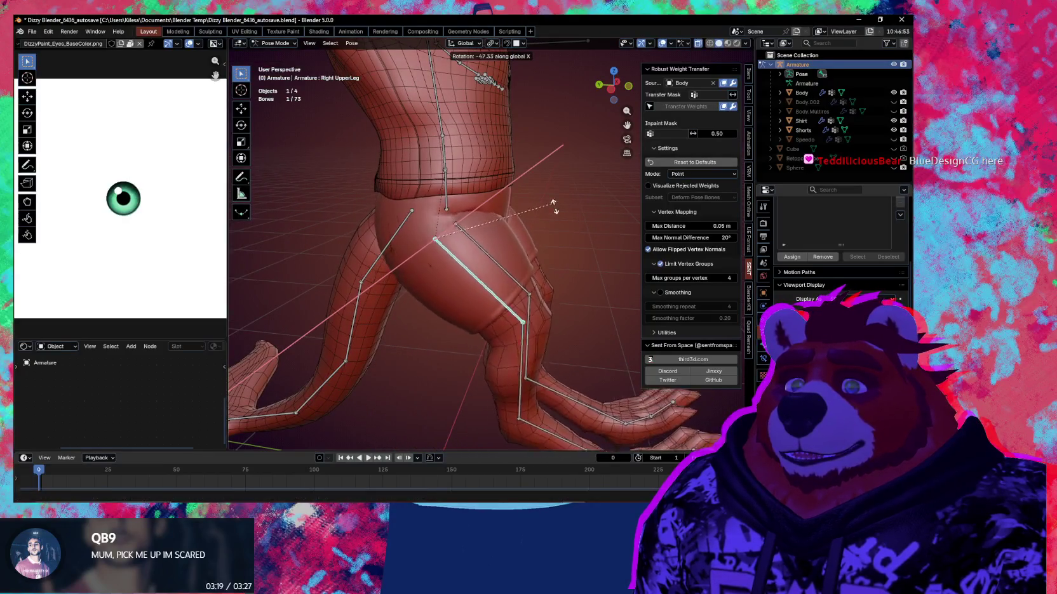
pyautogui.click(540, 188)
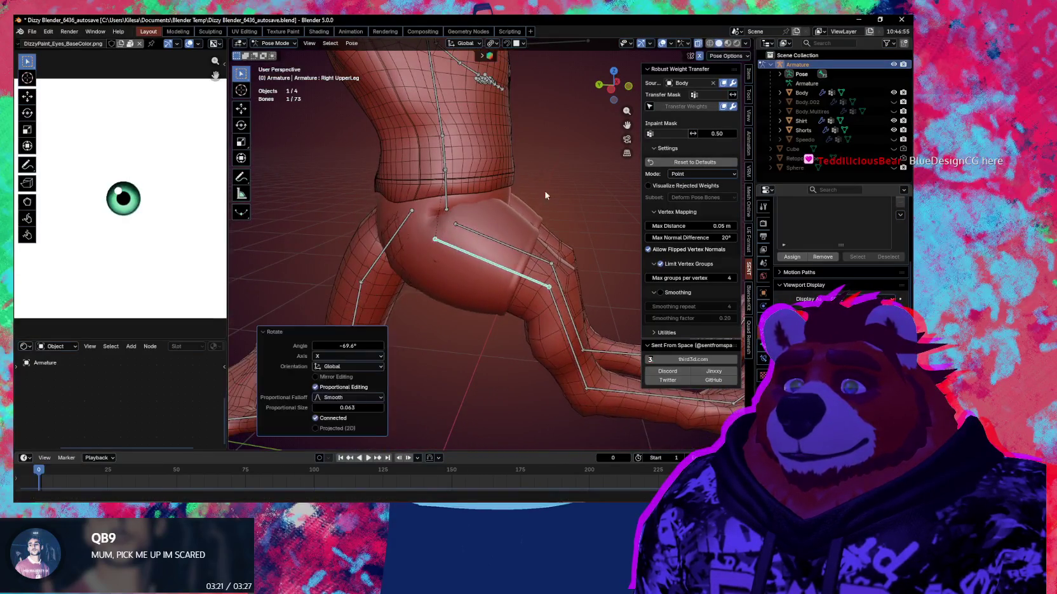
pyautogui.moveTo(539, 188); pyautogui.dragTo(541, 209, button='middle')
# Step: Rotate the leg a further -24.6° about X and cancel a trial Z rotation
pyautogui.press('r')
pyautogui.press('x')
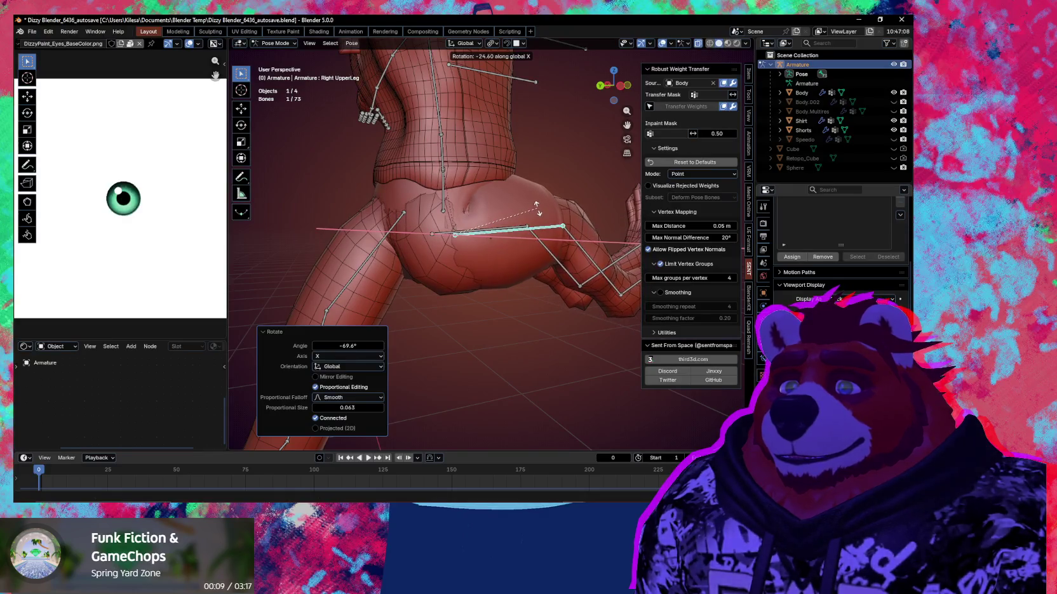
pyautogui.click(538, 211)
pyautogui.moveTo(538, 211)
pyautogui.mouseDown(button='middle')
pyautogui.moveTo(625, 242)
pyautogui.moveTo(517, 281)
pyautogui.moveTo(551, 276)
pyautogui.moveTo(562, 308)
pyautogui.mouseUp(button='middle')
pyautogui.press('r')
pyautogui.press('z')
pyautogui.rightClick(572, 252)
# Step: Raise the leg with one more X rotation, then select the Body mesh in Object Mode
pyautogui.press('r')
pyautogui.press('x')
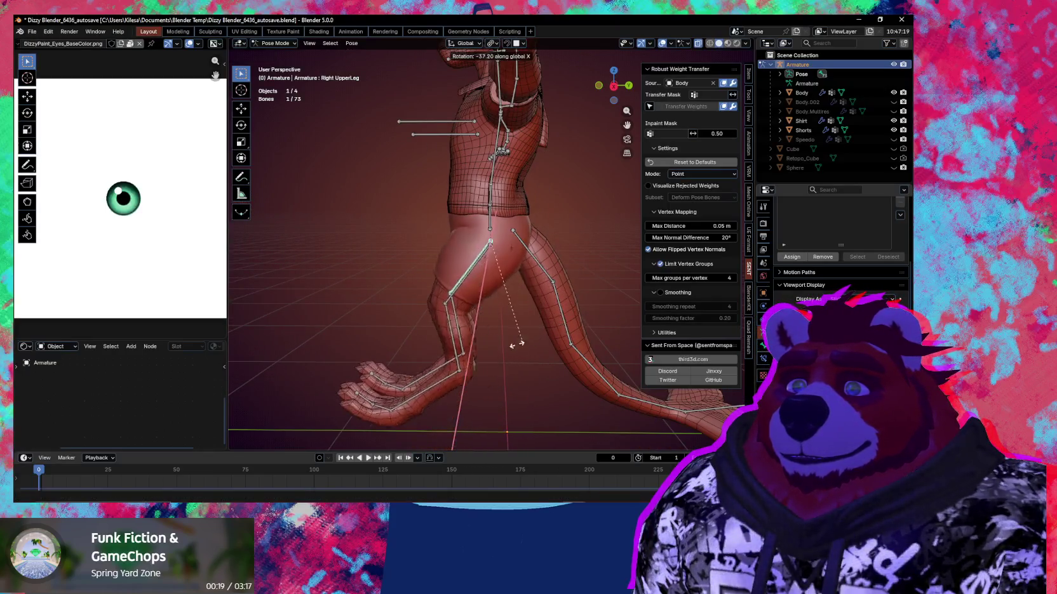
pyautogui.click(467, 324)
pyautogui.moveTo(467, 325)
pyautogui.mouseDown(button='middle')
pyautogui.moveTo(509, 302)
pyautogui.moveTo(338, 306)
pyautogui.moveTo(478, 287)
pyautogui.moveTo(489, 299)
pyautogui.moveTo(533, 280)
pyautogui.moveTo(515, 278)
pyautogui.mouseUp(button='middle')
pyautogui.hotkey('ctrl', 'Tab')
pyautogui.click(464, 289)
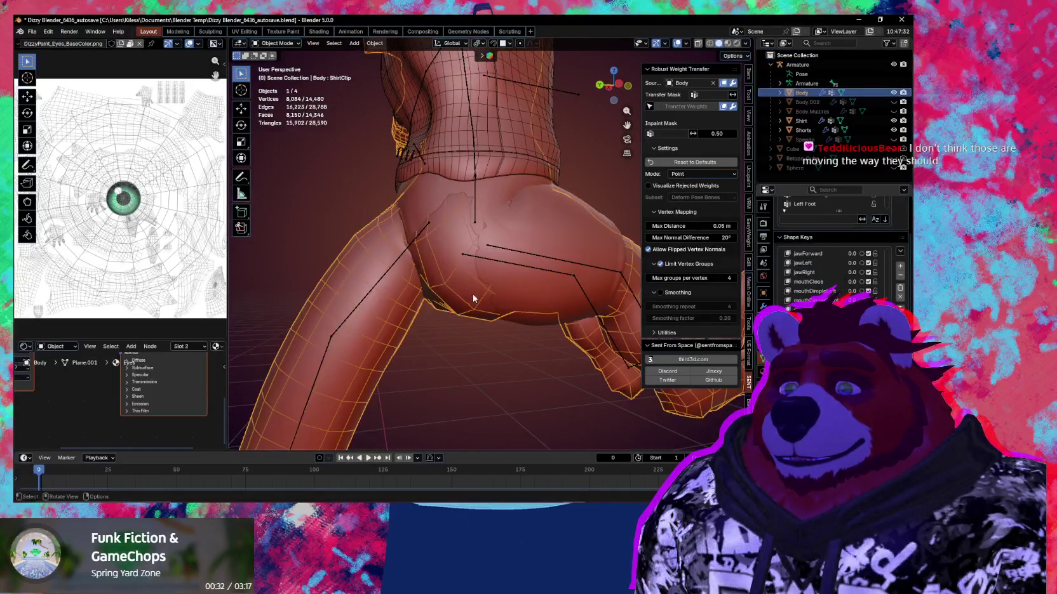
# Step: Put the Body mesh into Weight Paint and normalize all its vertex groups
pyautogui.hotkey('ctrl', 'Tab')
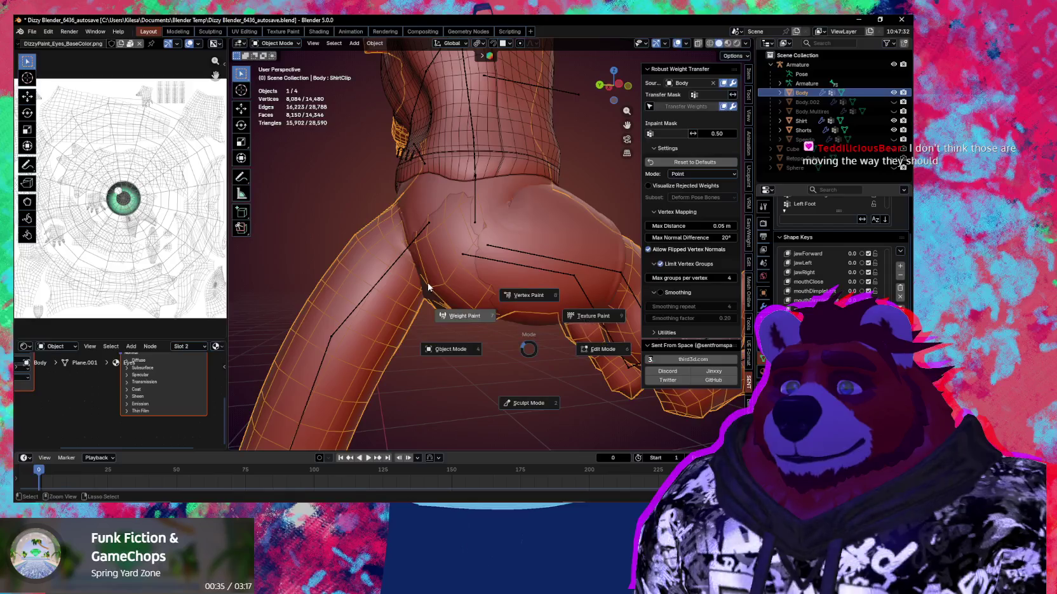
pyautogui.press('Escape')
pyautogui.hotkey('ctrl', 'Tab')
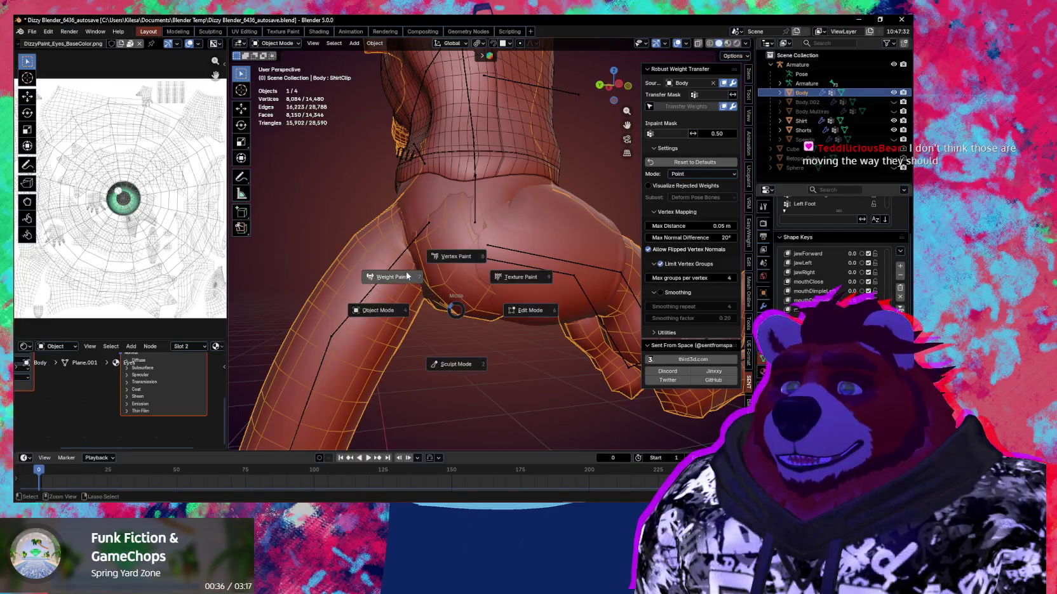
pyautogui.click(407, 272)
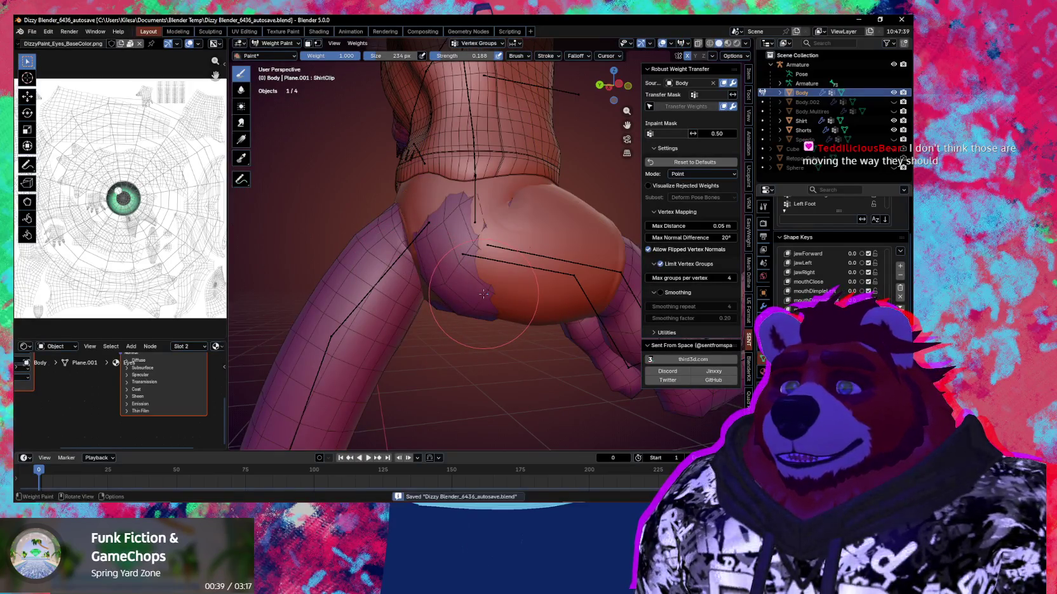
pyautogui.moveTo(483, 293); pyautogui.dragTo(392, 96, button='middle')
pyautogui.click(357, 44)
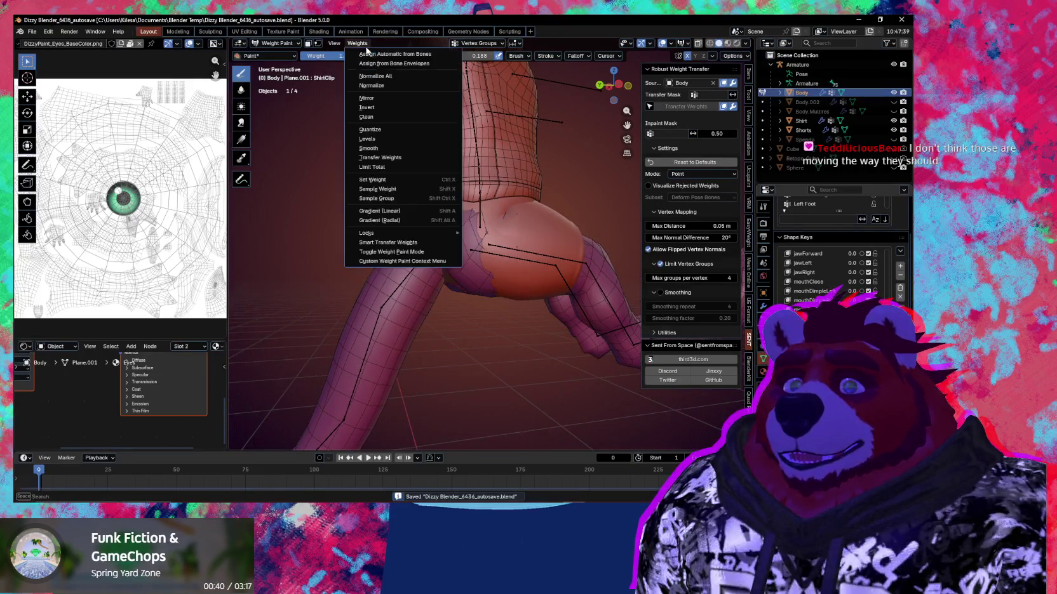
pyautogui.click(378, 77)
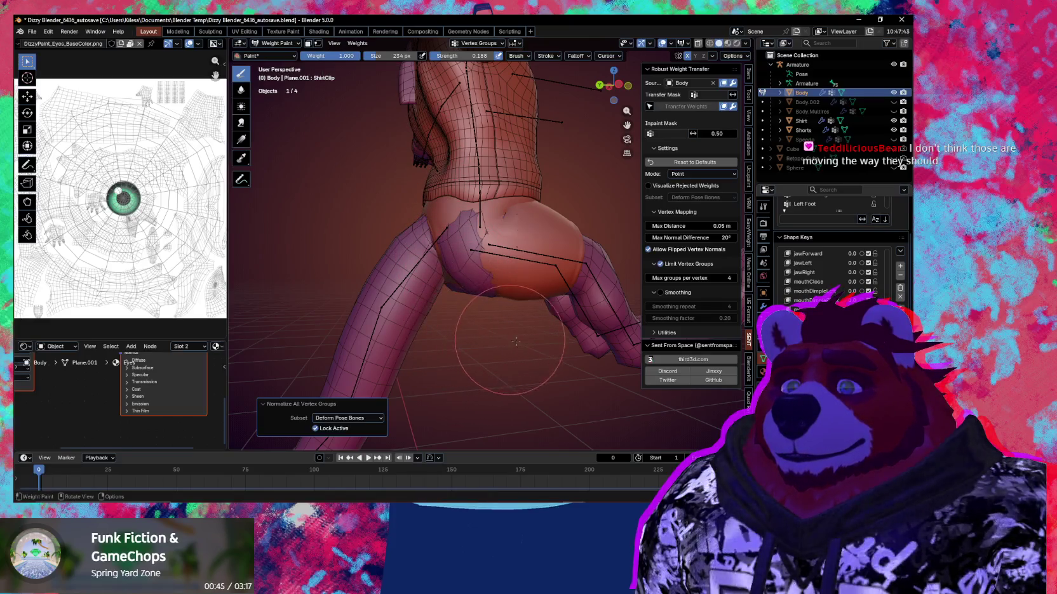
# Step: Clear the right leg's rotation back to its rest pose with Alt+R
pyautogui.hotkey('ctrl', 'Tab')
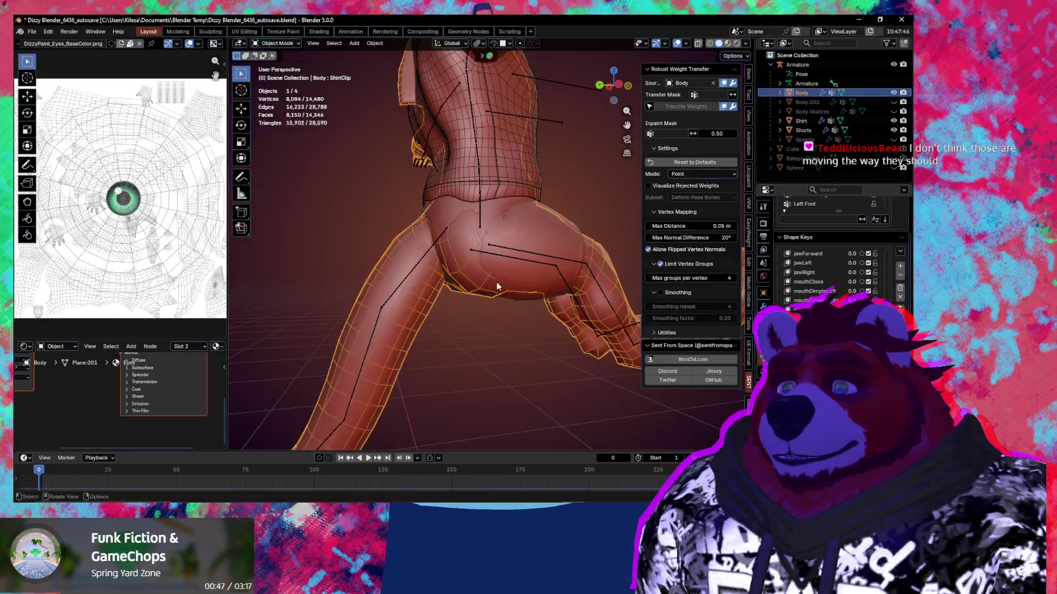
pyautogui.click(535, 253)
pyautogui.hotkey('ctrl', 'Tab')
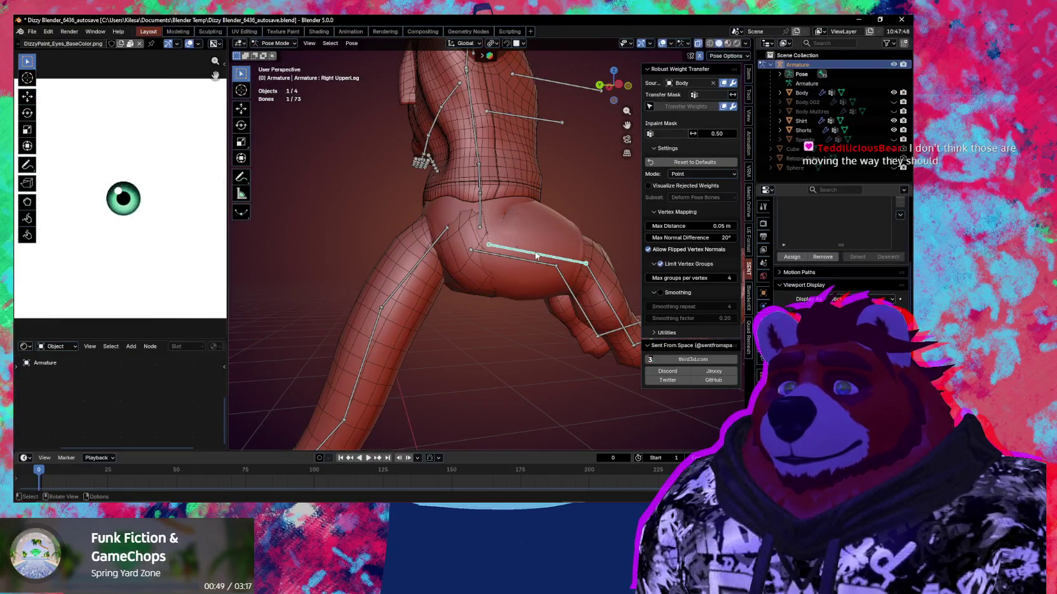
pyautogui.hotkey('alt', 'r')
pyautogui.hotkey('ctrl', 'Tab')
# Step: Normalize all the body's vertex groups again in Weight Paint mode
pyautogui.click(472, 268)
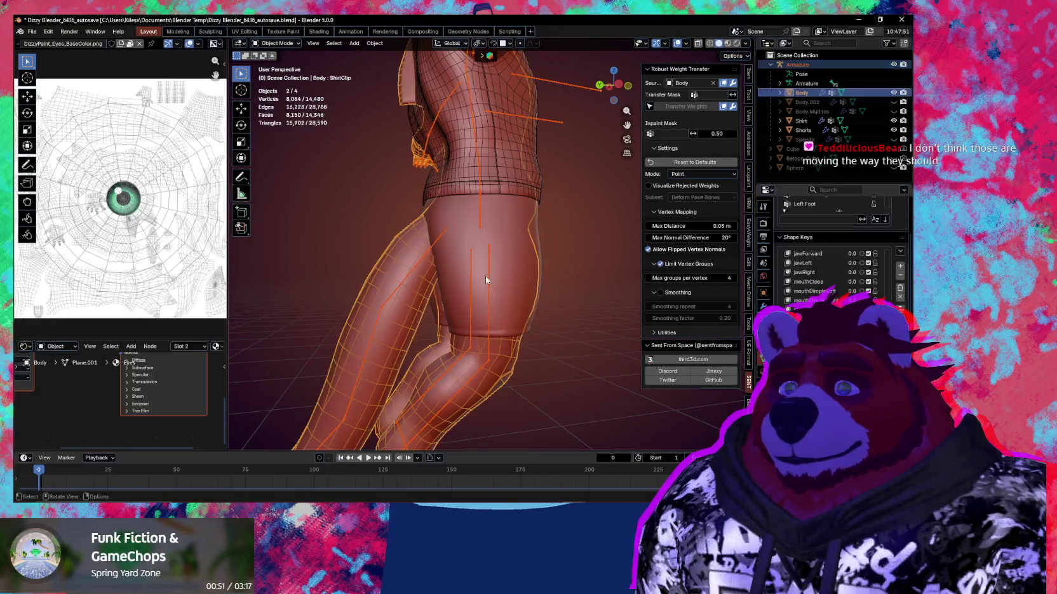
pyautogui.hotkey('ctrl', 'Tab')
pyautogui.click(501, 270)
pyautogui.click(363, 47)
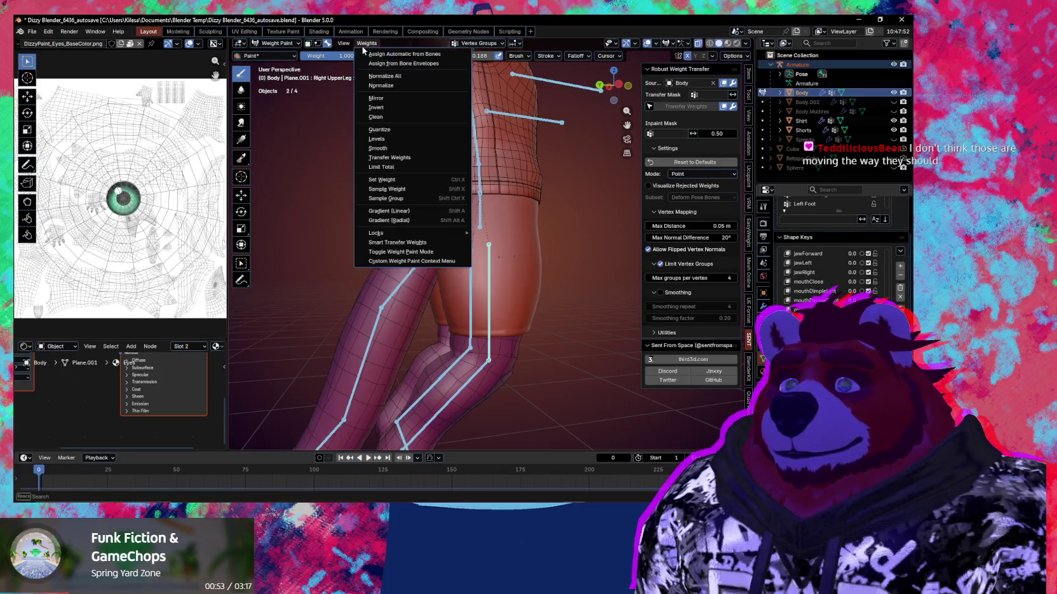
pyautogui.click(384, 78)
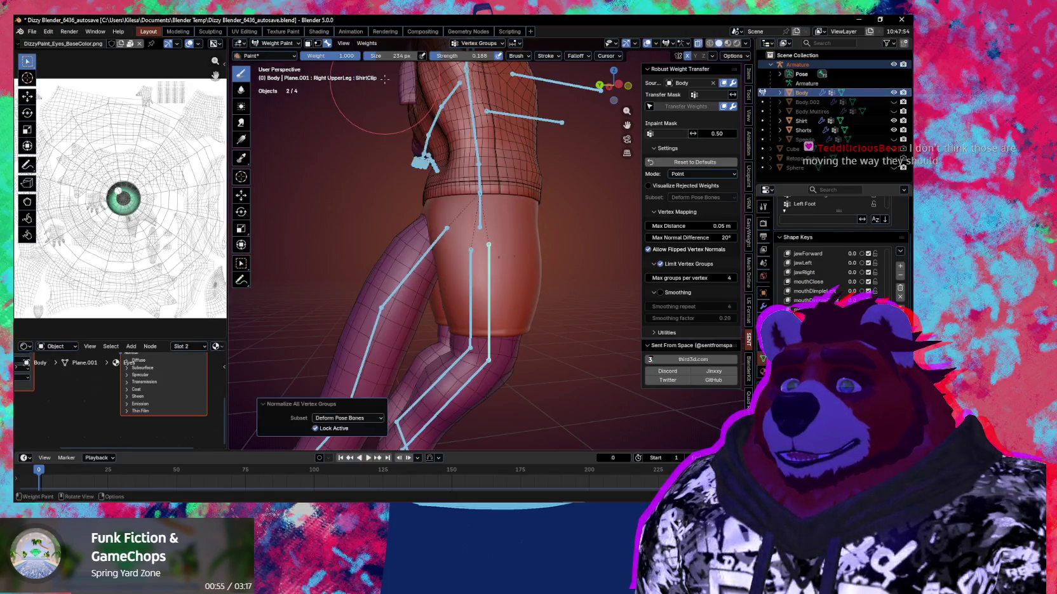
pyautogui.press('r')
pyautogui.press('x')
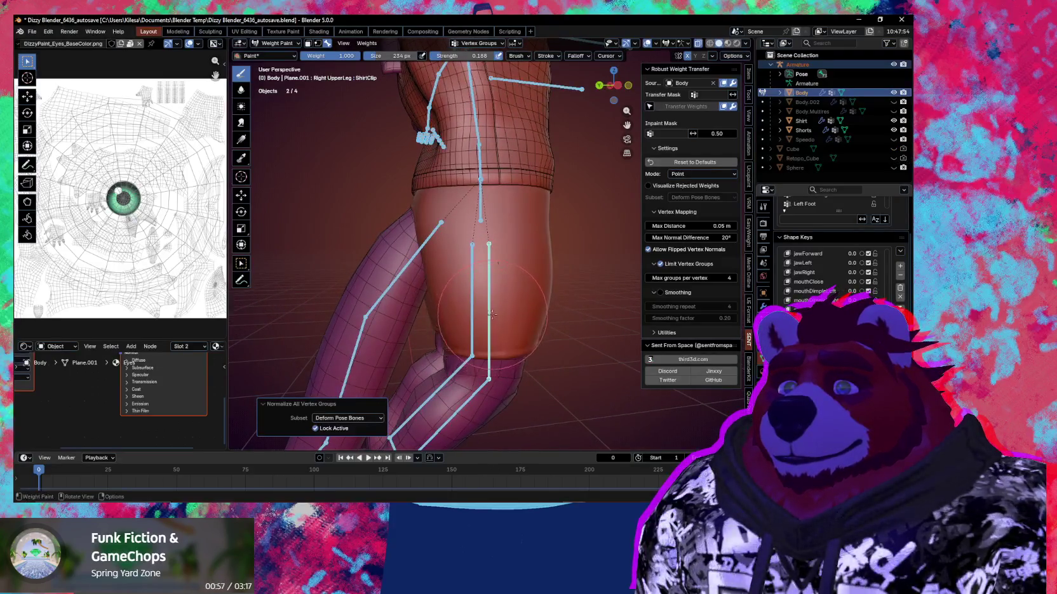
pyautogui.press('Escape')
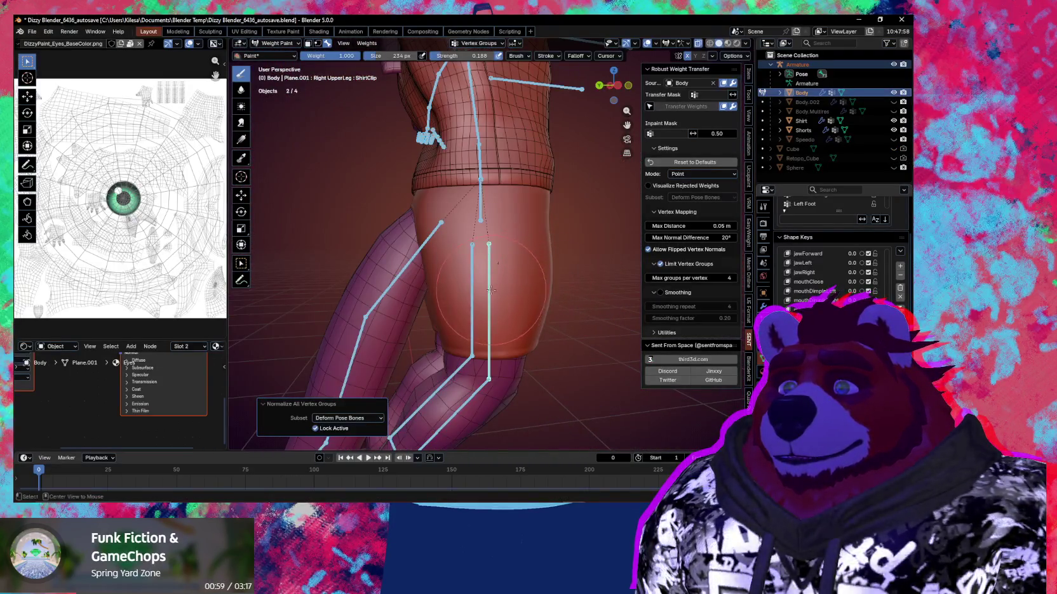
# Step: Display the right thigh bone's weights on the body and test an X rotation
pyautogui.keyDown('ctrl'); pyautogui.click(489, 290); pyautogui.keyUp('ctrl')
pyautogui.press('r')
pyautogui.press('x')
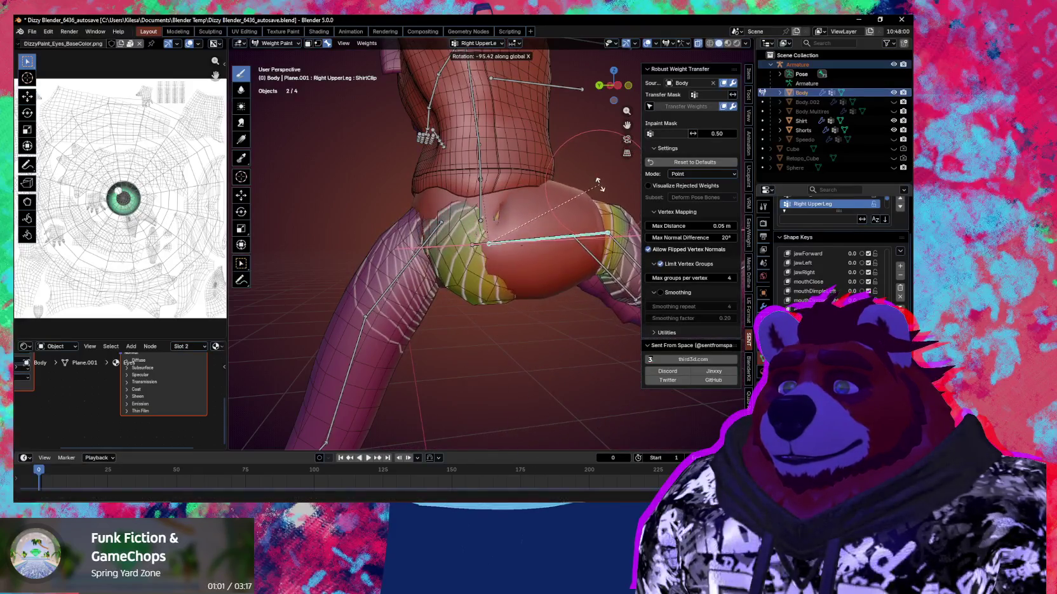
pyautogui.press('Escape')
pyautogui.moveTo(571, 254); pyautogui.dragTo(493, 270, button='middle')
# Step: Check the armature's legs in Pose Mode from a rear side view, then return to Object Mode
pyautogui.hotkey('ctrl', 'Tab')
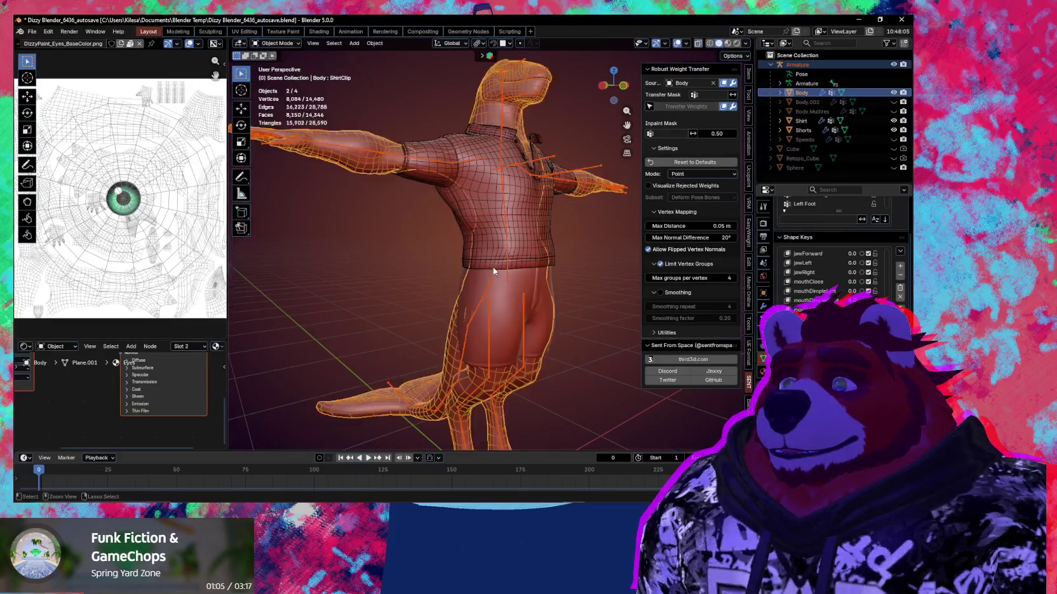
pyautogui.click(492, 268)
pyautogui.hotkey('ctrl', 'Tab')
pyautogui.moveTo(494, 293)
pyautogui.mouseDown(button='middle')
pyautogui.moveTo(555, 310)
pyautogui.moveTo(538, 282)
pyautogui.moveTo(596, 300)
pyautogui.moveTo(542, 294)
pyautogui.mouseUp(button='middle')
pyautogui.hotkey('ctrl', 'Tab')
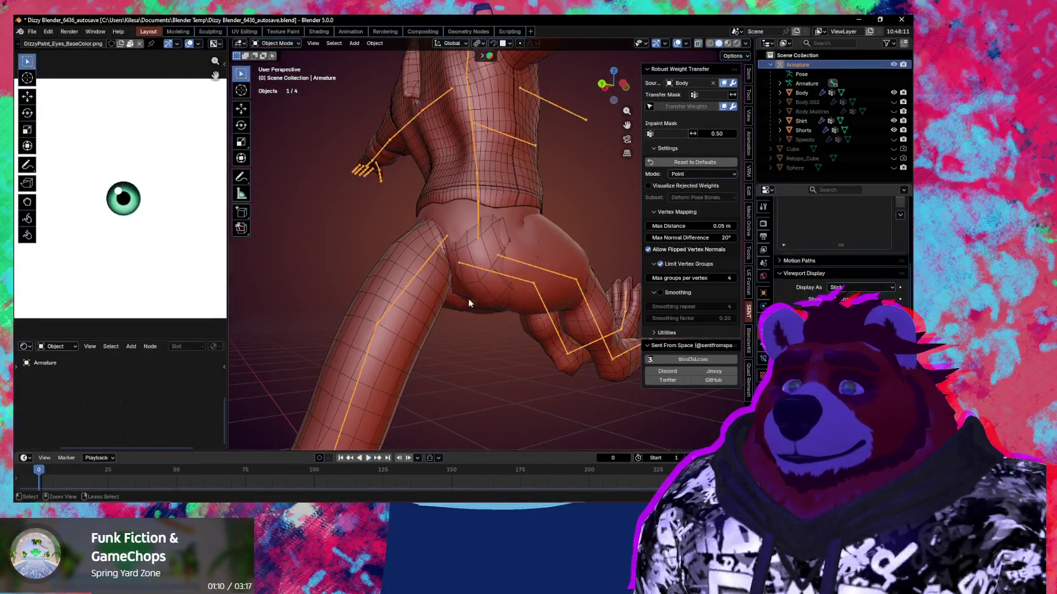
# Step: Show the shorts' Right UpperLeg weights in Weight Paint mode
pyautogui.keyDown('shift'); pyautogui.click(552, 253); pyautogui.keyUp('shift')
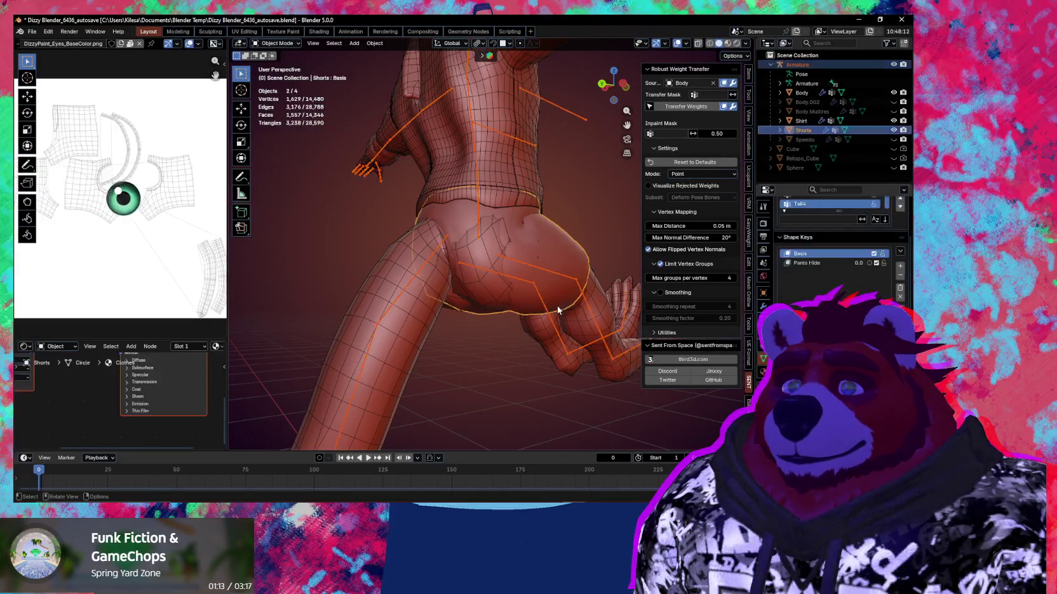
pyautogui.hotkey('ctrl', 'Tab')
pyautogui.keyDown('ctrl'); pyautogui.click(536, 265); pyautogui.keyUp('ctrl')
pyautogui.moveTo(534, 271)
pyautogui.mouseDown(button='middle')
pyautogui.moveTo(527, 294)
pyautogui.moveTo(506, 298)
pyautogui.mouseUp(button='middle')
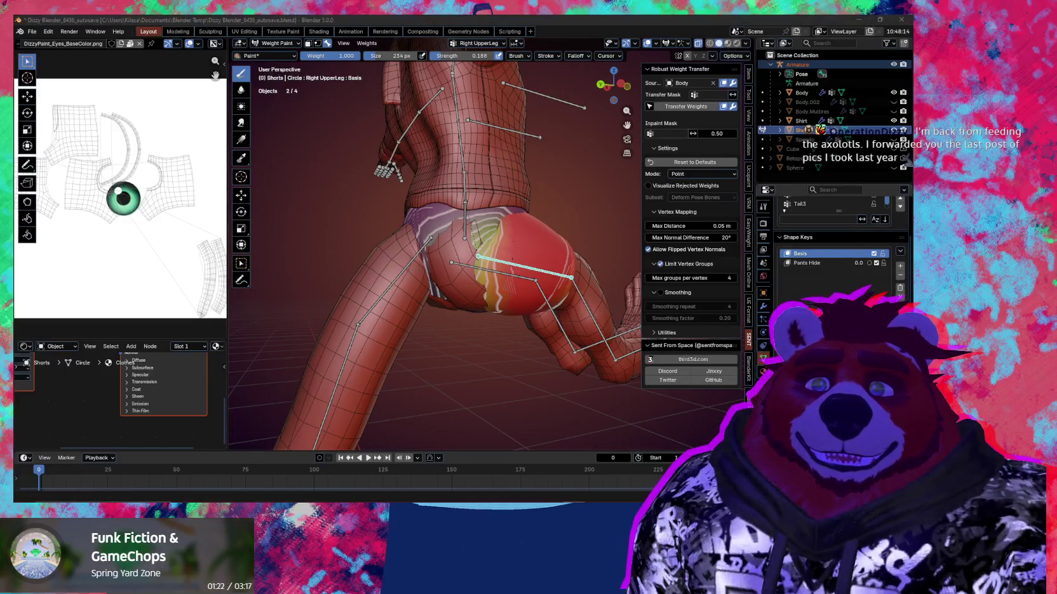
pyautogui.keyDown('shift'); pyautogui.moveTo(446, 308); pyautogui.dragTo(446, 308, button='middle'); pyautogui.keyUp('shift')
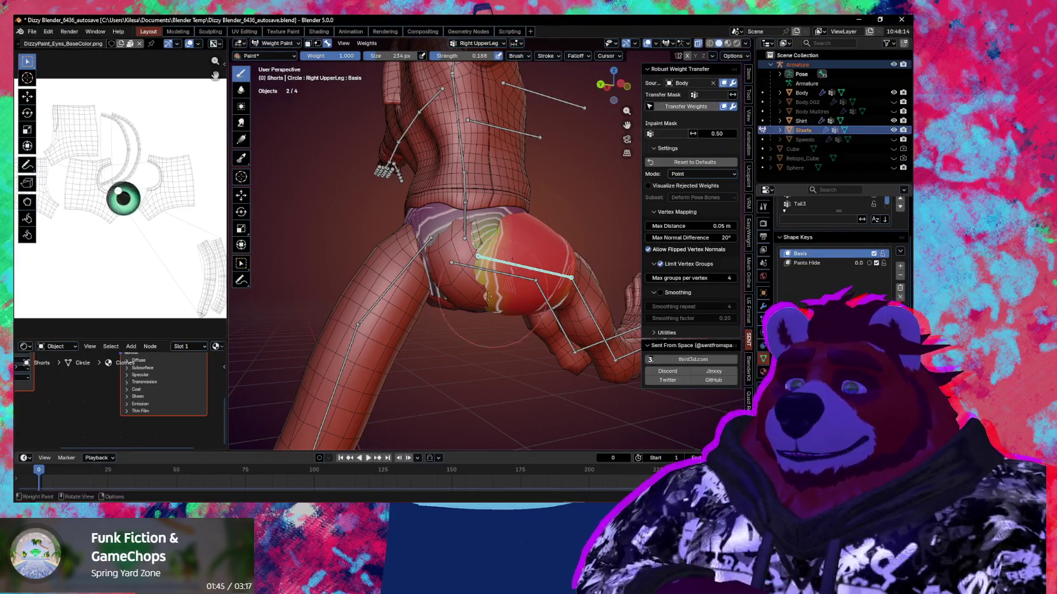
pyautogui.moveTo(559, 305); pyautogui.dragTo(557, 317, button='middle')
# Step: Bend the thigh bone about X twice to check how the shorts deform
pyautogui.press('r')
pyautogui.press('x')
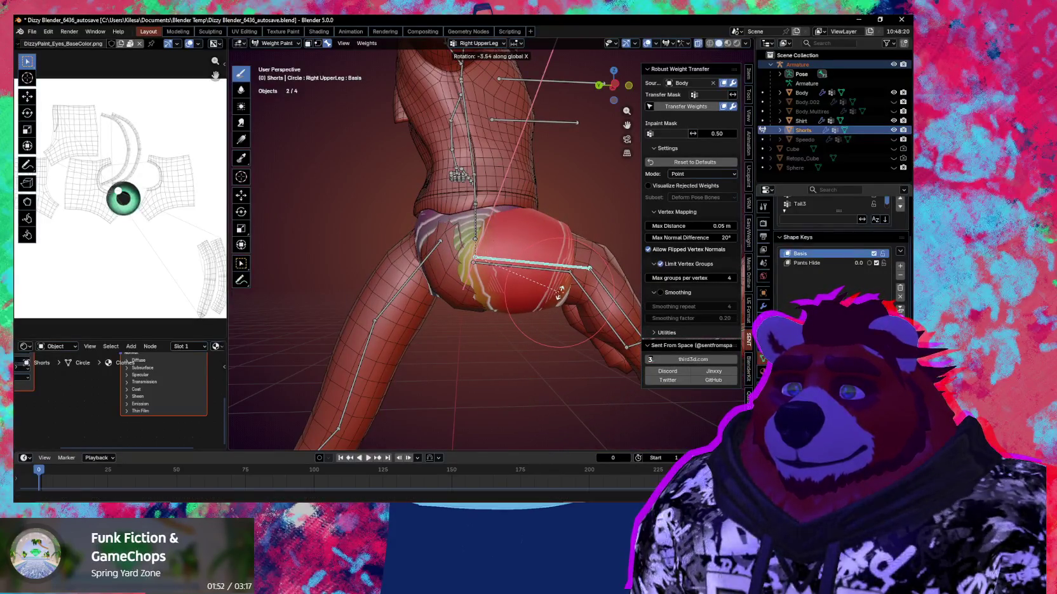
pyautogui.click(558, 288)
pyautogui.moveTo(558, 289)
pyautogui.mouseDown(button='middle')
pyautogui.moveTo(576, 302)
pyautogui.moveTo(537, 301)
pyautogui.moveTo(559, 317)
pyautogui.mouseUp(button='middle')
pyautogui.scroll(2, 559, 318)
pyautogui.press('r')
pyautogui.press('x')
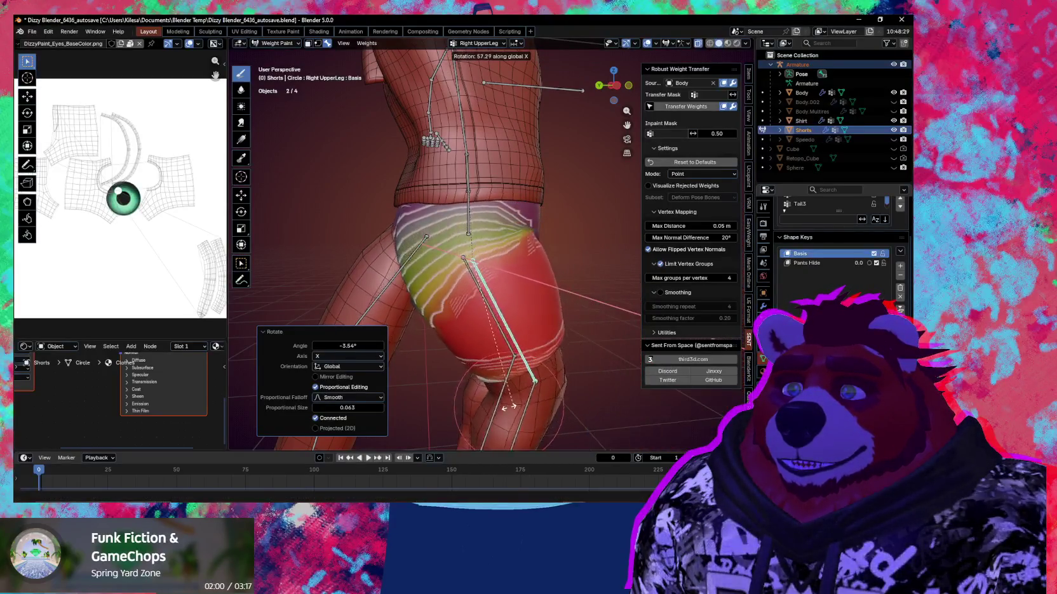
pyautogui.click(574, 294)
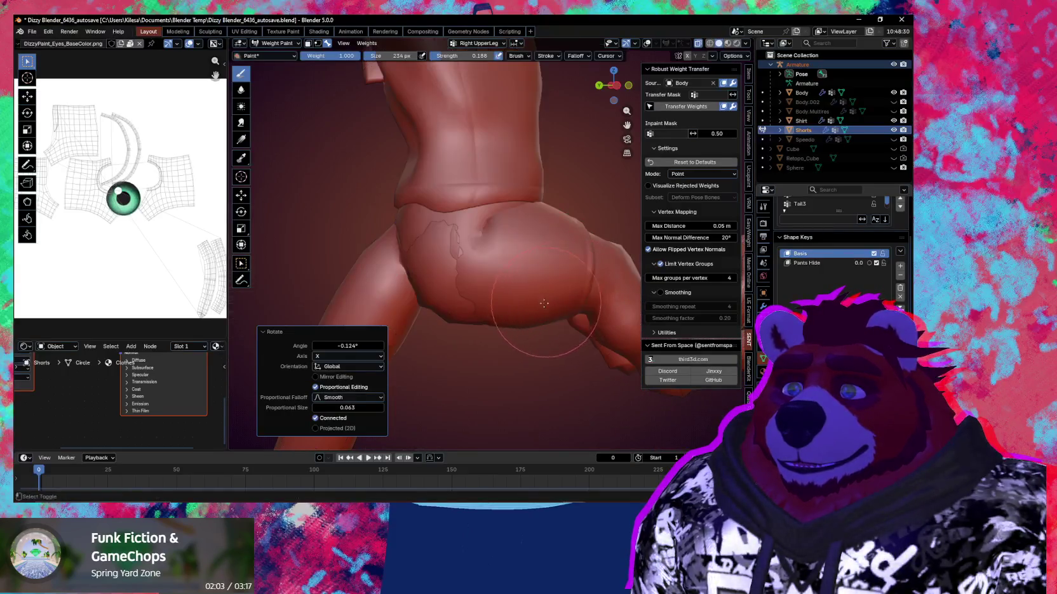
# Step: Inspect the shorts' mesh in Edit Mode and enable Display Wire on them
pyautogui.hotkey('ctrl', 'Tab')
pyautogui.click(506, 301)
pyautogui.press('Tab')
pyautogui.moveTo(508, 312)
pyautogui.mouseDown(button='middle')
pyautogui.moveTo(483, 307)
pyautogui.moveTo(525, 287)
pyautogui.moveTo(538, 326)
pyautogui.mouseUp(button='middle')
pyautogui.press('Tab')
pyautogui.rightClick(544, 332)
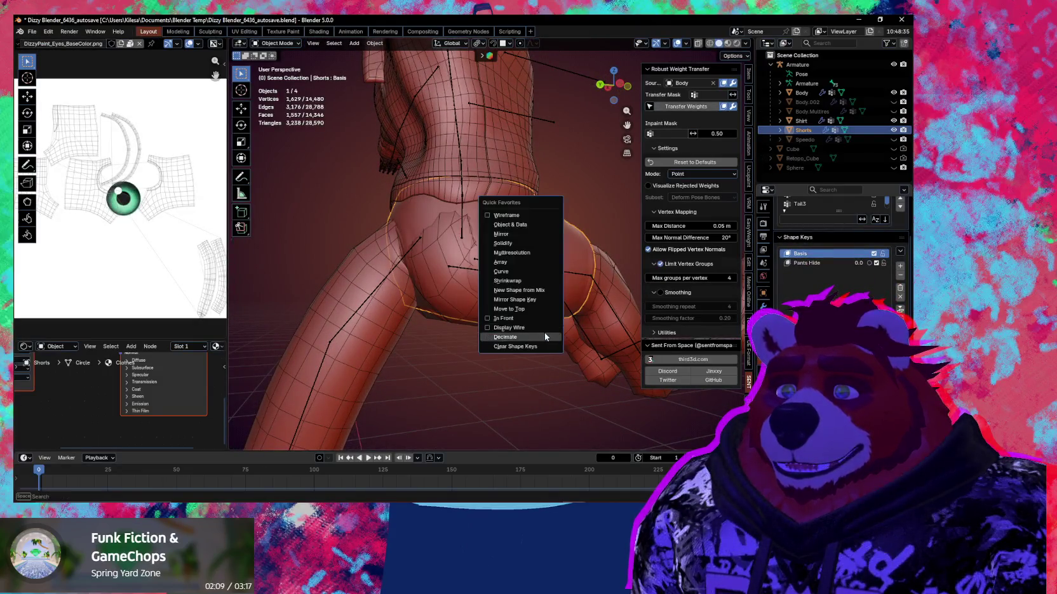
pyautogui.click(541, 328)
pyautogui.moveTo(532, 336)
pyautogui.mouseDown(button='middle')
pyautogui.moveTo(524, 337)
pyautogui.moveTo(536, 312)
pyautogui.moveTo(558, 305)
pyautogui.moveTo(559, 274)
pyautogui.moveTo(614, 275)
pyautogui.moveTo(520, 330)
pyautogui.moveTo(519, 290)
pyautogui.mouseUp(button='middle')
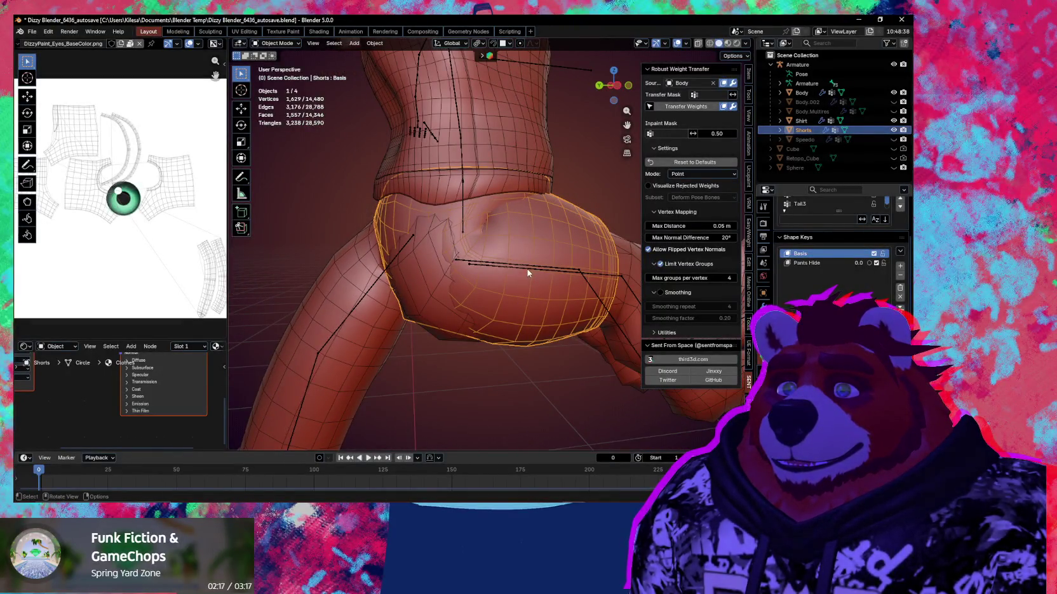
# Step: Weight paint the shorts with the armature selected, brush strength set to 0.545
pyautogui.click(527, 269)
pyautogui.keyDown('shift'); pyautogui.click(465, 301); pyautogui.keyUp('shift')
pyautogui.hotkey('ctrl', 'Tab')
pyautogui.click(508, 314)
pyautogui.moveTo(533, 305); pyautogui.dragTo(513, 279, button='middle')
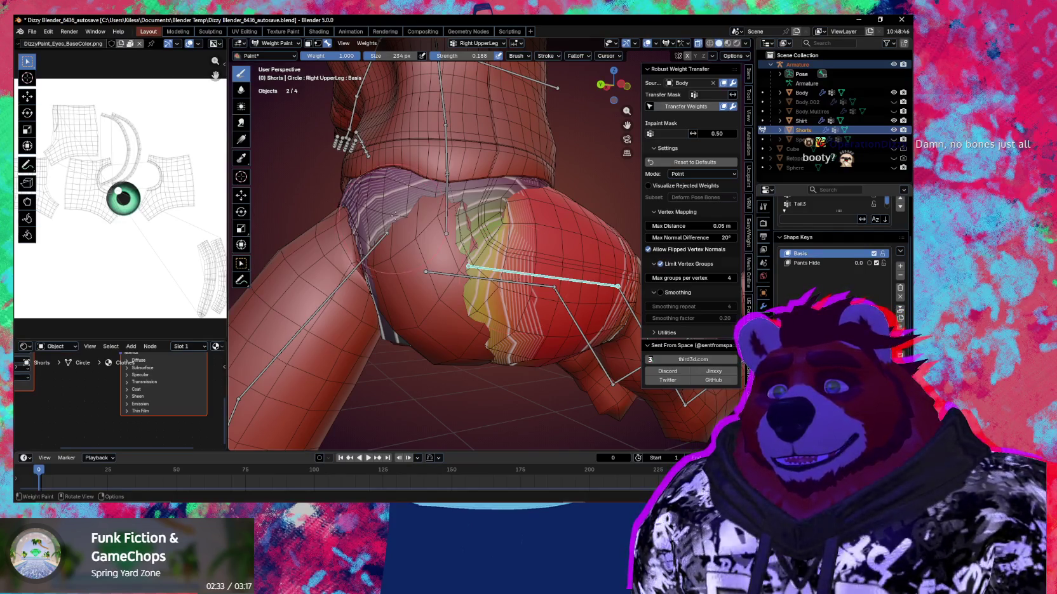
pyautogui.moveTo(415, 242); pyautogui.dragTo(450, 264, button='middle')
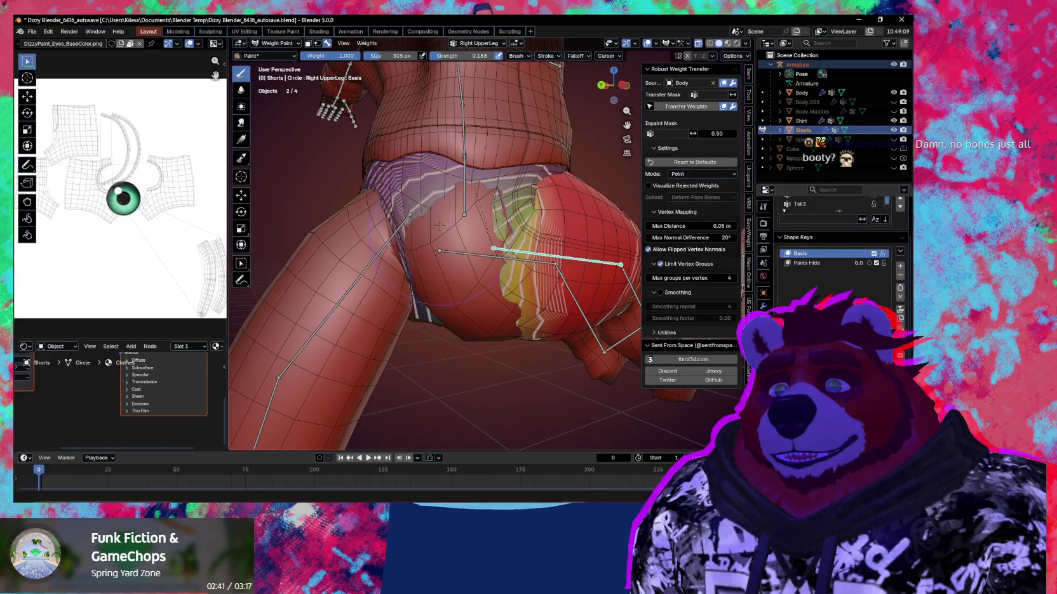
pyautogui.hotkey('shift', 'f')
pyautogui.click(473, 239)
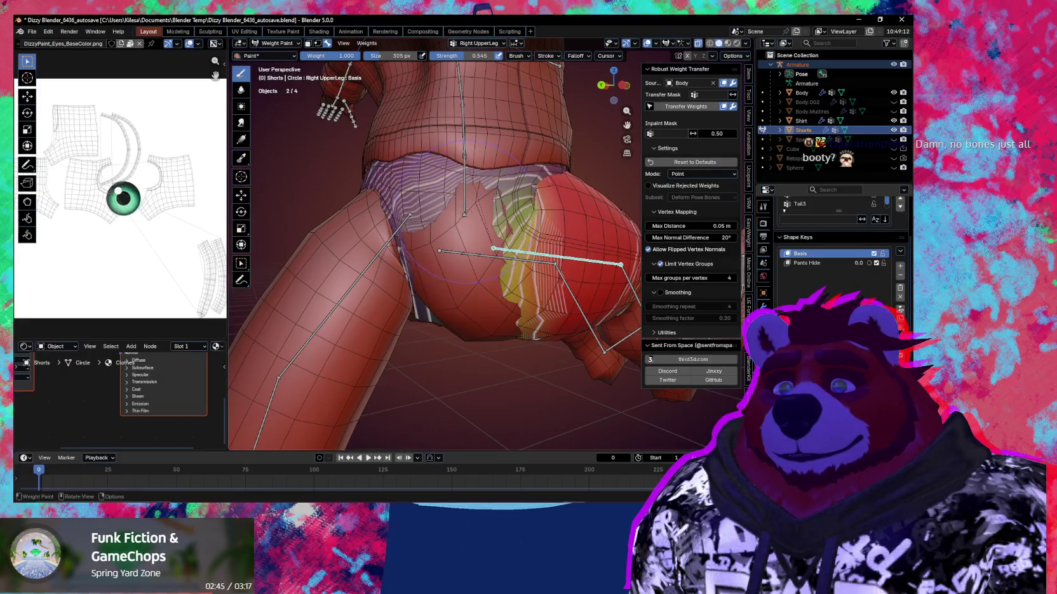
# Step: Set the weight brush to 209 px size and 1.000 strength
pyautogui.moveTo(462, 269); pyautogui.dragTo(437, 280, button='middle')
pyautogui.moveTo(437, 240)
pyautogui.mouseDown(button='middle')
pyautogui.moveTo(462, 214)
pyautogui.moveTo(473, 211)
pyautogui.moveTo(442, 244)
pyautogui.moveTo(477, 217)
pyautogui.mouseUp(button='middle')
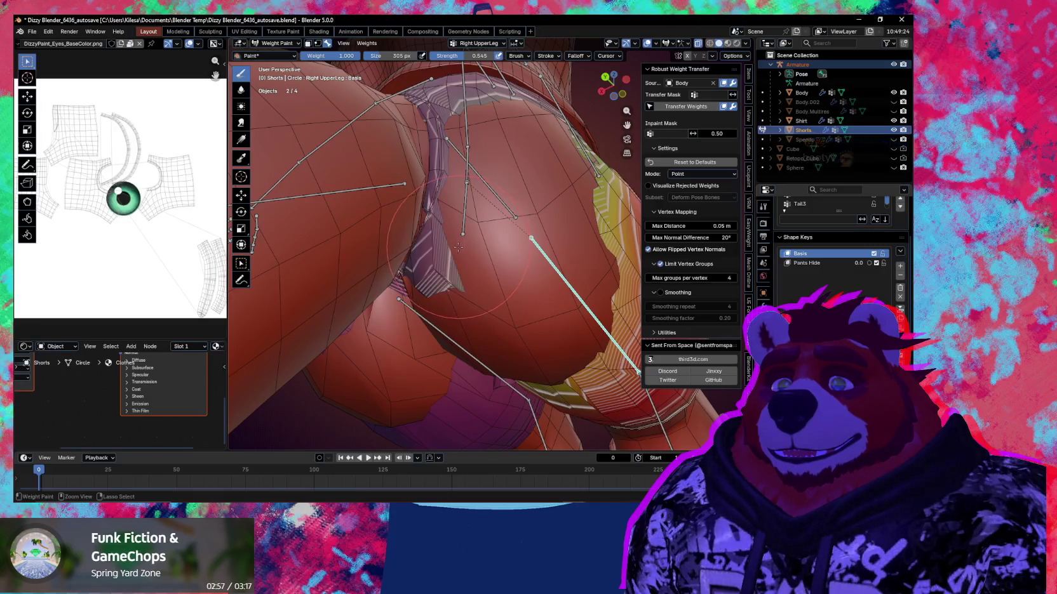
pyautogui.press('f')
pyautogui.click(425, 205)
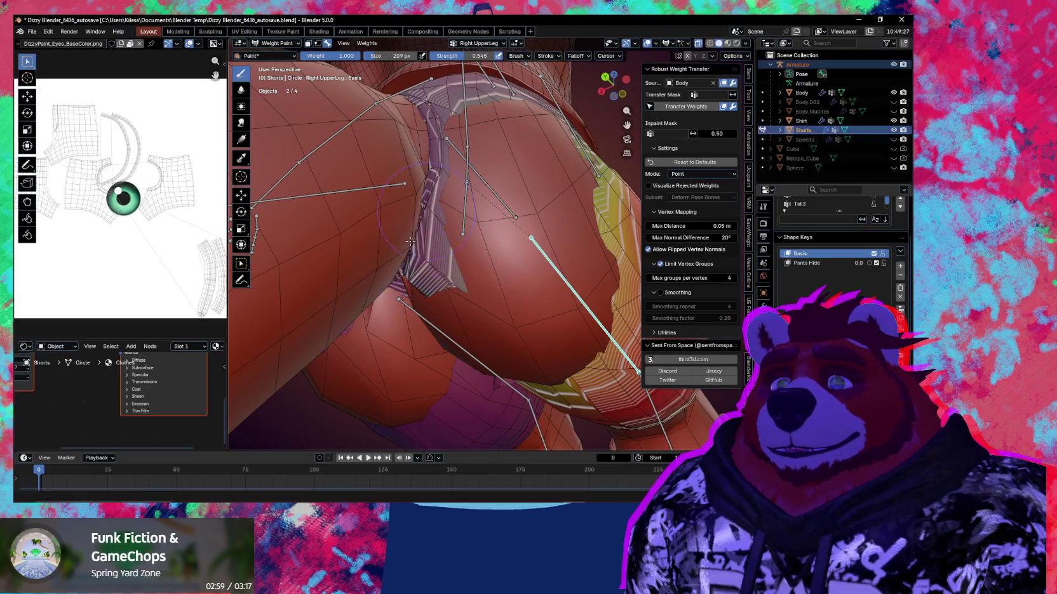
pyautogui.moveTo(422, 204)
pyautogui.mouseDown(button='middle')
pyautogui.moveTo(413, 198)
pyautogui.moveTo(471, 237)
pyautogui.mouseUp(button='middle')
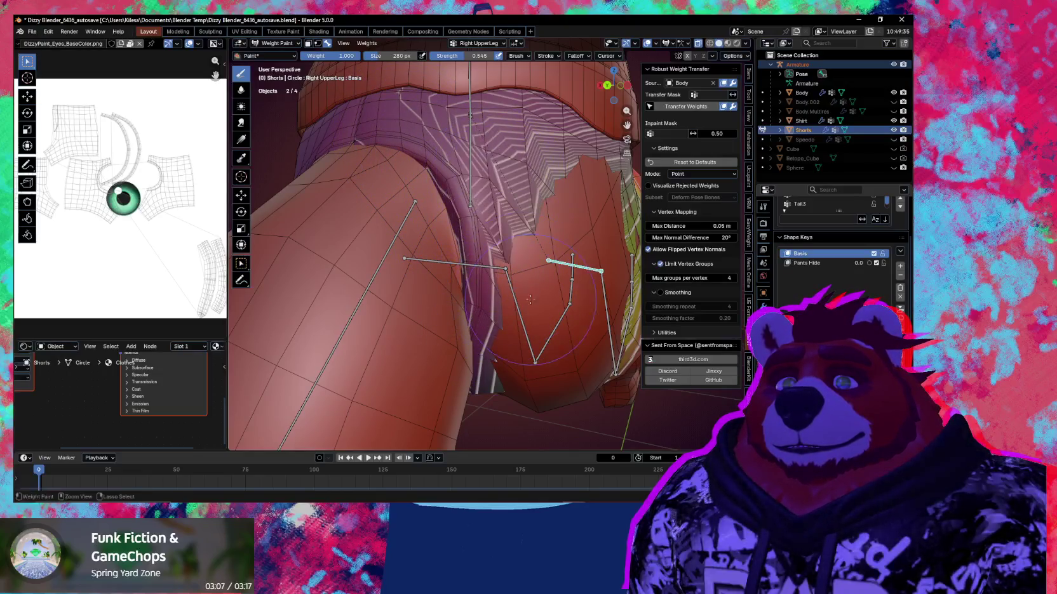
pyautogui.moveTo(508, 210); pyautogui.dragTo(488, 200, button='middle')
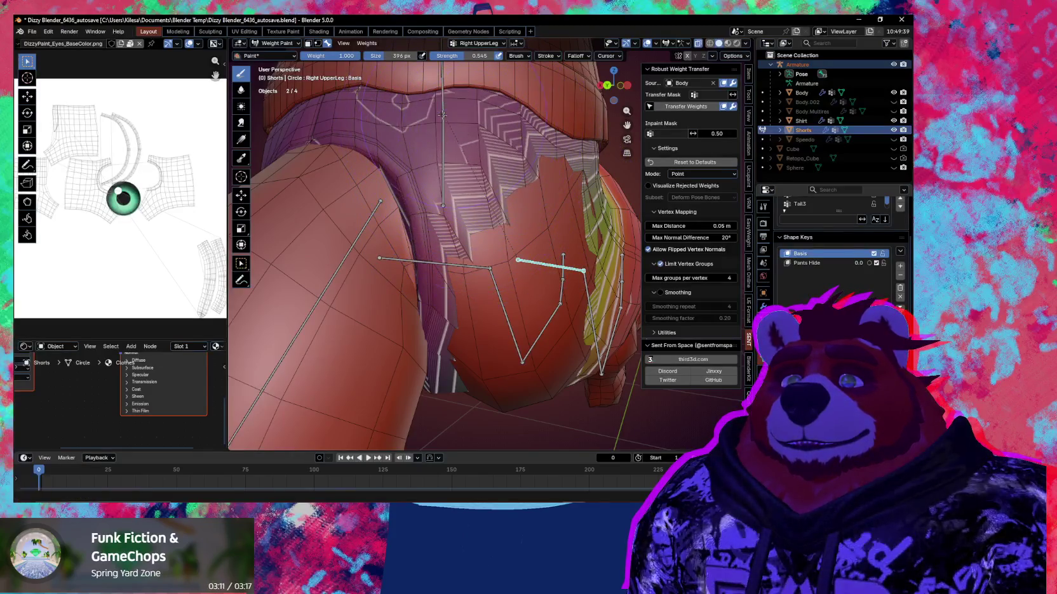
pyautogui.hotkey('shift', 'f')
pyautogui.click(513, 196)
# Step: Paint full Right UpperLeg weight onto the shorts' leg opening, then pick the Blur brush
pyautogui.moveTo(444, 158); pyautogui.dragTo(376, 122, button='middle')
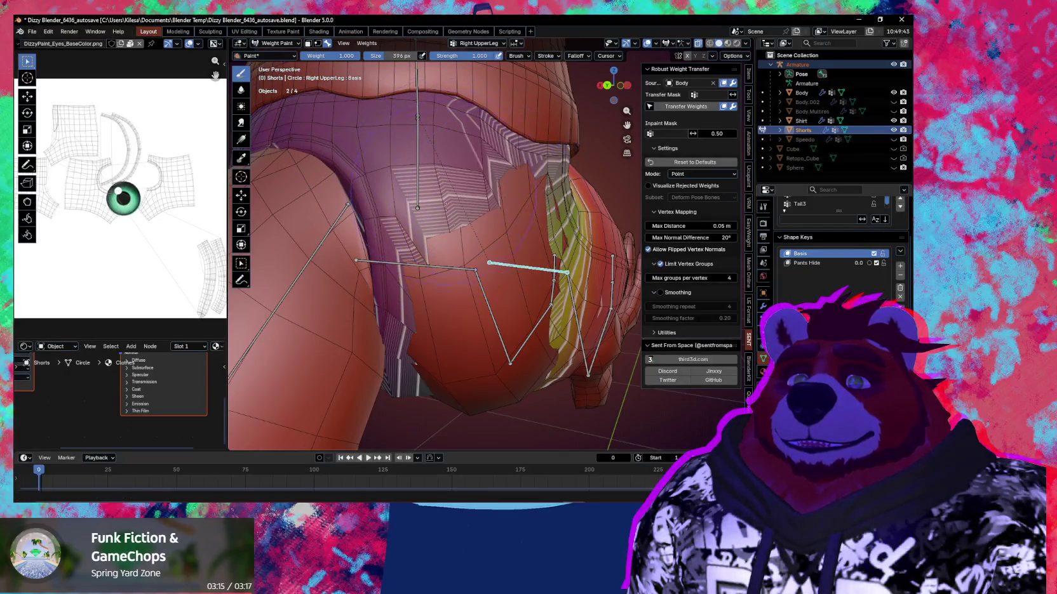
pyautogui.moveTo(438, 260)
pyautogui.mouseDown(button='middle')
pyautogui.moveTo(401, 216)
pyautogui.moveTo(432, 186)
pyautogui.mouseUp(button='middle')
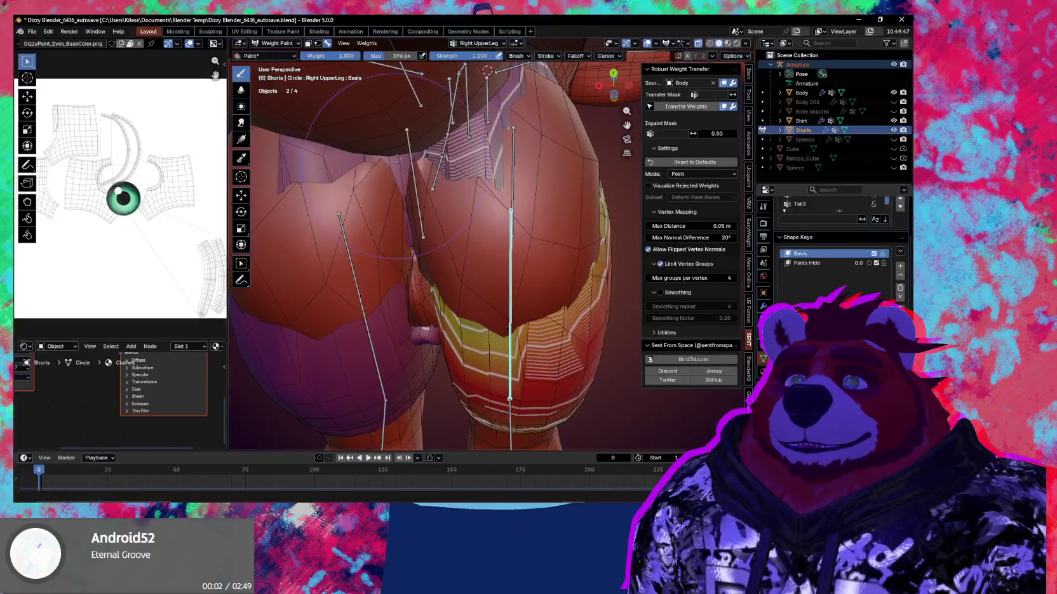
pyautogui.moveTo(477, 118)
pyautogui.mouseDown(button='middle')
pyautogui.moveTo(468, 174)
pyautogui.moveTo(527, 271)
pyautogui.mouseUp(button='middle')
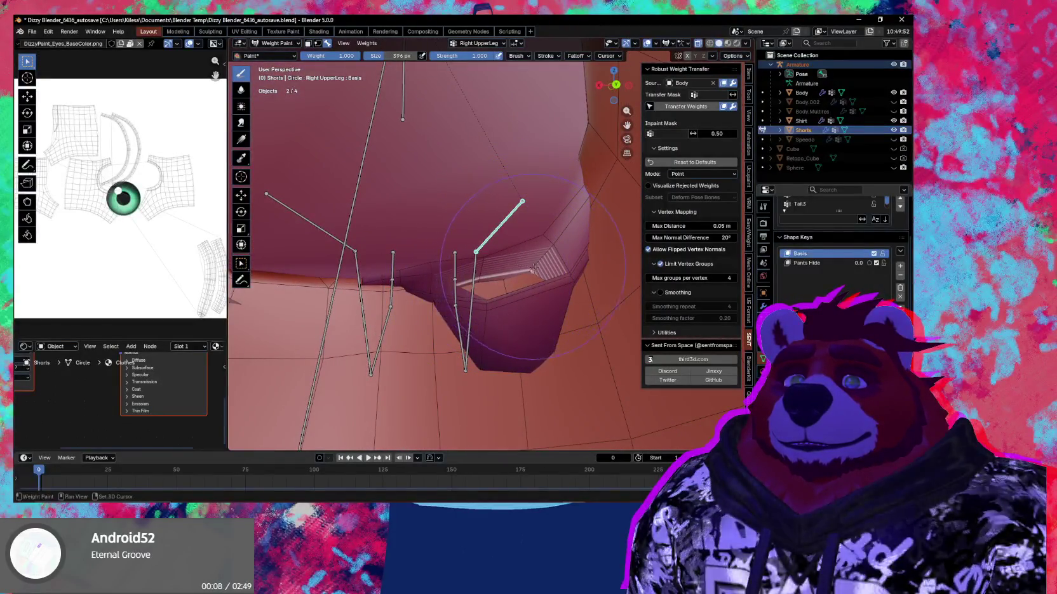
pyautogui.moveTo(532, 267); pyautogui.dragTo(554, 246)
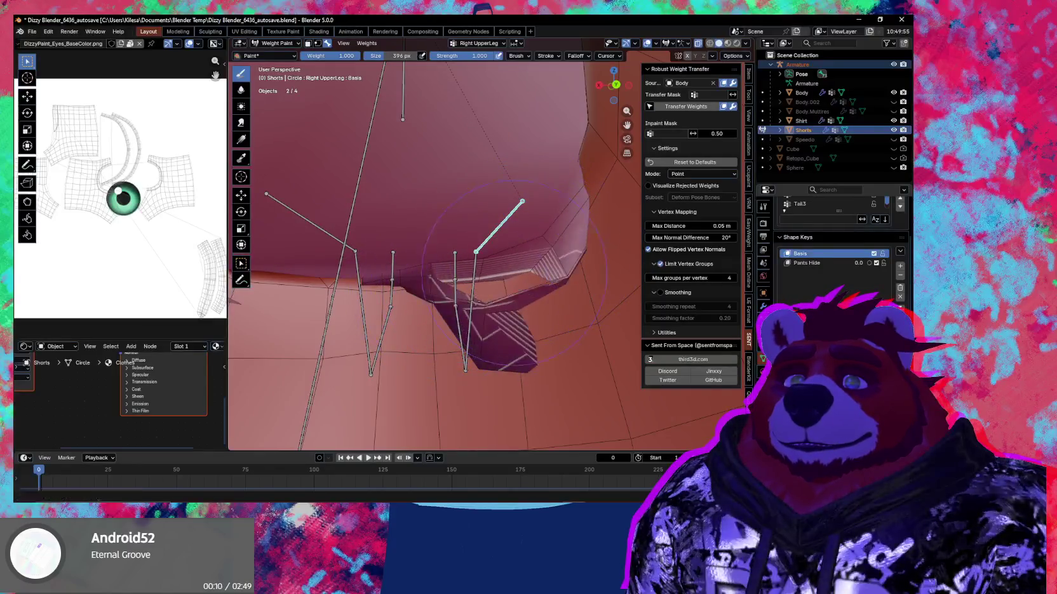
pyautogui.moveTo(481, 328); pyautogui.dragTo(448, 239, button='middle')
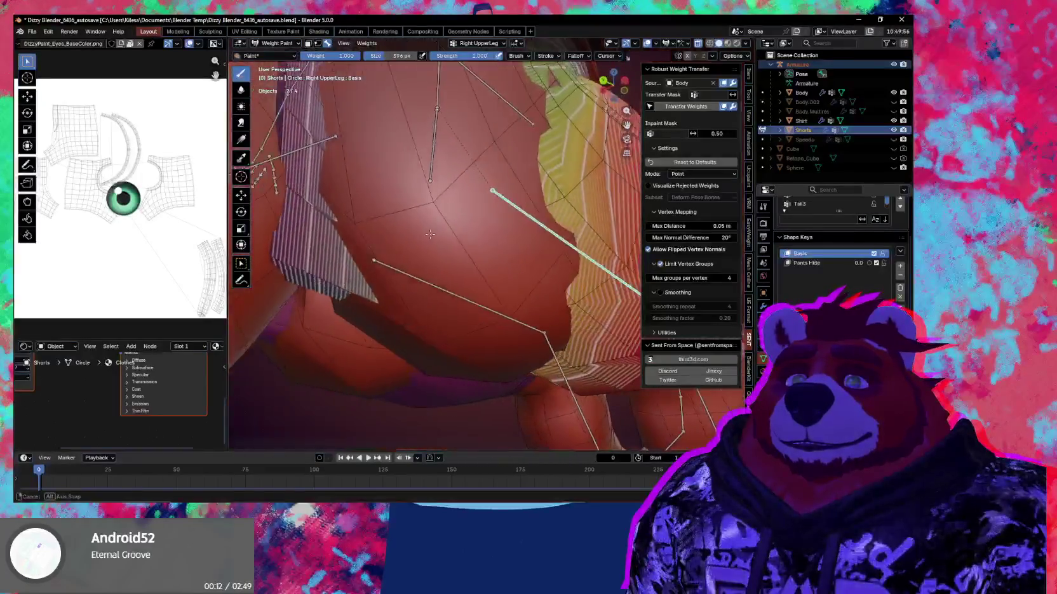
pyautogui.moveTo(449, 244); pyautogui.dragTo(456, 260, button='middle')
pyautogui.press('b')
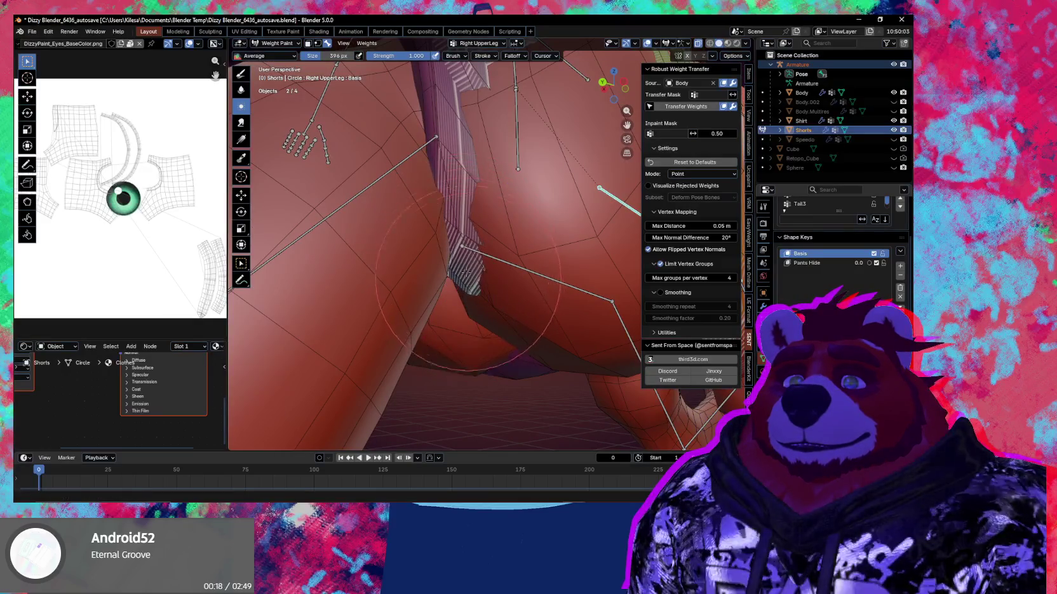
# Step: Check the shorts' edges around the leg opening in Edit Mode, then return to Object Mode
pyautogui.moveTo(465, 280)
pyautogui.mouseDown(button='middle')
pyautogui.moveTo(510, 240)
pyautogui.moveTo(523, 243)
pyautogui.mouseUp(button='middle')
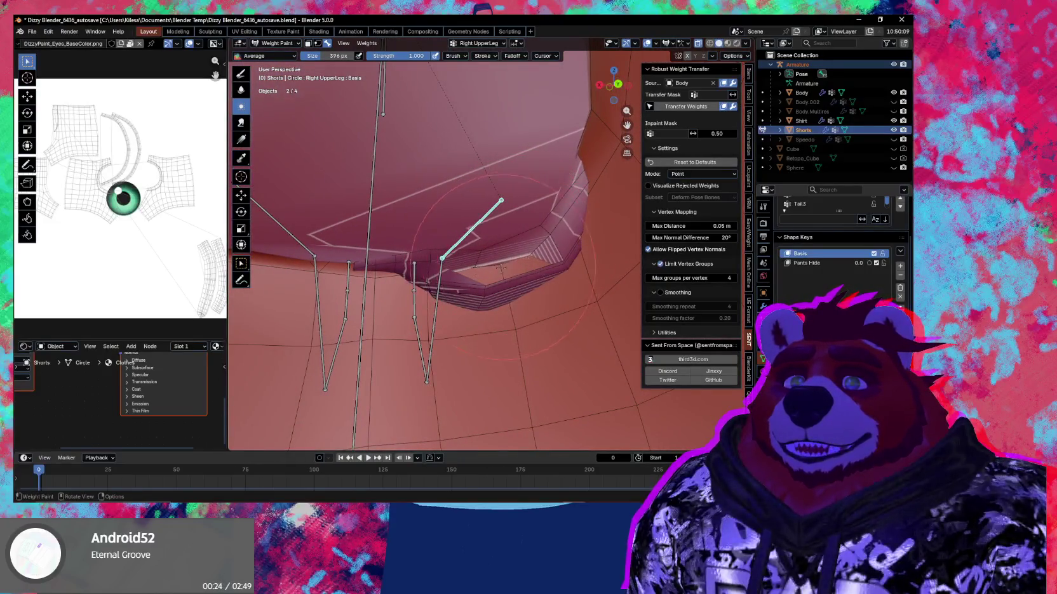
pyautogui.press('Tab')
pyautogui.moveTo(491, 280)
pyautogui.mouseDown(button='middle')
pyautogui.moveTo(461, 246)
pyautogui.moveTo(561, 338)
pyautogui.moveTo(516, 257)
pyautogui.moveTo(518, 283)
pyautogui.moveTo(538, 299)
pyautogui.moveTo(502, 295)
pyautogui.moveTo(471, 248)
pyautogui.moveTo(474, 307)
pyautogui.moveTo(436, 295)
pyautogui.moveTo(531, 260)
pyautogui.moveTo(467, 377)
pyautogui.moveTo(432, 276)
pyautogui.moveTo(563, 249)
pyautogui.mouseUp(button='middle')
pyautogui.press('Tab')
# Step: Put the shorts into Weight Paint mode and view the Hips bone weights from behind
pyautogui.hotkey('ctrl', 'Tab')
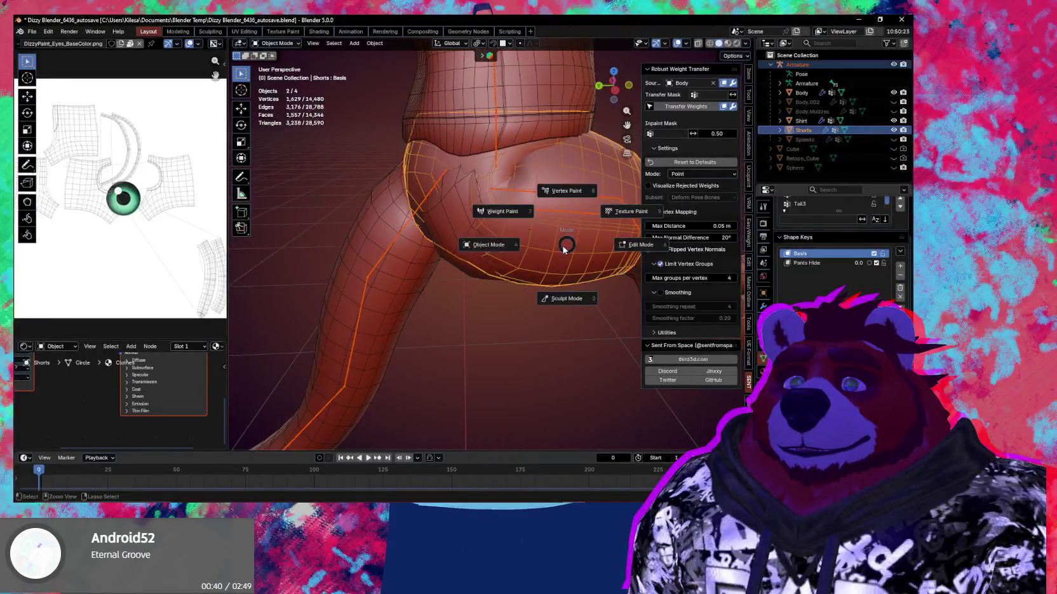
pyautogui.click(502, 211)
pyautogui.moveTo(502, 216)
pyautogui.mouseDown(button='middle')
pyautogui.moveTo(480, 272)
pyautogui.moveTo(481, 237)
pyautogui.moveTo(457, 225)
pyautogui.moveTo(430, 251)
pyautogui.moveTo(444, 232)
pyautogui.mouseUp(button='middle')
pyautogui.keyDown('ctrl'); pyautogui.click(482, 202); pyautogui.keyUp('ctrl')
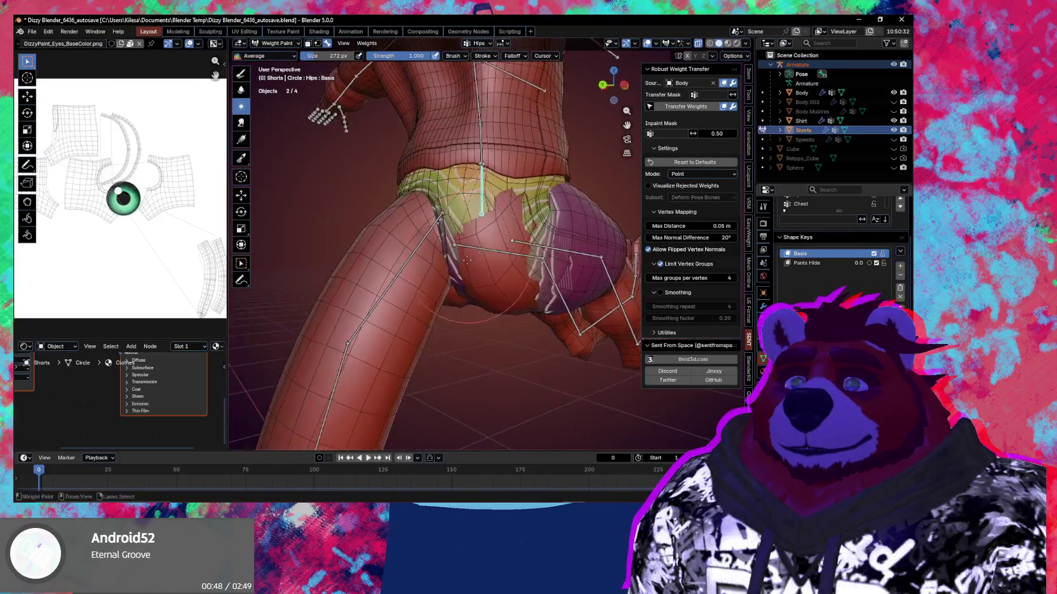
pyautogui.scroll(2, 457, 213)
pyautogui.press('x')
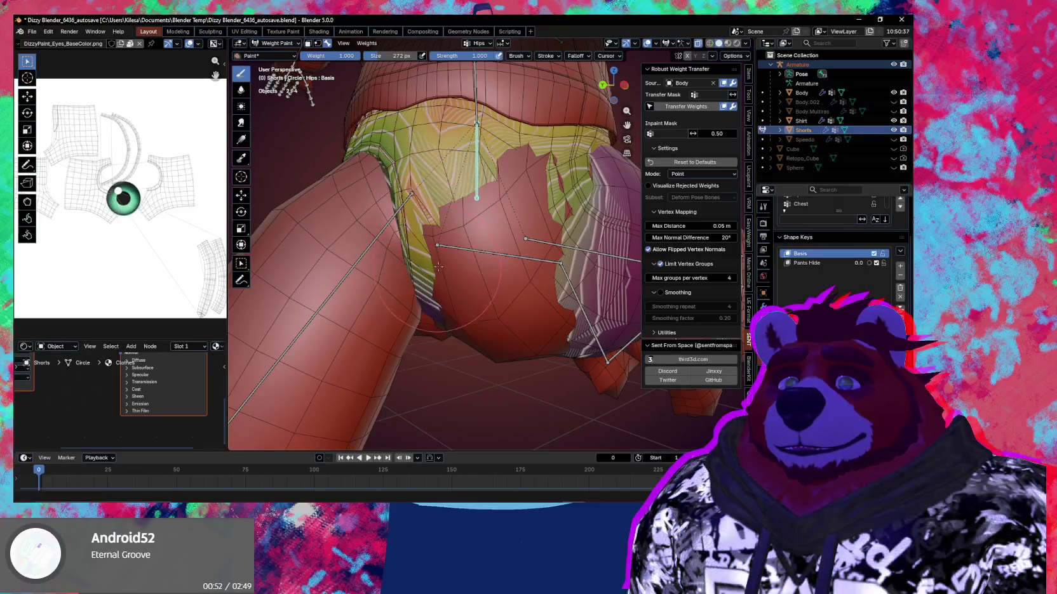
# Step: Make Right UpperLeg the active vertex group and inspect its weights around the hip
pyautogui.moveTo(531, 225); pyautogui.dragTo(517, 219, button='middle')
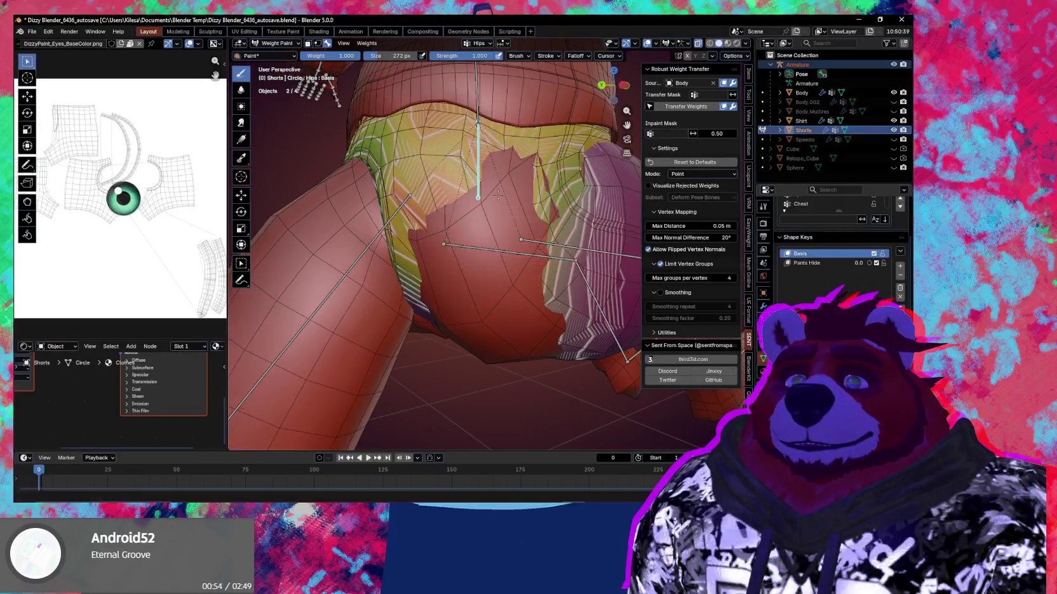
pyautogui.keyDown('ctrl'); pyautogui.click(520, 231); pyautogui.keyUp('ctrl')
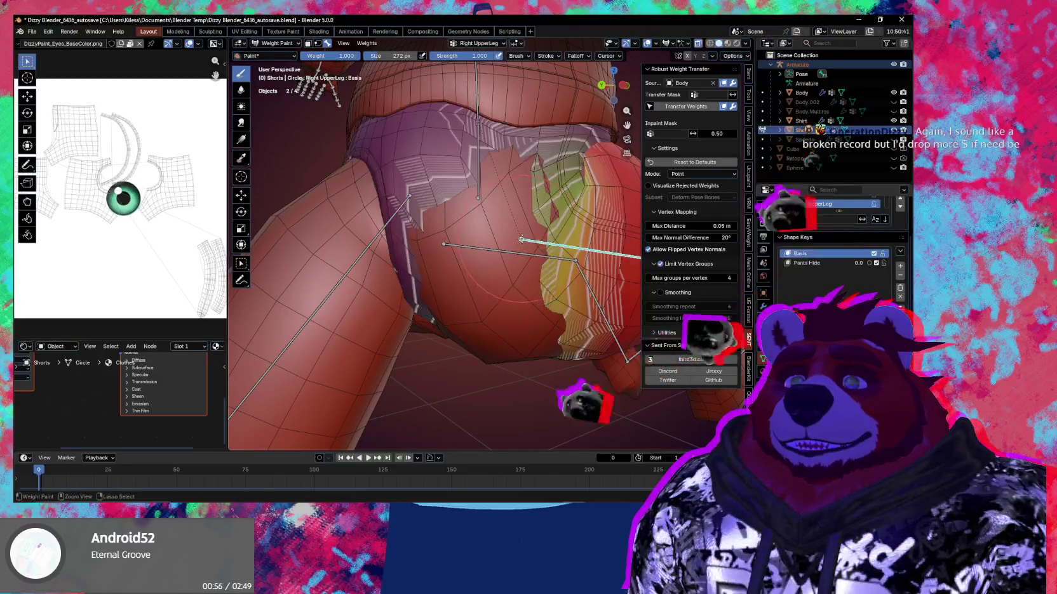
pyautogui.moveTo(520, 232)
pyautogui.mouseDown(button='middle')
pyautogui.moveTo(486, 279)
pyautogui.moveTo(526, 195)
pyautogui.mouseUp(button='middle')
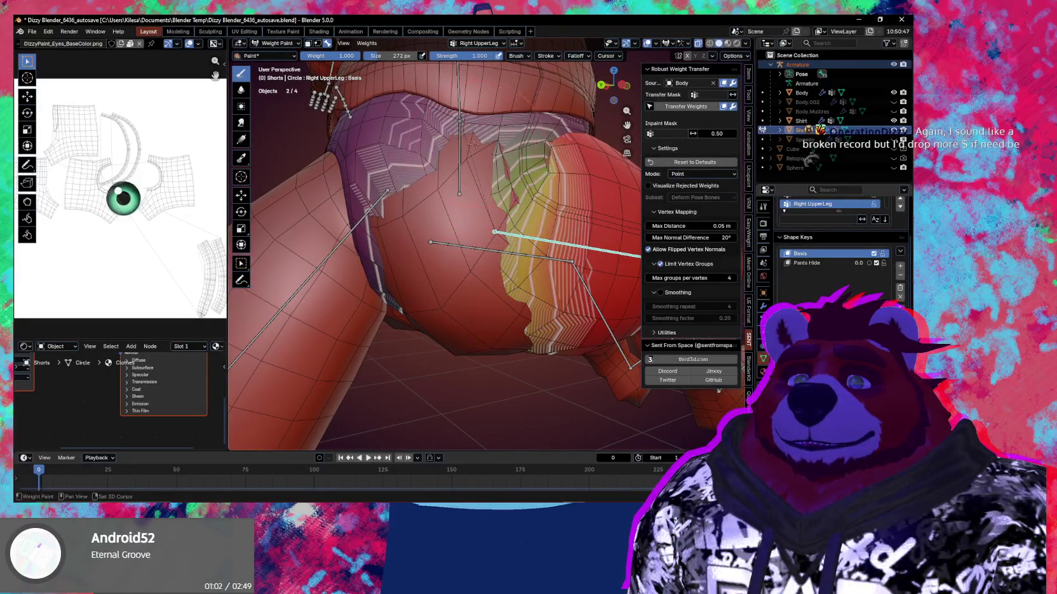
pyautogui.moveTo(415, 254); pyautogui.dragTo(443, 170, button='middle')
pyautogui.moveTo(454, 231)
pyautogui.mouseDown(button='middle')
pyautogui.moveTo(516, 208)
pyautogui.moveTo(423, 218)
pyautogui.moveTo(433, 246)
pyautogui.moveTo(418, 250)
pyautogui.moveTo(444, 241)
pyautogui.moveTo(484, 282)
pyautogui.mouseUp(button='middle')
# Step: Rotate the right upper leg bone about Z, then add a trackball rotation (78.5°, 10.3°)
pyautogui.press('r')
pyautogui.press('z')
pyautogui.click(460, 228)
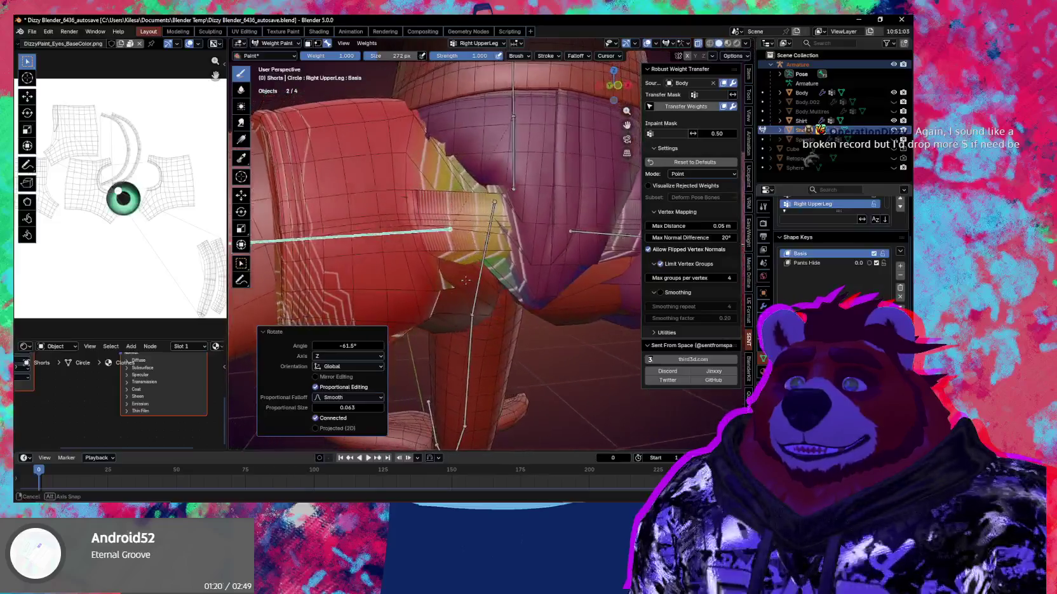
pyautogui.press('r')
pyautogui.press('r')
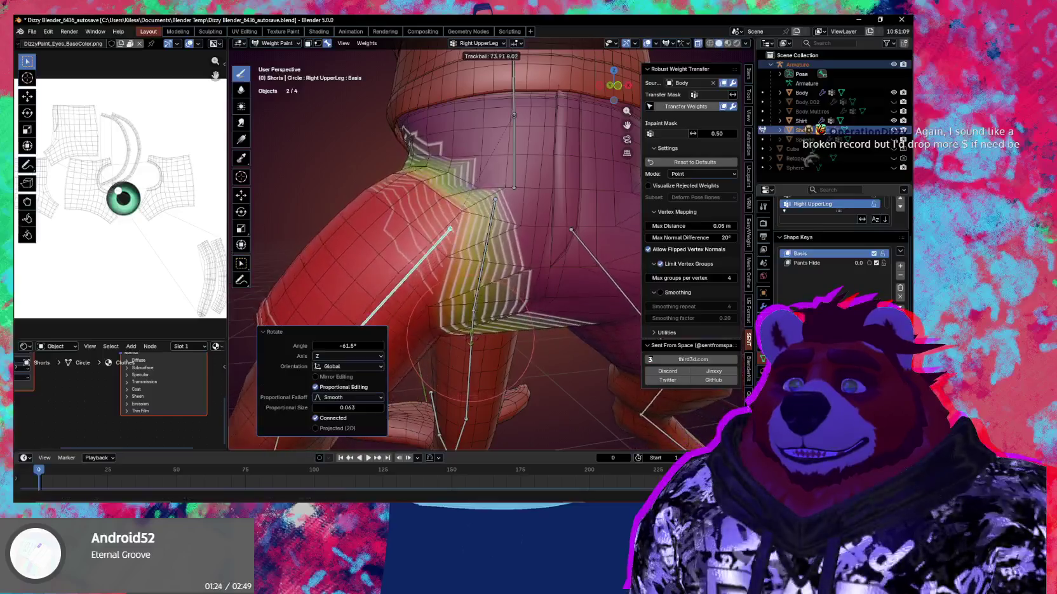
pyautogui.click(449, 326)
# Step: Set the weight brush size to 336 px
pyautogui.moveTo(440, 200)
pyautogui.mouseDown(button='middle')
pyautogui.moveTo(455, 193)
pyautogui.moveTo(480, 207)
pyautogui.moveTo(476, 194)
pyautogui.mouseUp(button='middle')
pyautogui.press('f')
pyautogui.click(455, 193)
pyautogui.moveTo(484, 242); pyautogui.dragTo(488, 216, button='middle')
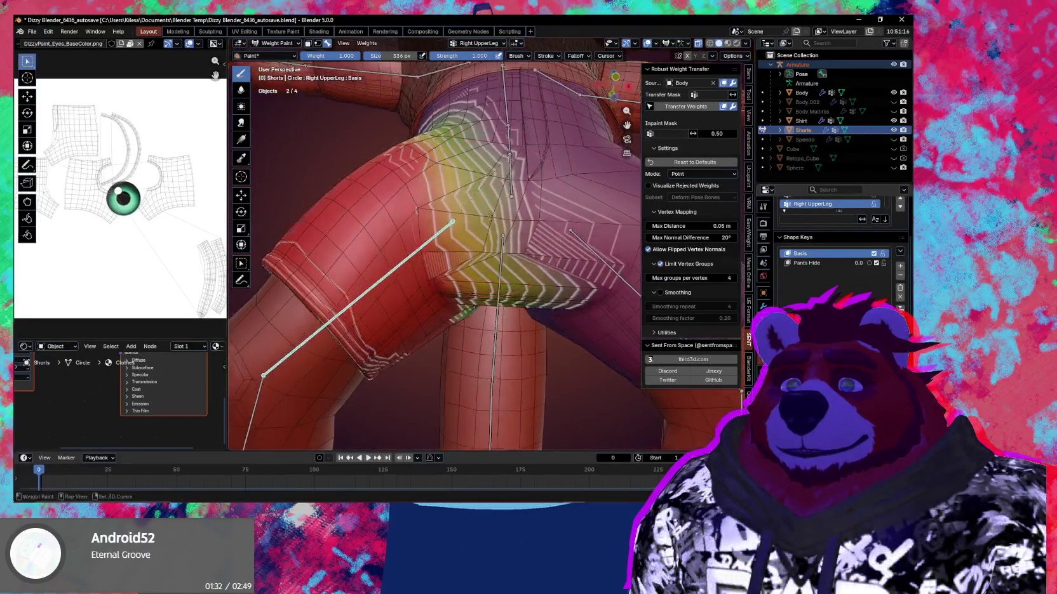
# Step: Shrink the weight brush to 256 px, then to 183 px
pyautogui.moveTo(489, 253)
pyautogui.mouseDown(button='middle')
pyautogui.moveTo(433, 232)
pyautogui.moveTo(529, 253)
pyautogui.mouseUp(button='middle')
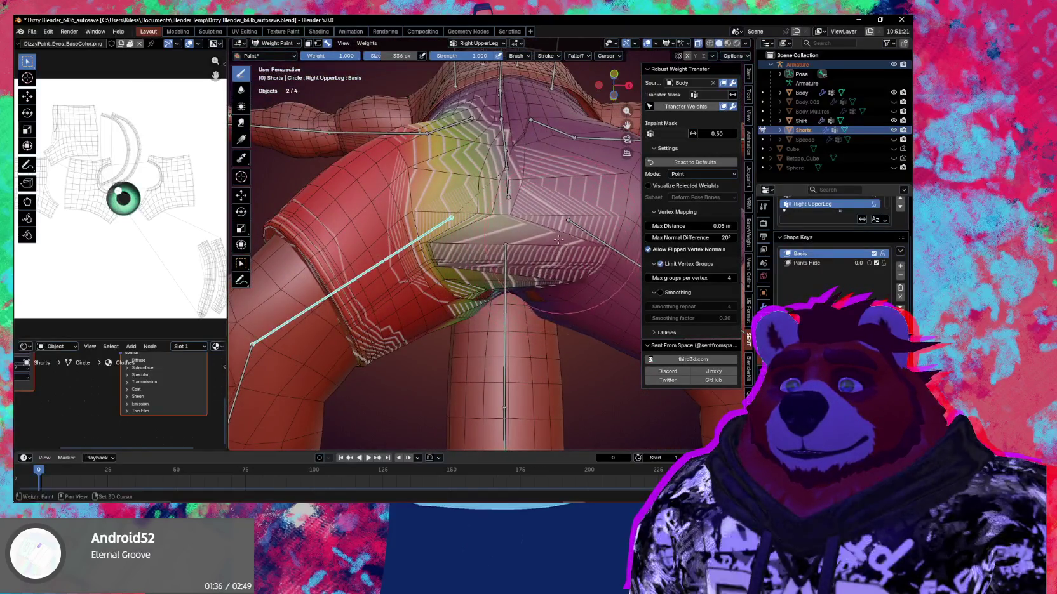
pyautogui.moveTo(592, 233)
pyautogui.mouseDown(button='middle')
pyautogui.moveTo(556, 236)
pyautogui.moveTo(564, 213)
pyautogui.mouseUp(button='middle')
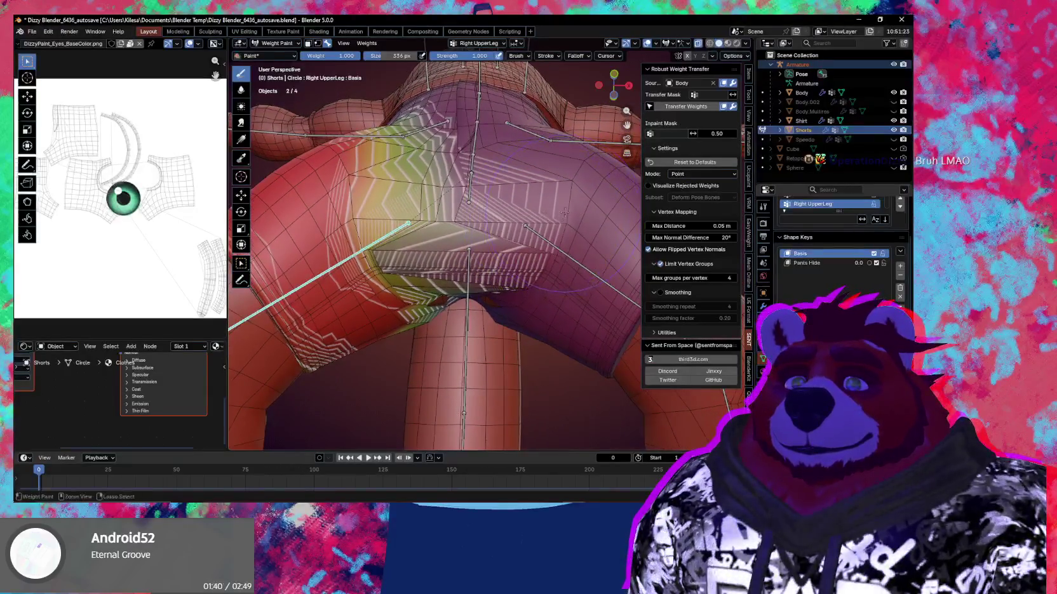
pyautogui.press('f')
pyautogui.click(545, 253)
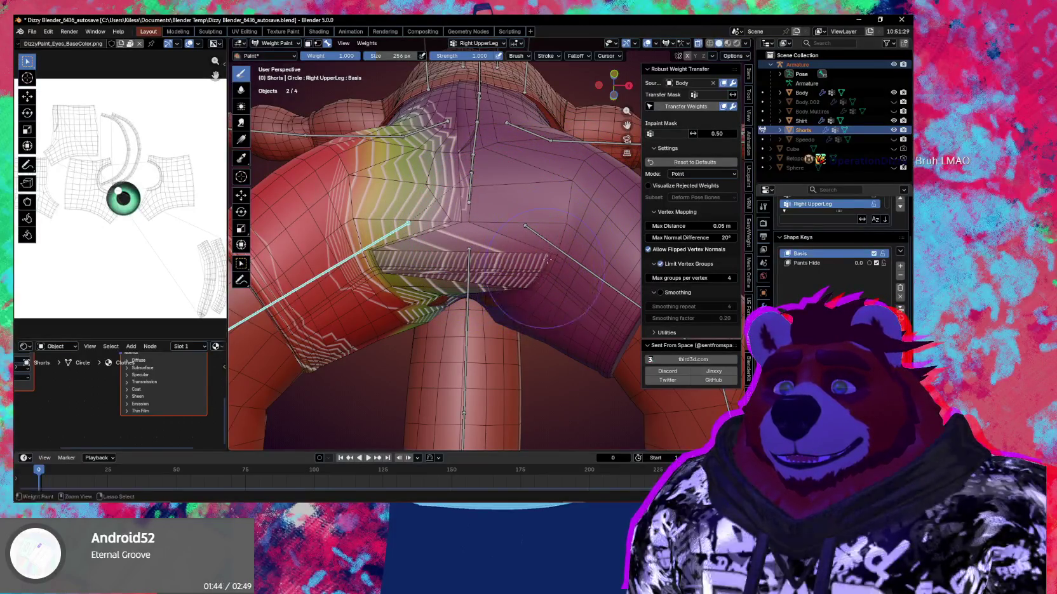
pyautogui.moveTo(545, 268); pyautogui.dragTo(533, 273, button='middle')
pyautogui.press('f')
pyautogui.click(532, 274)
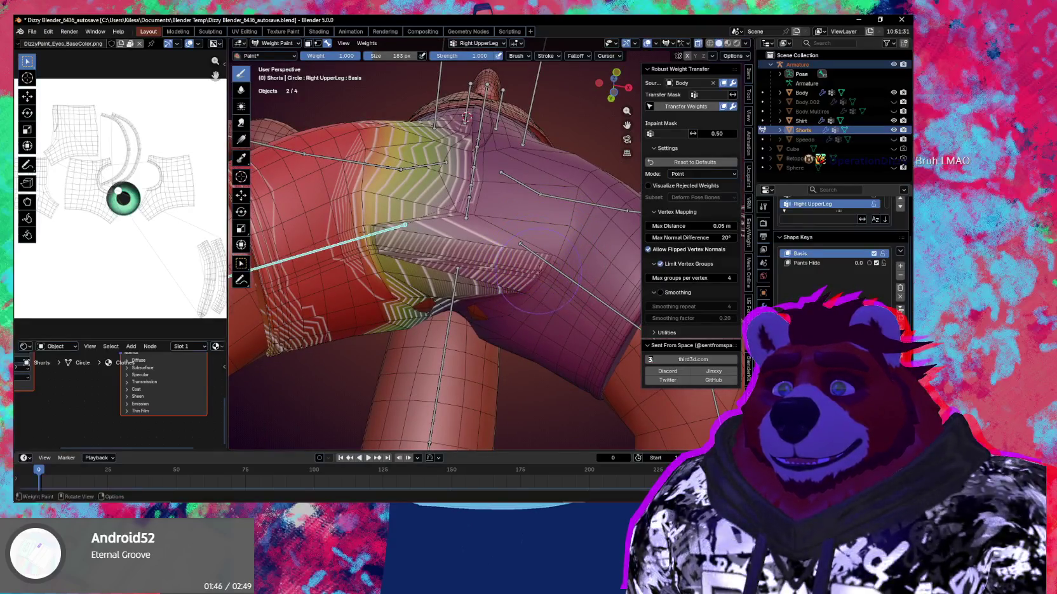
# Step: Switch to the Smear brush, smear the thigh weights, and show the brush's Tool settings
pyautogui.hotkey('shift', 'space')
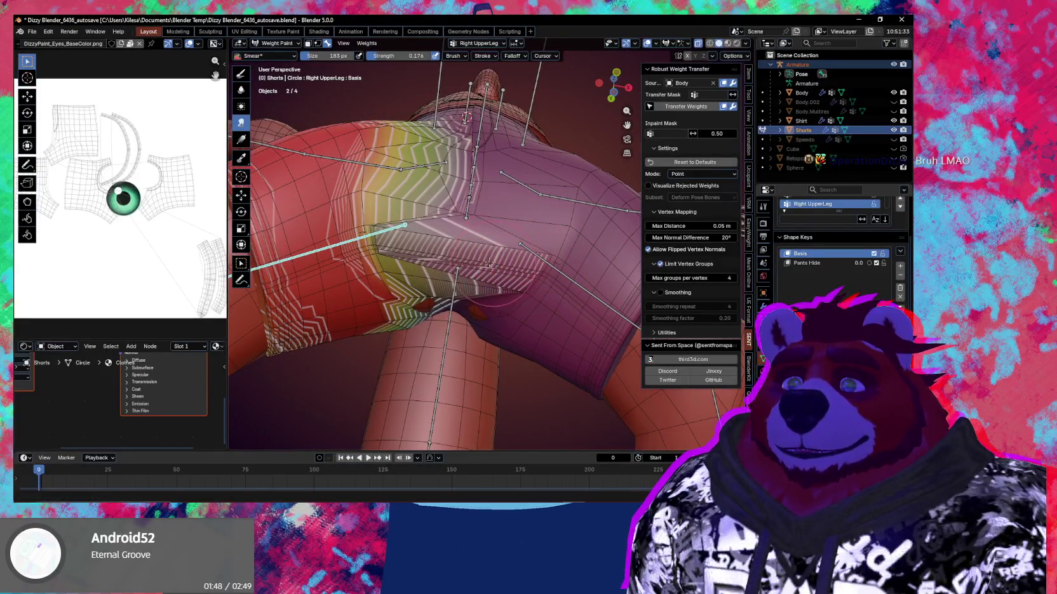
pyautogui.moveTo(503, 274); pyautogui.dragTo(467, 277, button='middle')
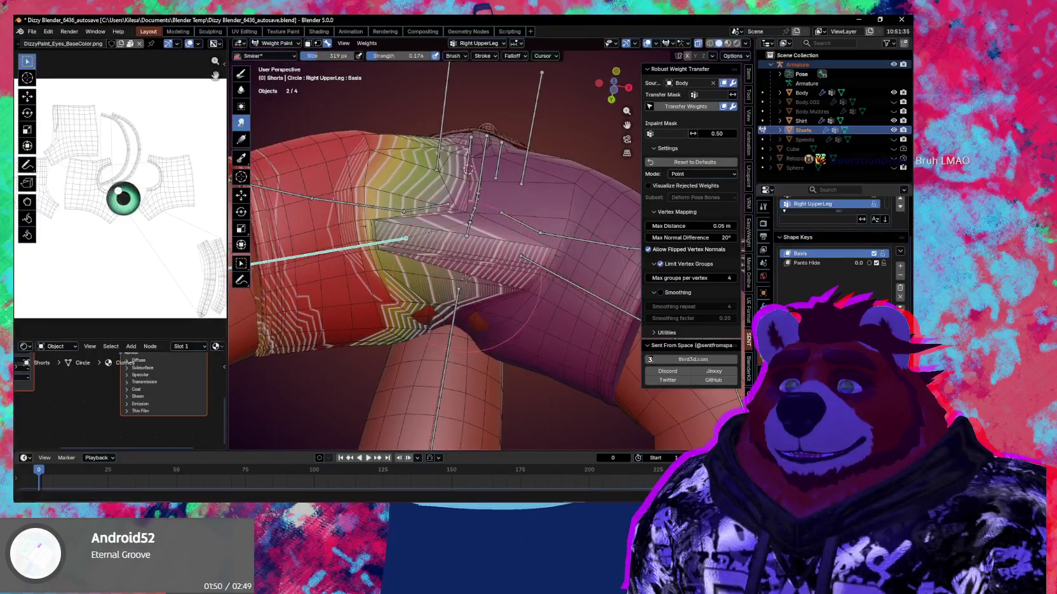
pyautogui.moveTo(428, 269)
pyautogui.mouseDown()
pyautogui.moveTo(394, 286)
pyautogui.moveTo(445, 267)
pyautogui.moveTo(412, 261)
pyautogui.moveTo(399, 318)
pyautogui.mouseUp()
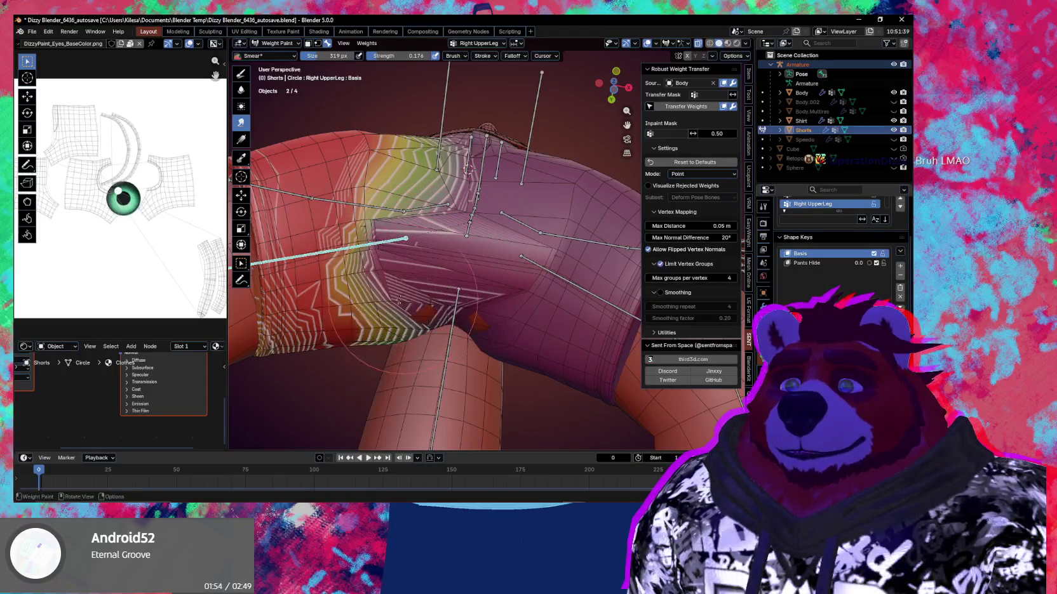
pyautogui.moveTo(400, 317); pyautogui.dragTo(438, 288, button='middle')
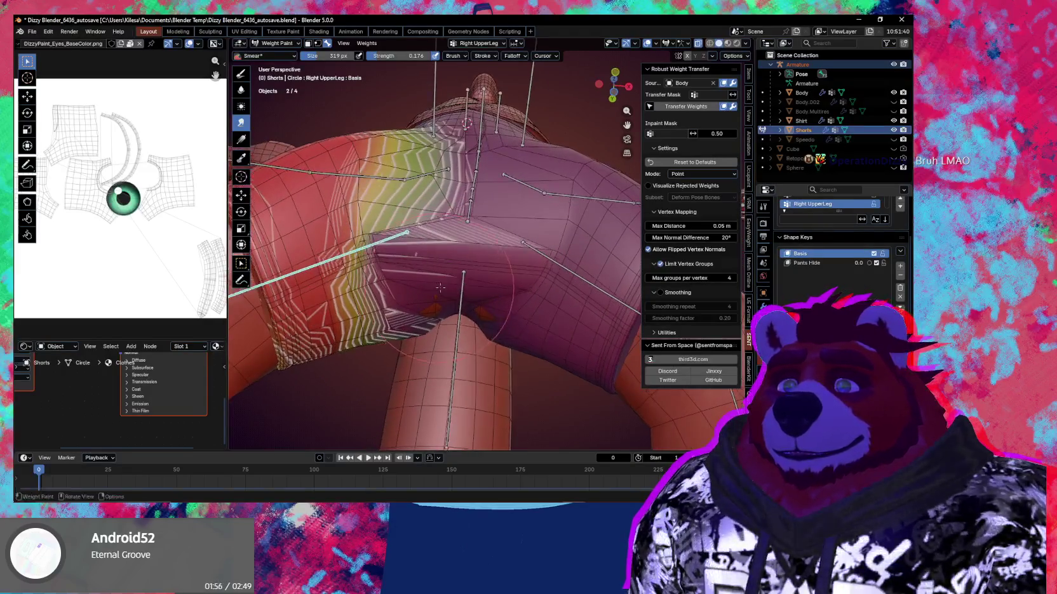
pyautogui.click(749, 94)
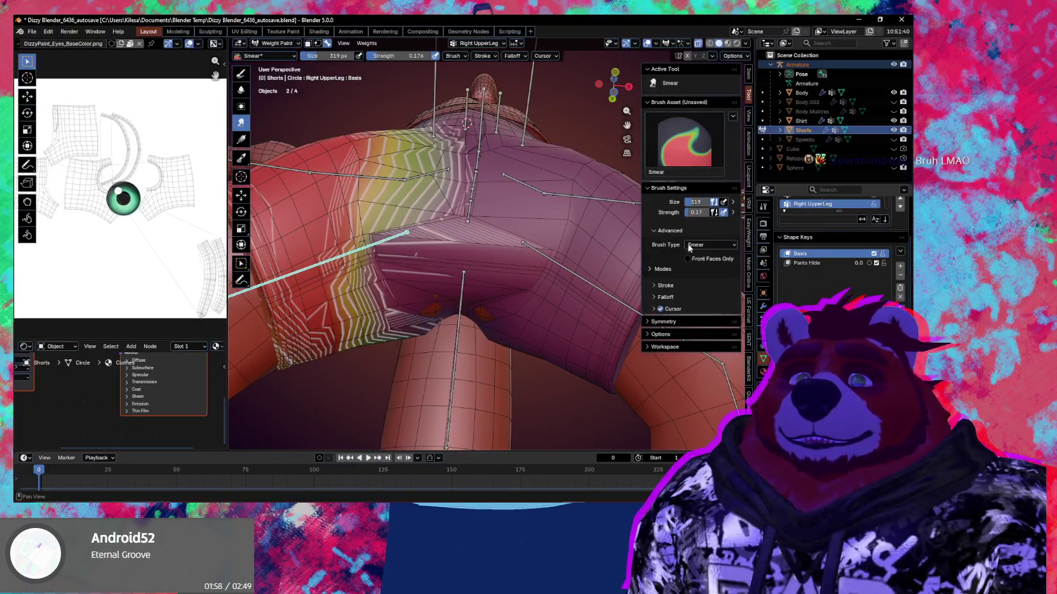
# Step: Expand Options, blur the weights along the thigh, then smear them into a reddish patch
pyautogui.click(659, 334)
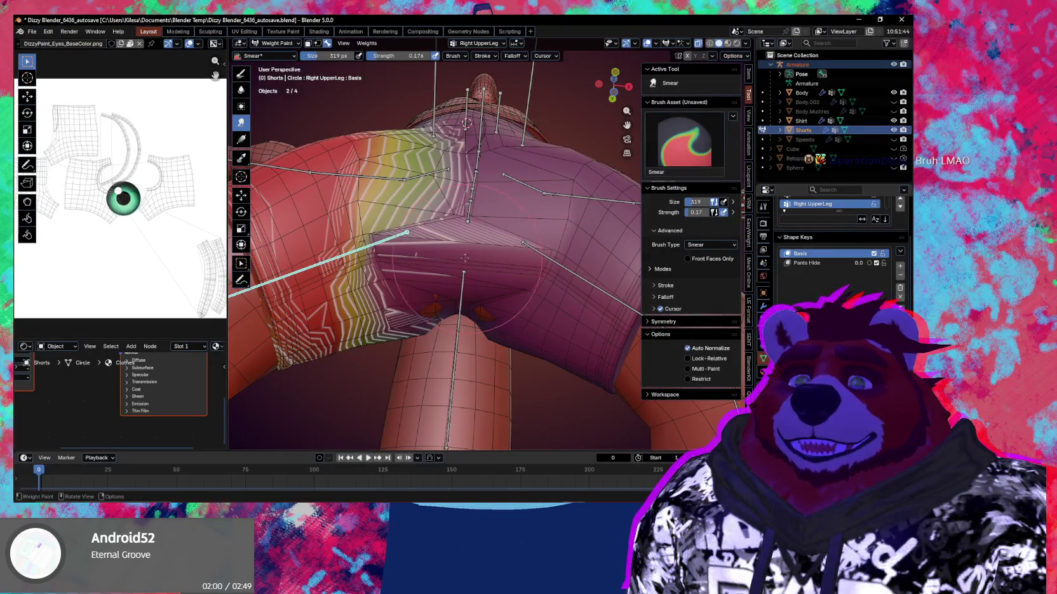
pyautogui.keyDown('shift'); pyautogui.moveTo(472, 260); pyautogui.dragTo(394, 227); pyautogui.keyUp('shift')
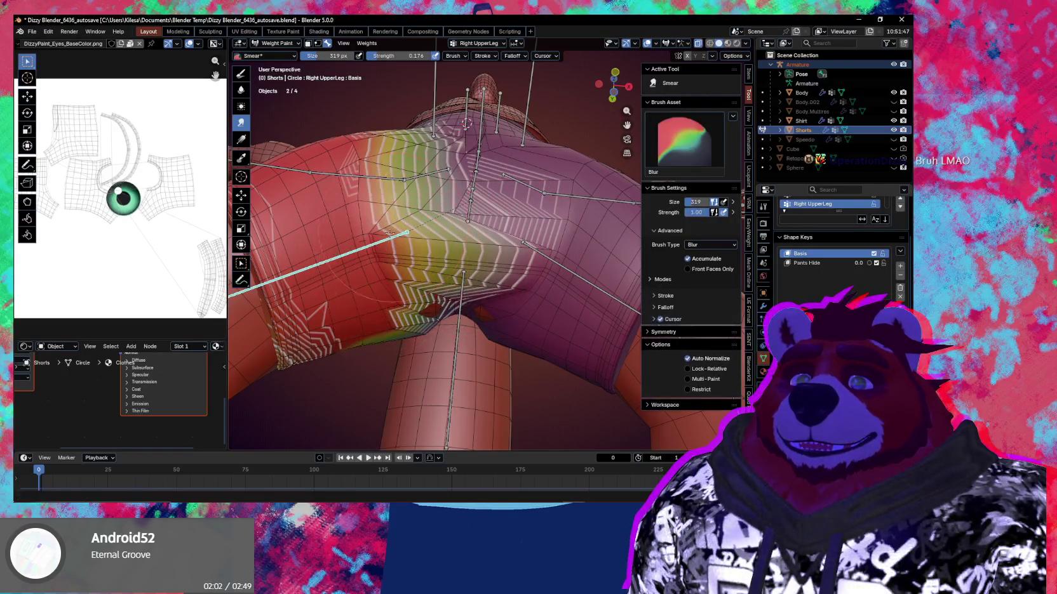
pyautogui.keyDown('shift'); pyautogui.moveTo(535, 238); pyautogui.dragTo(470, 261); pyautogui.keyUp('shift')
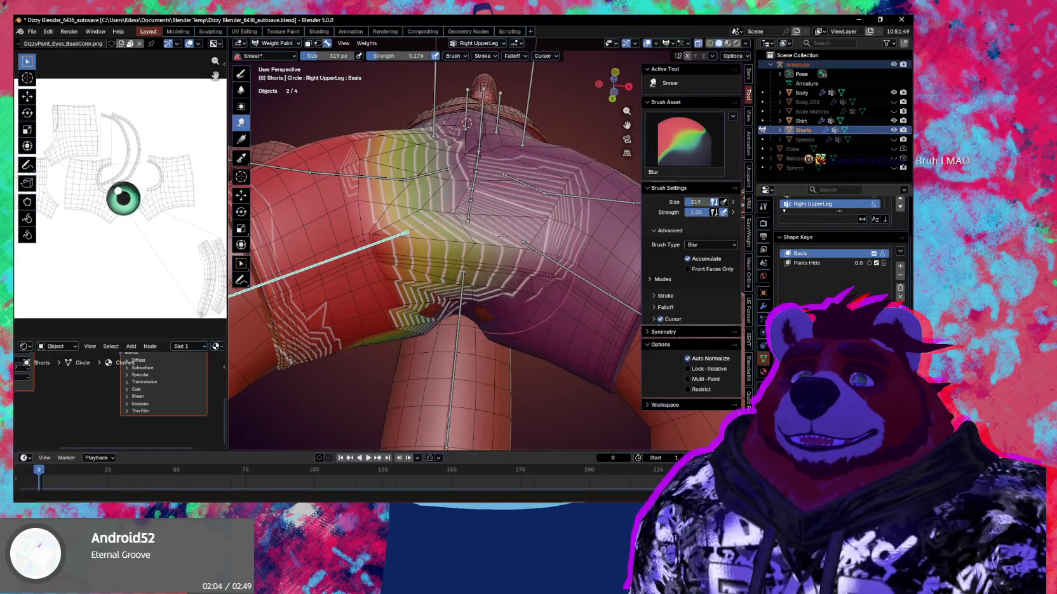
pyautogui.moveTo(454, 255)
pyautogui.mouseDown(button='middle')
pyautogui.moveTo(473, 209)
pyautogui.moveTo(512, 227)
pyautogui.mouseUp(button='middle')
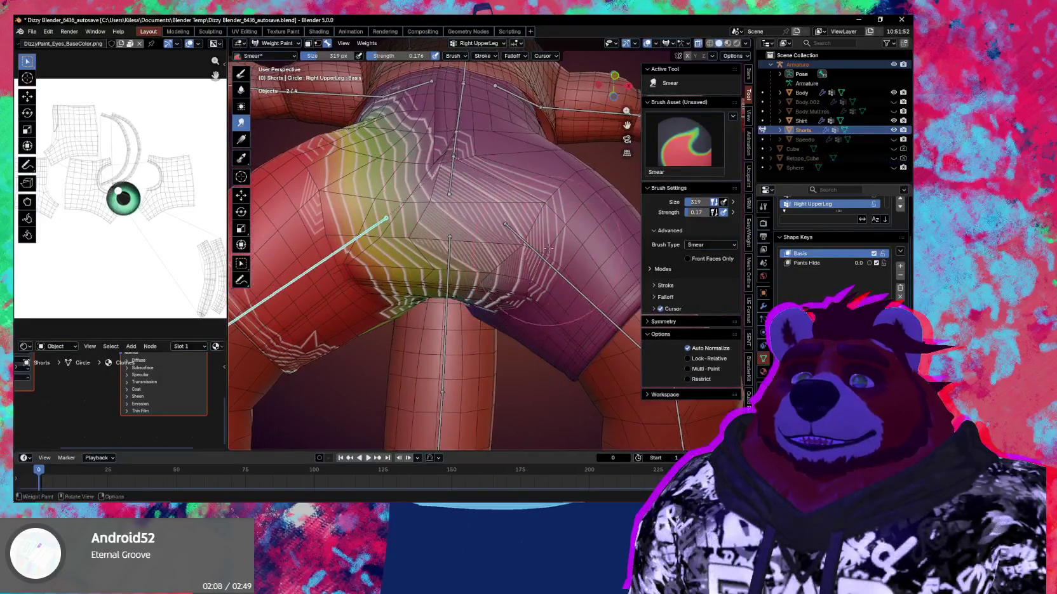
pyautogui.moveTo(549, 257)
pyautogui.mouseDown(button='middle')
pyautogui.moveTo(515, 257)
pyautogui.moveTo(525, 260)
pyautogui.moveTo(510, 220)
pyautogui.mouseUp(button='middle')
pyautogui.moveTo(510, 221); pyautogui.dragTo(508, 243)
pyautogui.moveTo(527, 219)
pyautogui.mouseDown(button='middle')
pyautogui.moveTo(442, 250)
pyautogui.moveTo(478, 262)
pyautogui.mouseUp(button='middle')
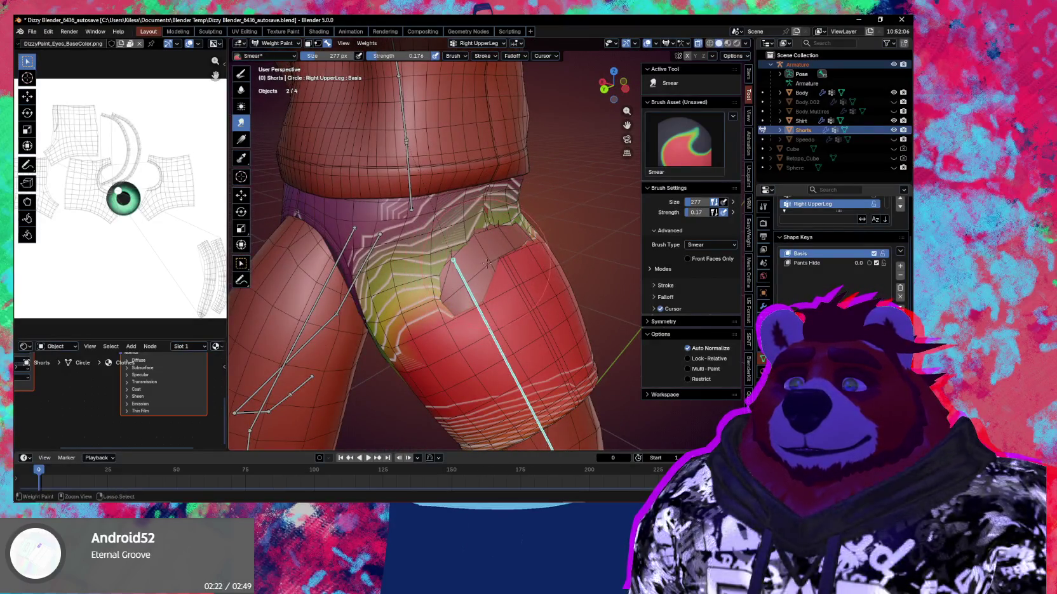
pyautogui.moveTo(482, 254); pyautogui.dragTo(519, 255, button='middle')
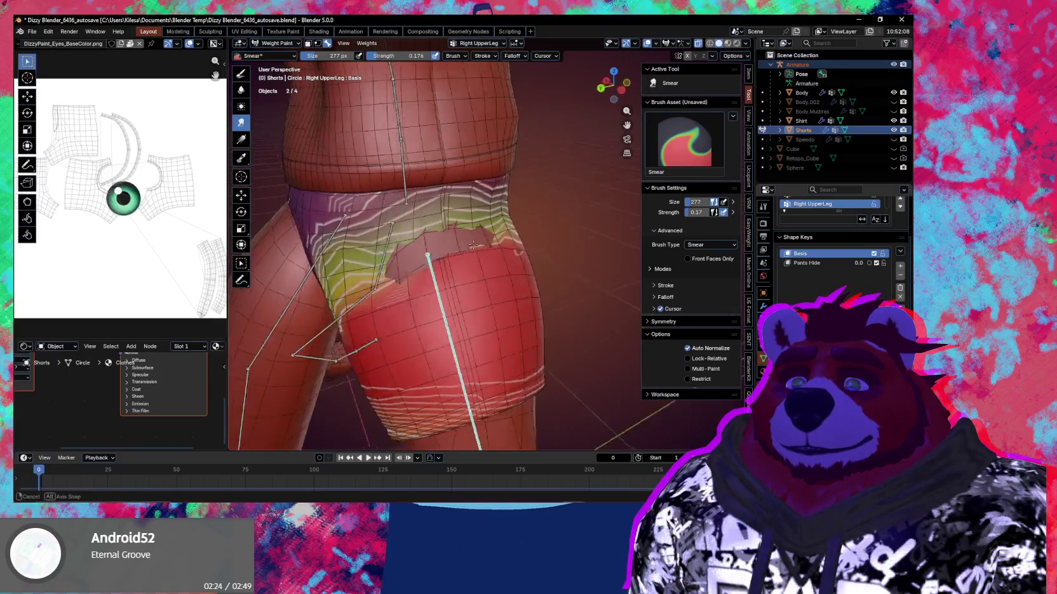
# Step: Return to the Draw brush at 128 px size
pyautogui.press('x')
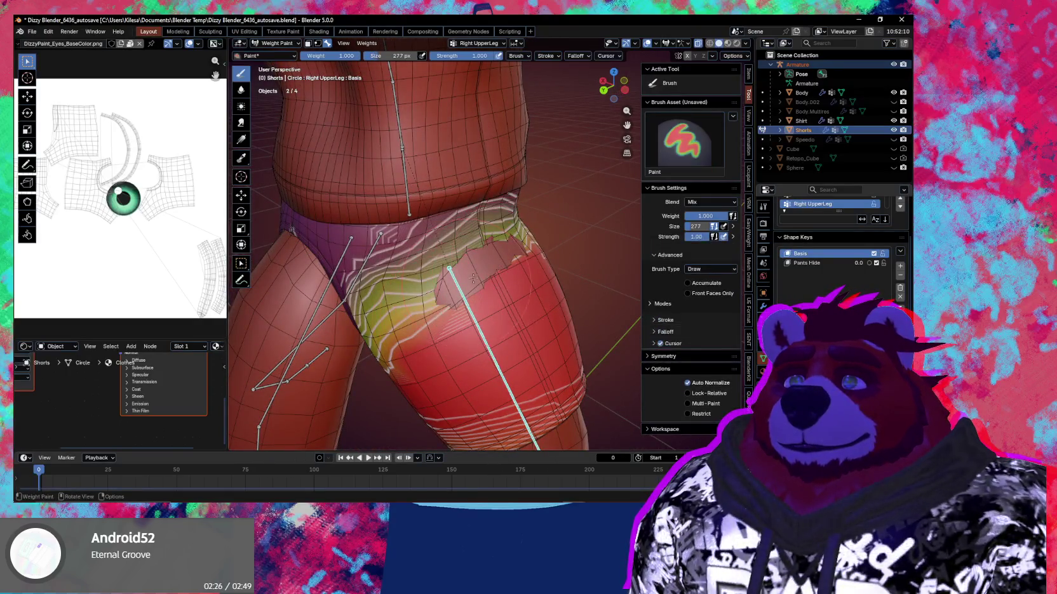
pyautogui.press('f')
pyautogui.click(421, 253)
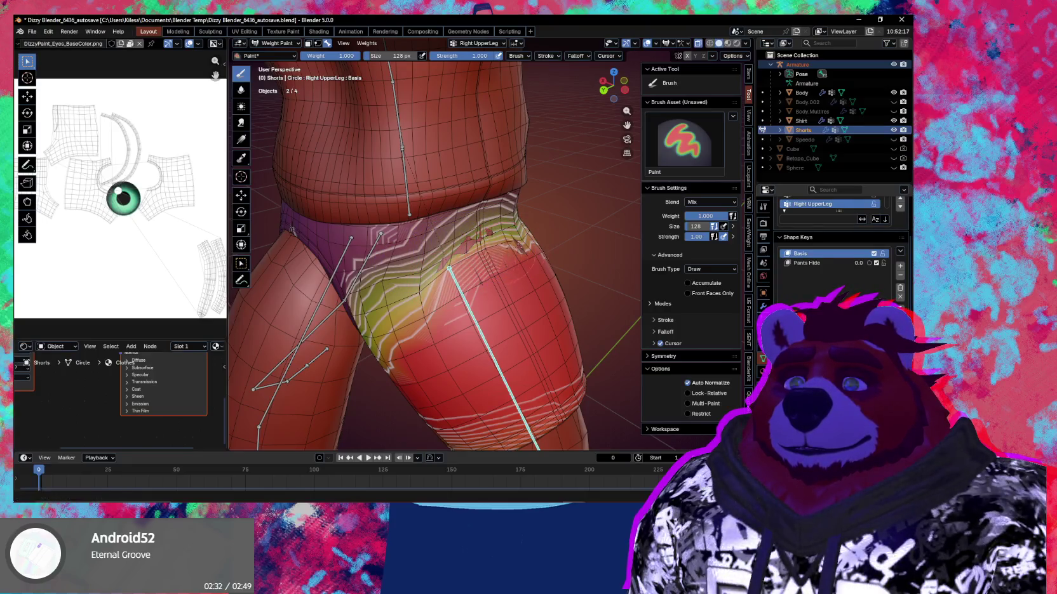
pyautogui.moveTo(421, 253); pyautogui.dragTo(460, 271, button='middle')
# Step: Swing the right leg forward -97.2° about X, cancelling a second rotation
pyautogui.press('r')
pyautogui.press('x')
pyautogui.click(449, 259)
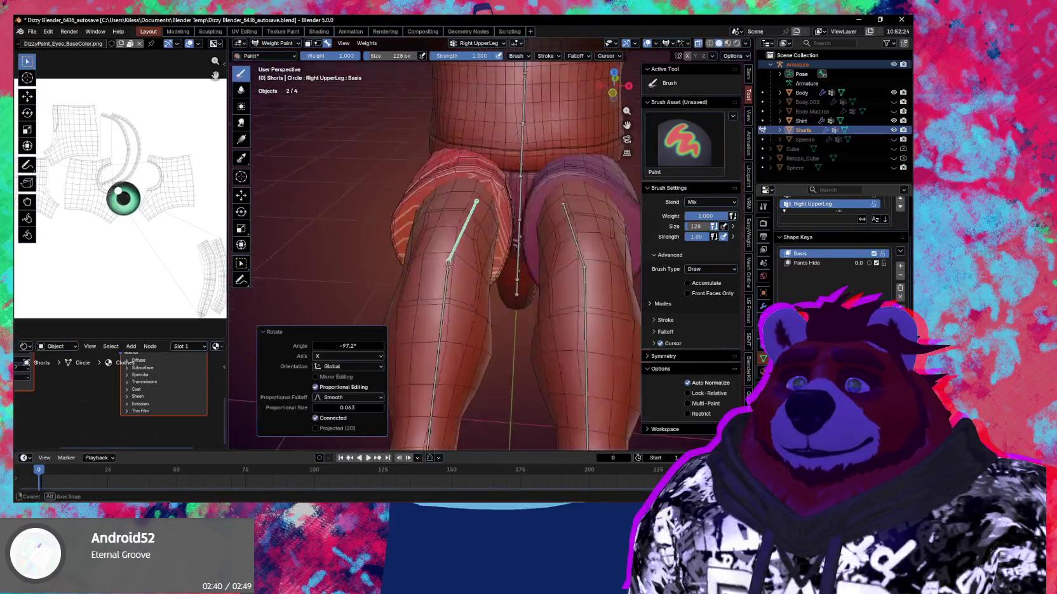
pyautogui.moveTo(448, 259); pyautogui.dragTo(445, 267, button='middle')
pyautogui.press('r')
pyautogui.press('x')
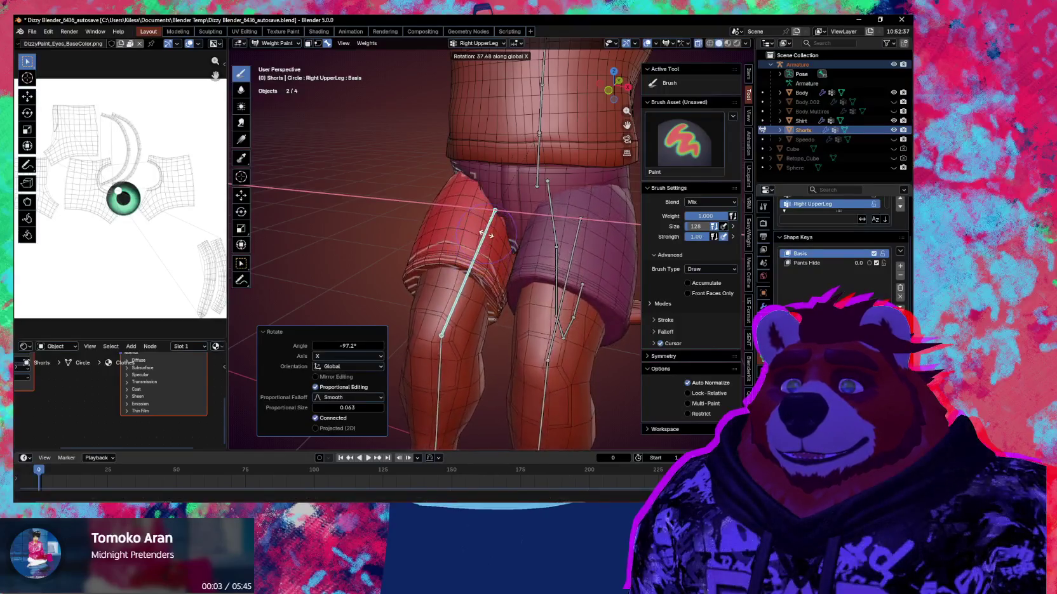
pyautogui.press('Escape')
pyautogui.moveTo(565, 284); pyautogui.dragTo(559, 268, button='middle')
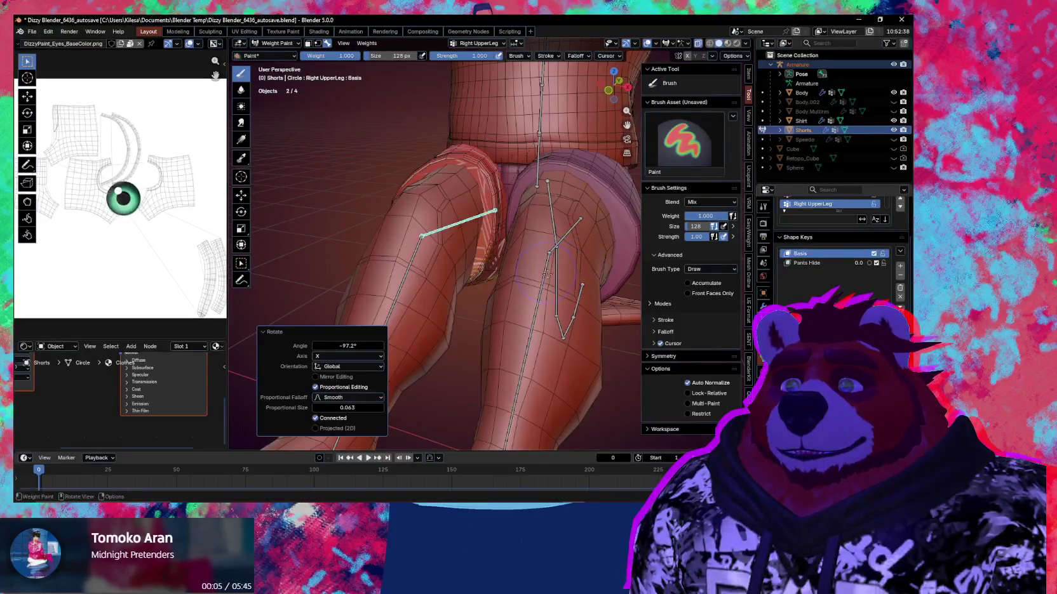
# Step: Set the weight brush to 196 px and keep the Draw brush active
pyautogui.scroll(2, 454, 193)
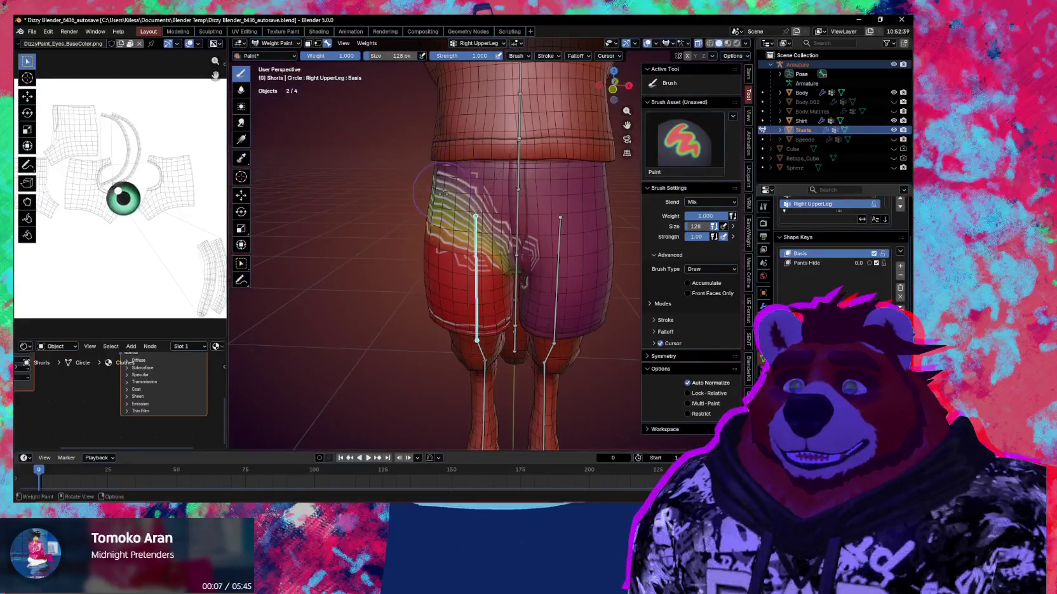
pyautogui.scroll(3, 448, 178)
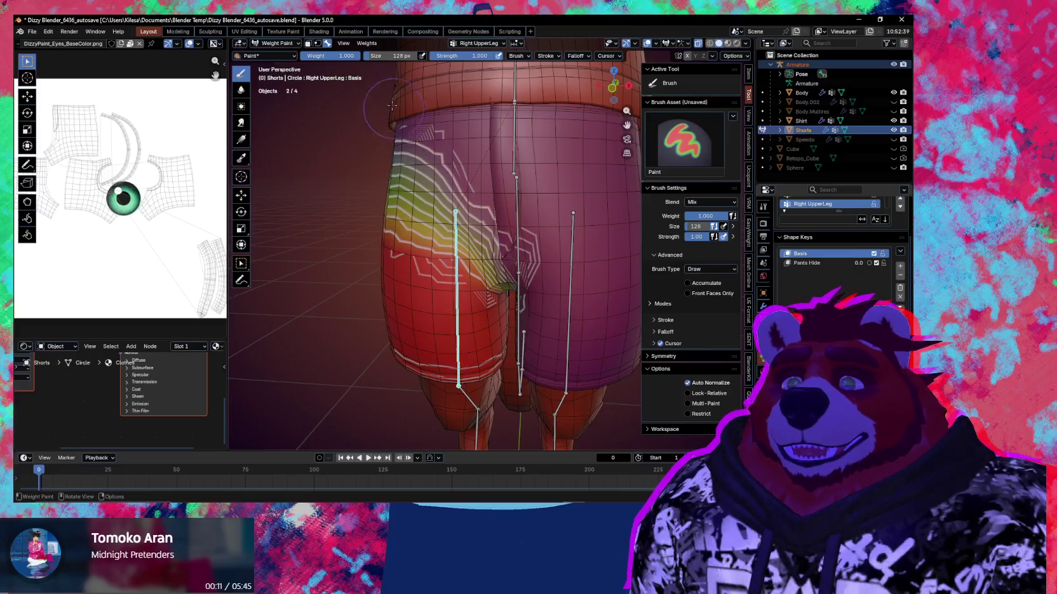
pyautogui.moveTo(415, 138)
pyautogui.mouseDown(button='middle')
pyautogui.moveTo(394, 152)
pyautogui.moveTo(359, 145)
pyautogui.mouseUp(button='middle')
pyautogui.press('f')
pyautogui.click(419, 181)
pyautogui.moveTo(419, 181)
pyautogui.mouseDown(button='middle')
pyautogui.moveTo(432, 237)
pyautogui.moveTo(446, 207)
pyautogui.moveTo(423, 230)
pyautogui.mouseUp(button='middle')
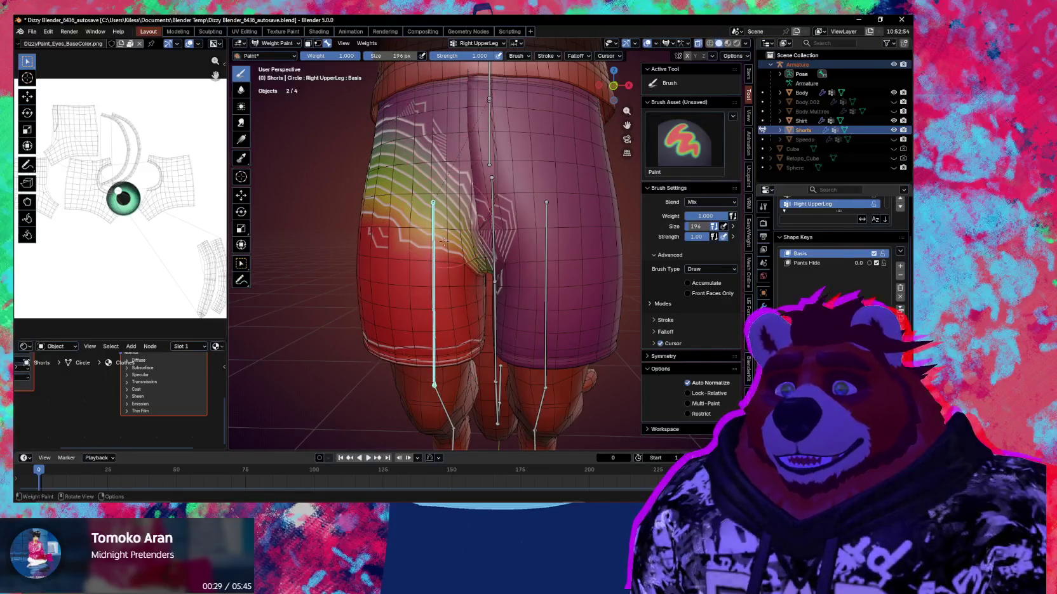
pyautogui.keyDown('shift'); pyautogui.moveTo(397, 257); pyautogui.dragTo(475, 243, button='middle'); pyautogui.keyUp('shift')
pyautogui.hotkey('shift', 'b')
pyautogui.press('d')
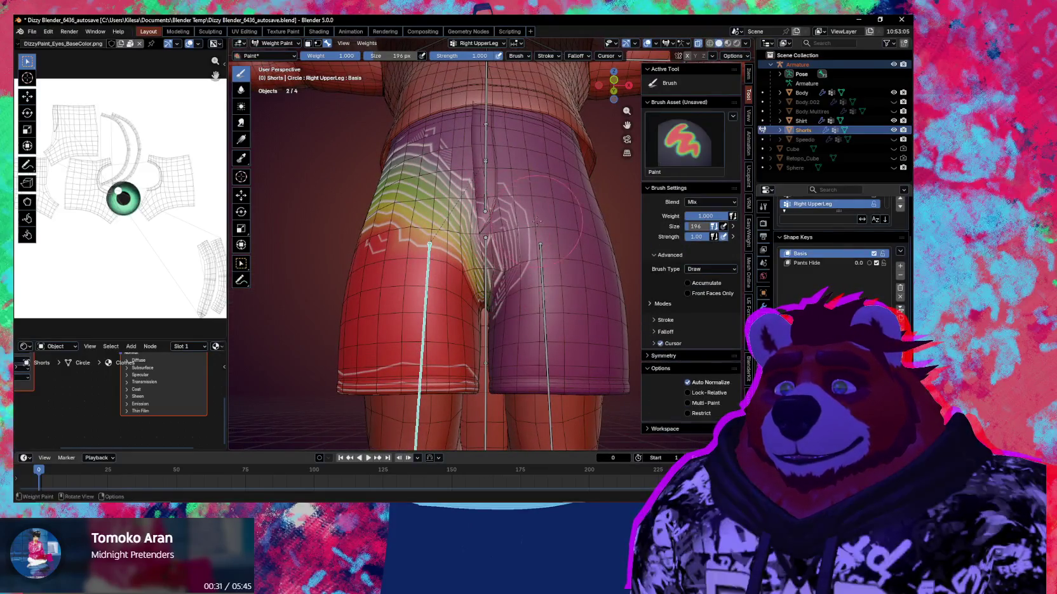
# Step: Test-rotate the Right UpperLeg bone about X, cancel, and switch the shorts to Object Mode
pyautogui.moveTo(517, 281); pyautogui.dragTo(487, 248, button='middle')
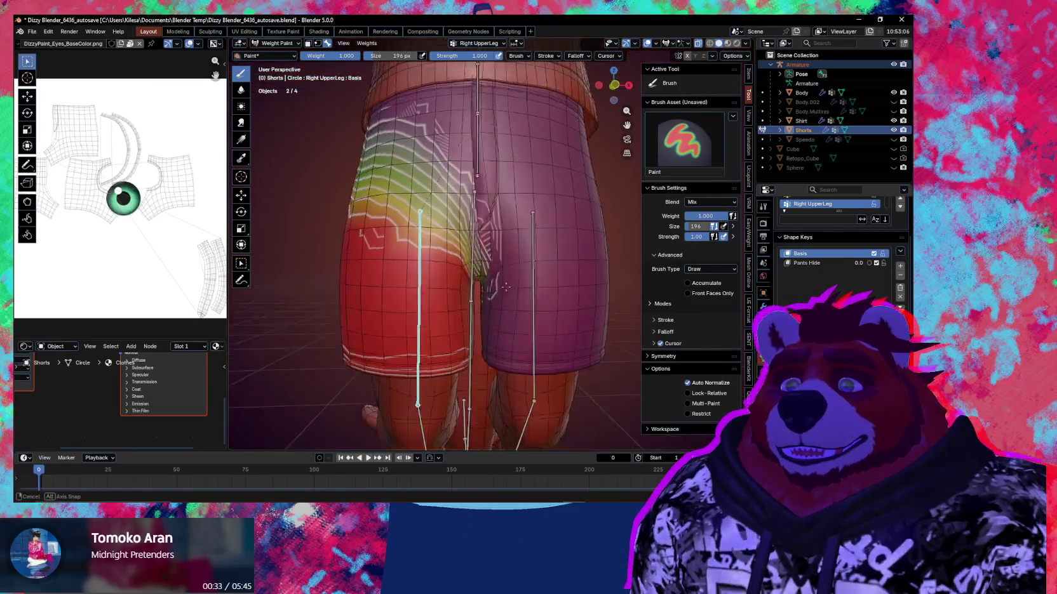
pyautogui.press('r')
pyautogui.press('x')
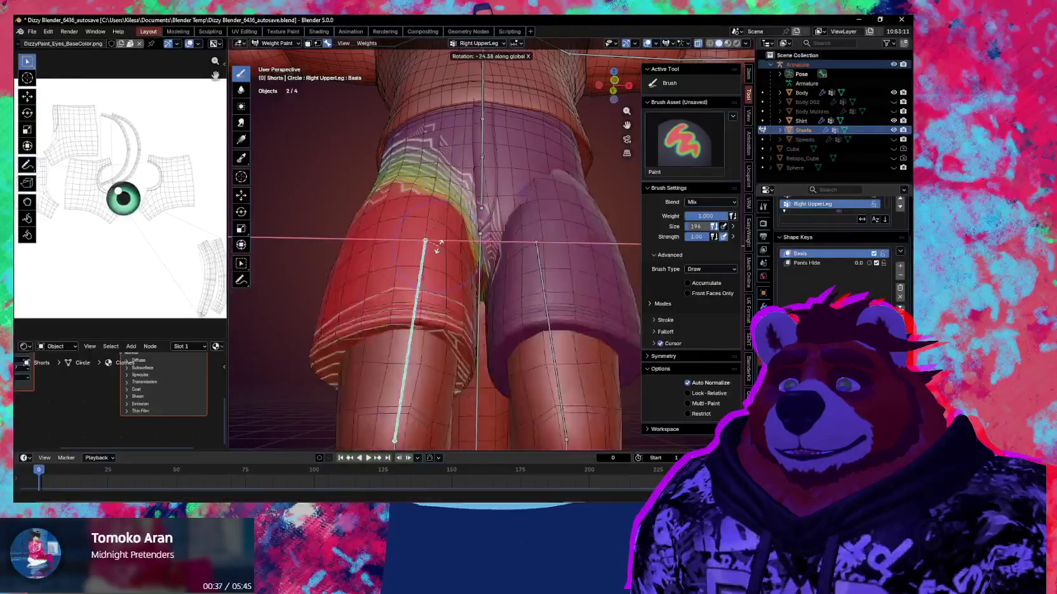
pyautogui.moveTo(422, 245); pyautogui.dragTo(521, 280, button='middle')
pyautogui.press('Escape')
pyautogui.hotkey('ctrl', 'Tab')
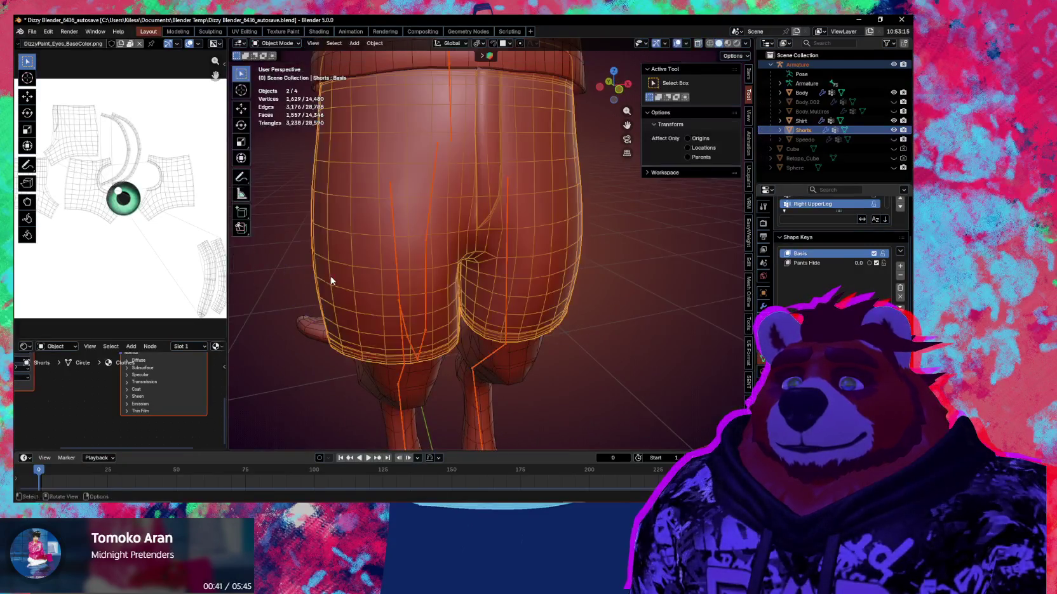
# Step: Select Body then Shorts and run Robust Weight Transfer at 15° Max Normal Difference
pyautogui.scroll(-2, 356, 292)
pyautogui.scroll(-2, 394, 311)
pyautogui.scroll(-2, 445, 330)
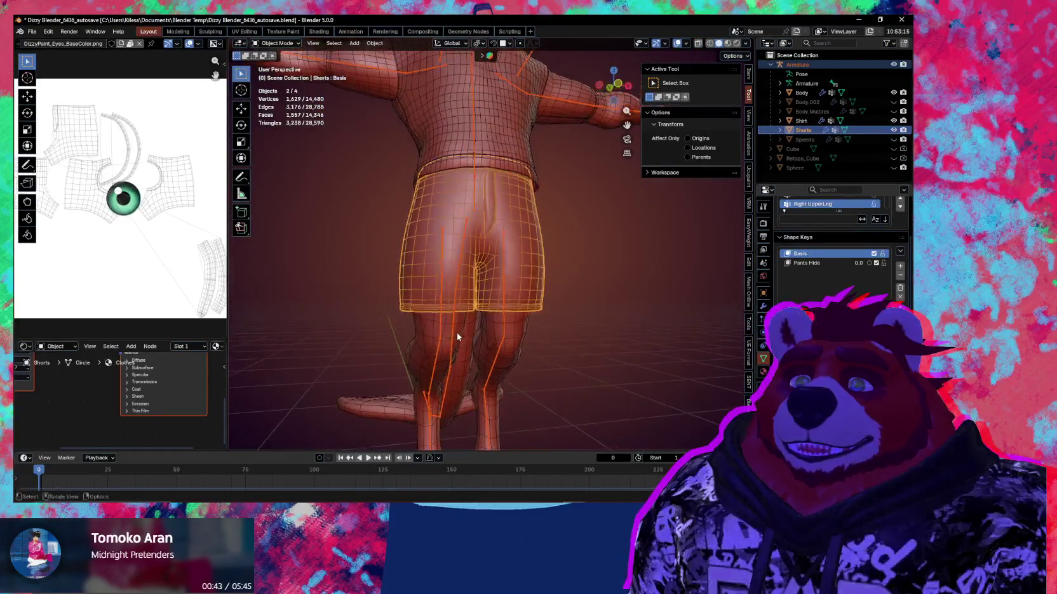
pyautogui.click(456, 332)
pyautogui.keyDown('shift'); pyautogui.click(462, 212); pyautogui.keyUp('shift')
pyautogui.moveTo(462, 212); pyautogui.dragTo(502, 235, button='middle')
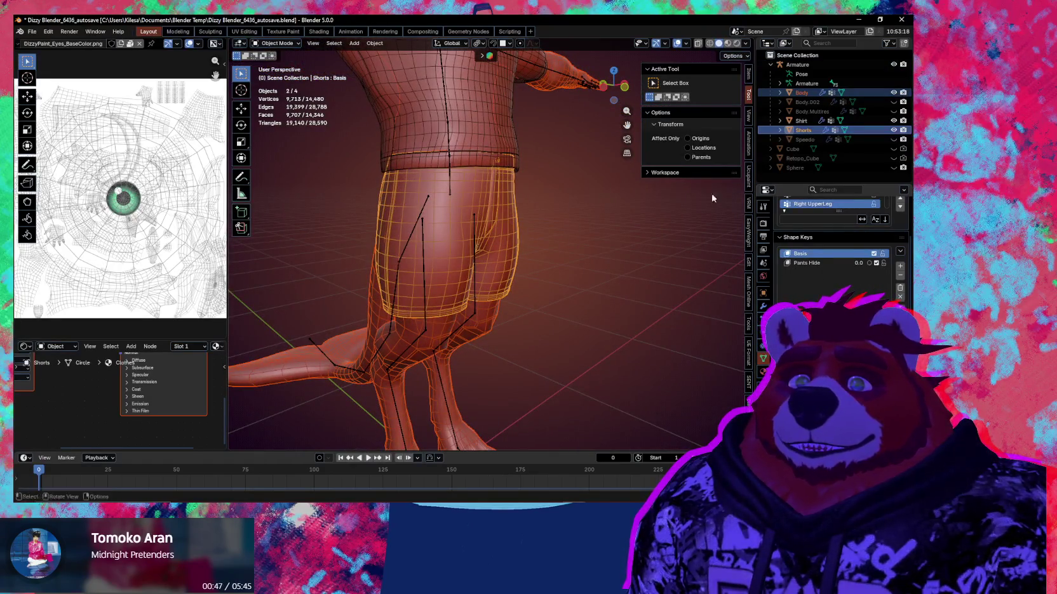
pyautogui.click(748, 383)
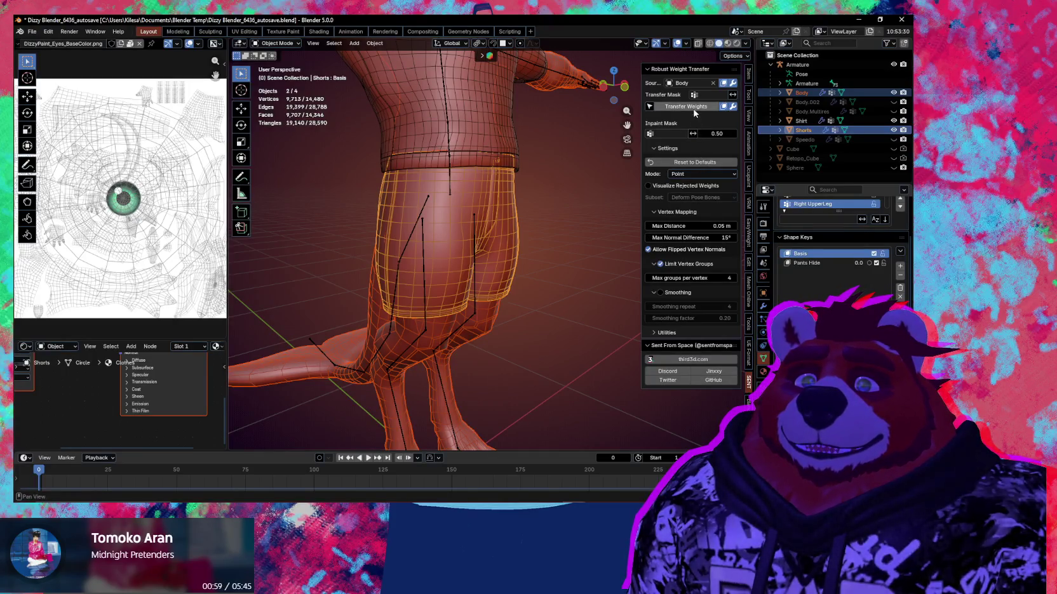
# Step: Select the armature, enter Pose Mode, and begin rotating the Right UpperLeg bone about X
pyautogui.moveTo(451, 235); pyautogui.dragTo(442, 241, button='middle')
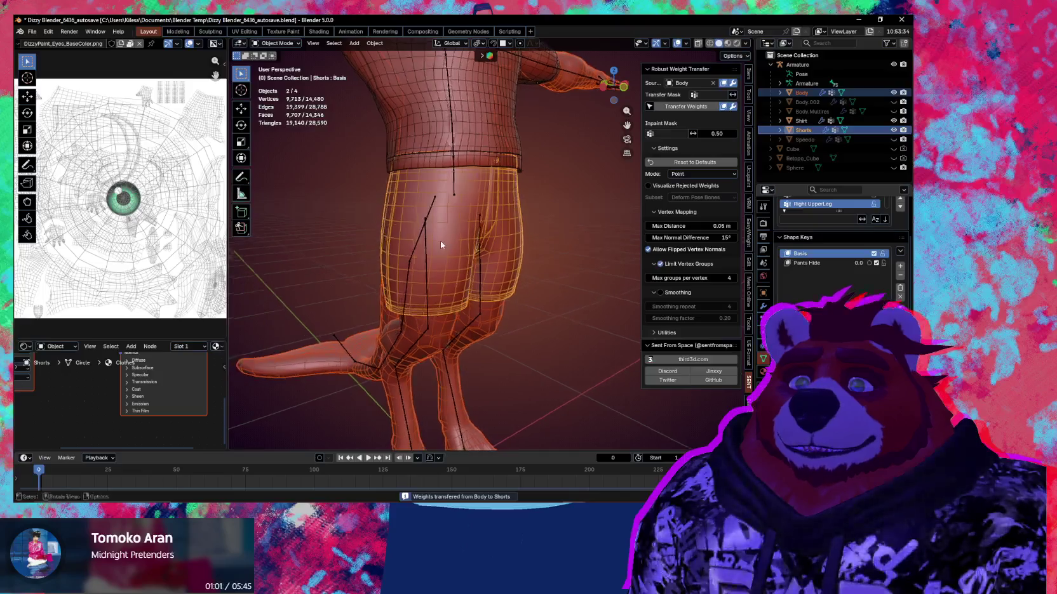
pyautogui.click(428, 242)
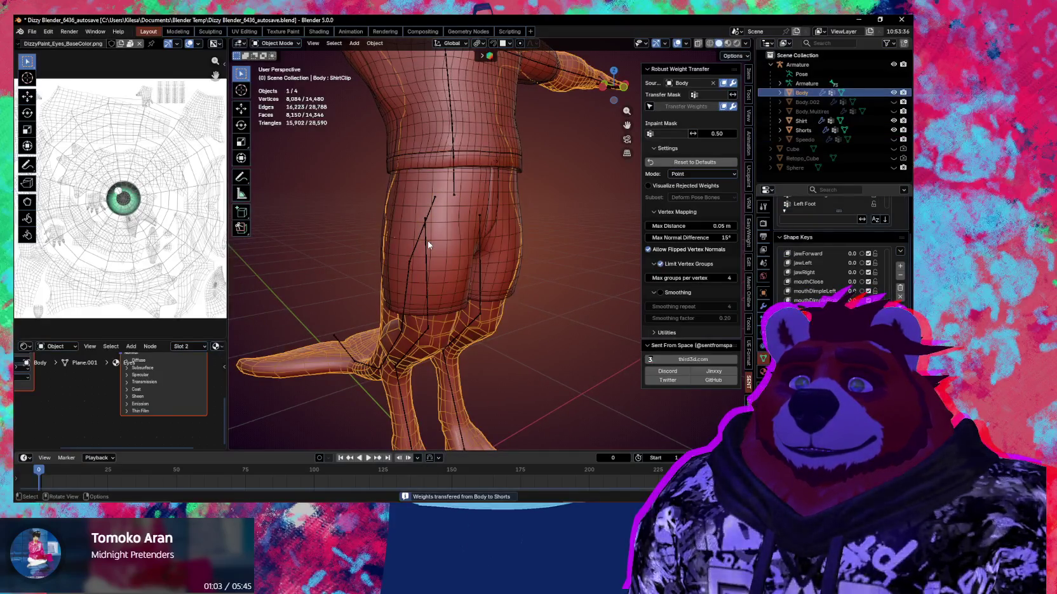
pyautogui.click(426, 242)
pyautogui.hotkey('ctrl', 'Tab')
pyautogui.press('r')
pyautogui.press('x')
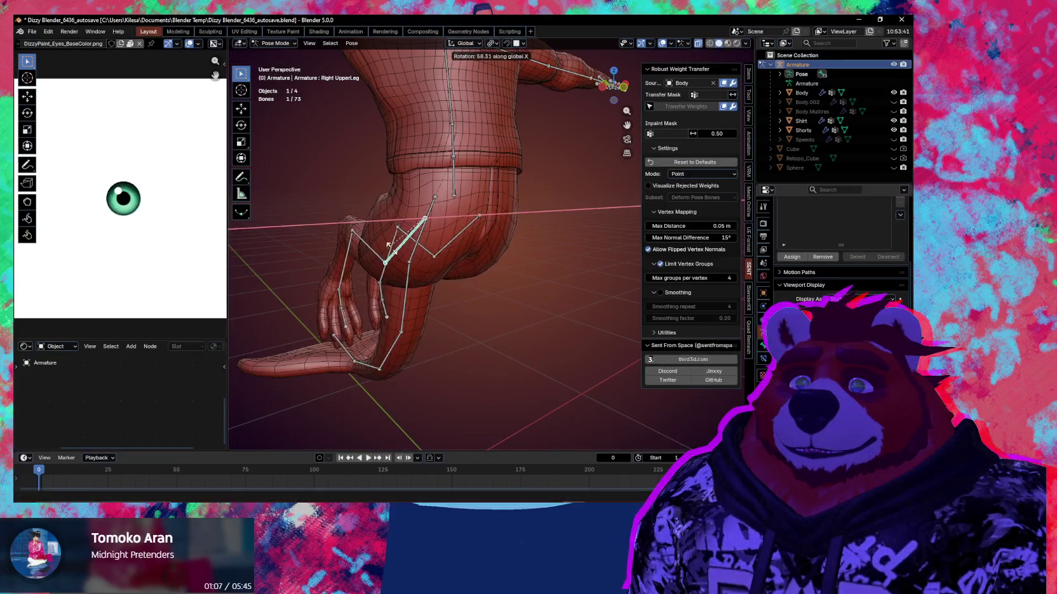
# Step: Raise the right upper leg to -99.5° about X to inspect the shorts
pyautogui.moveTo(416, 243); pyautogui.dragTo(458, 229, button='middle')
pyautogui.click(476, 221)
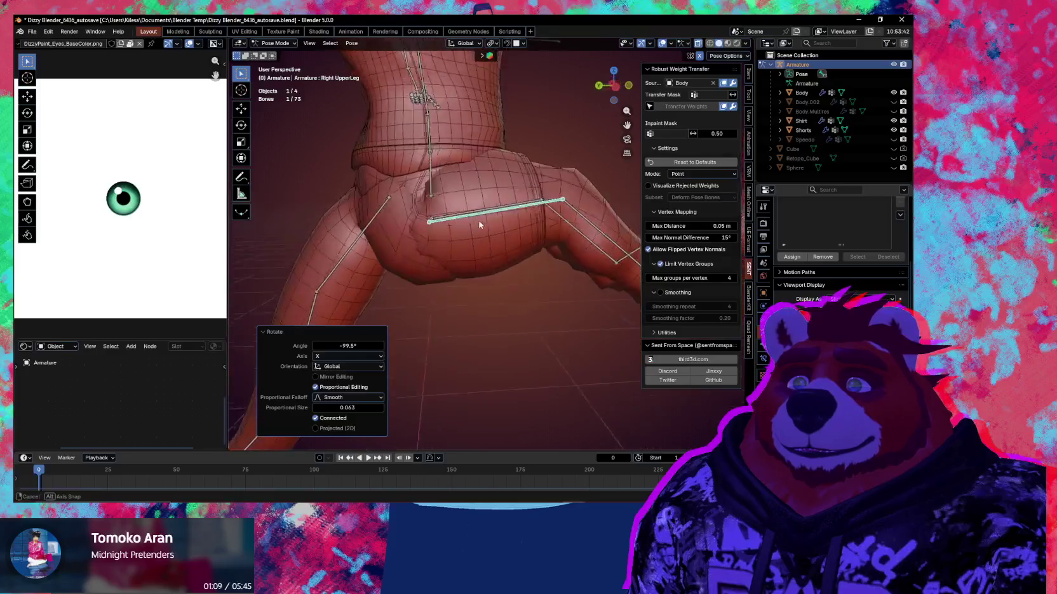
pyautogui.press('r')
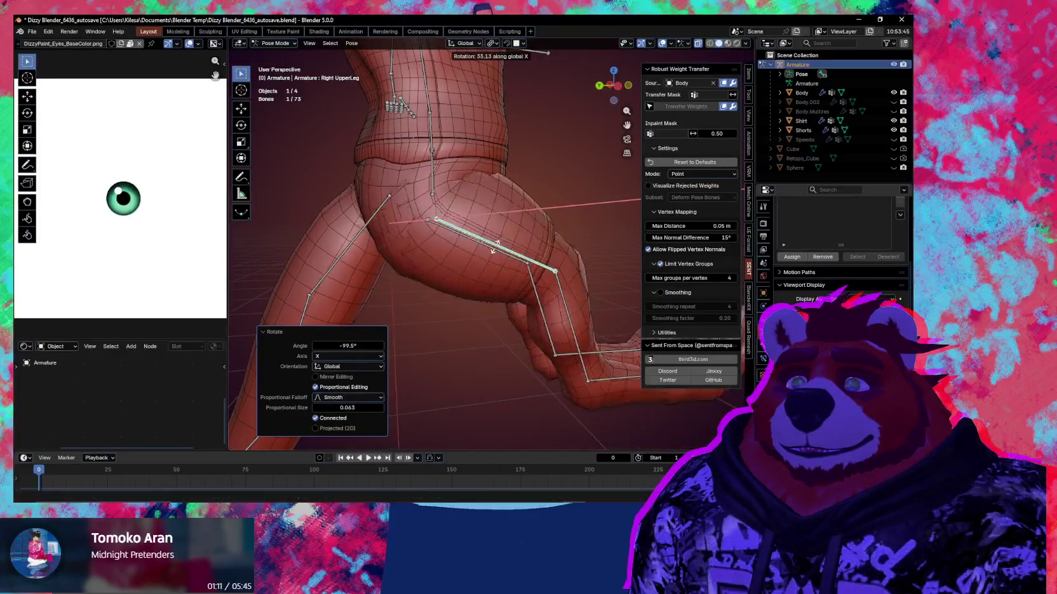
pyautogui.press('x')
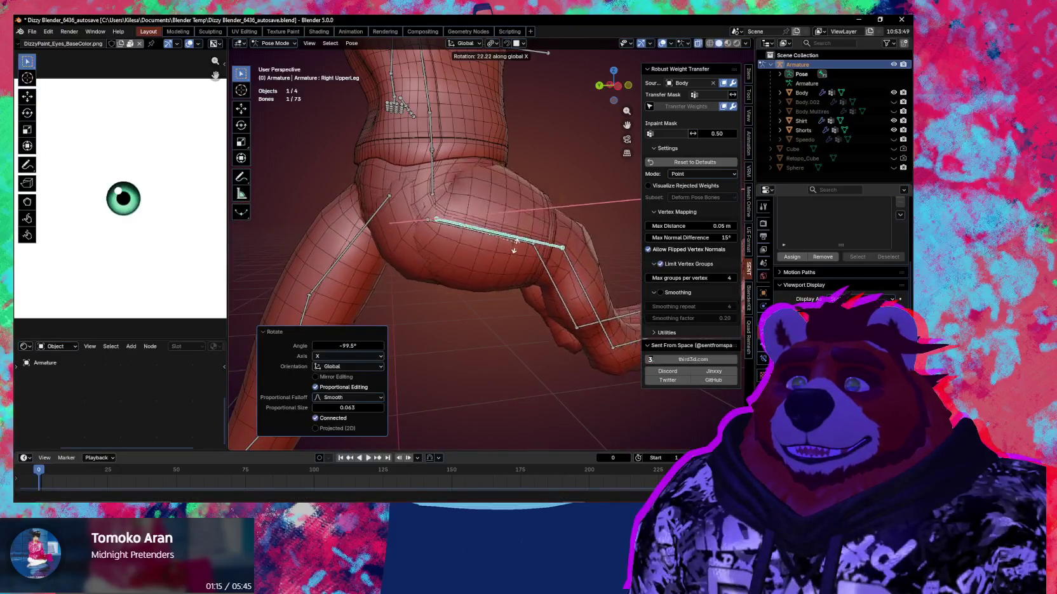
pyautogui.press('Escape')
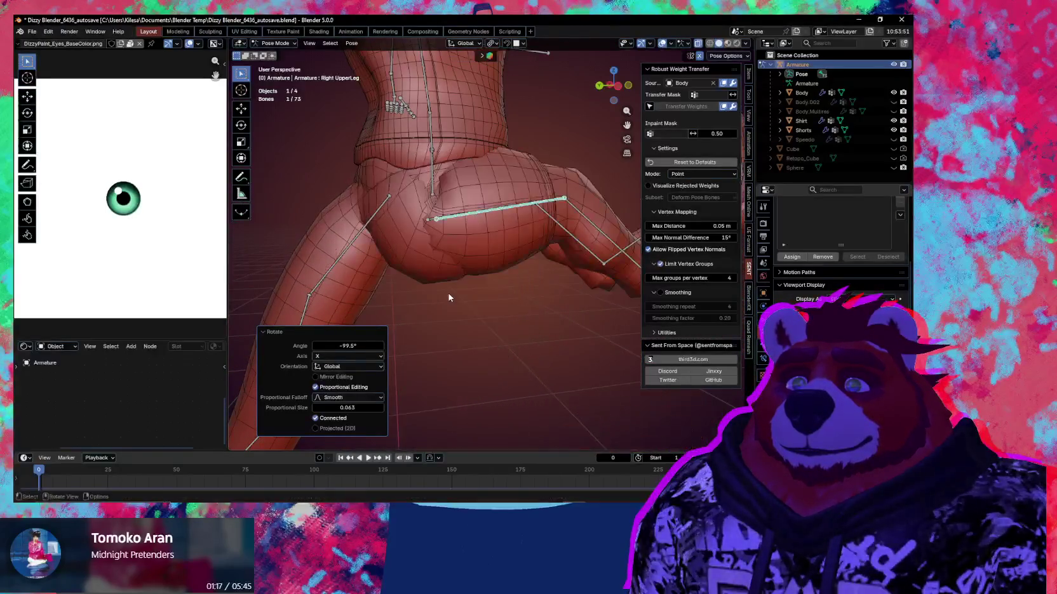
# Step: Clear the leg's rotation, return to Object Mode, and select the Body mesh
pyautogui.hotkey('alt', 'r')
pyautogui.moveTo(507, 250); pyautogui.dragTo(416, 325, button='middle')
pyautogui.hotkey('ctrl', 'Tab')
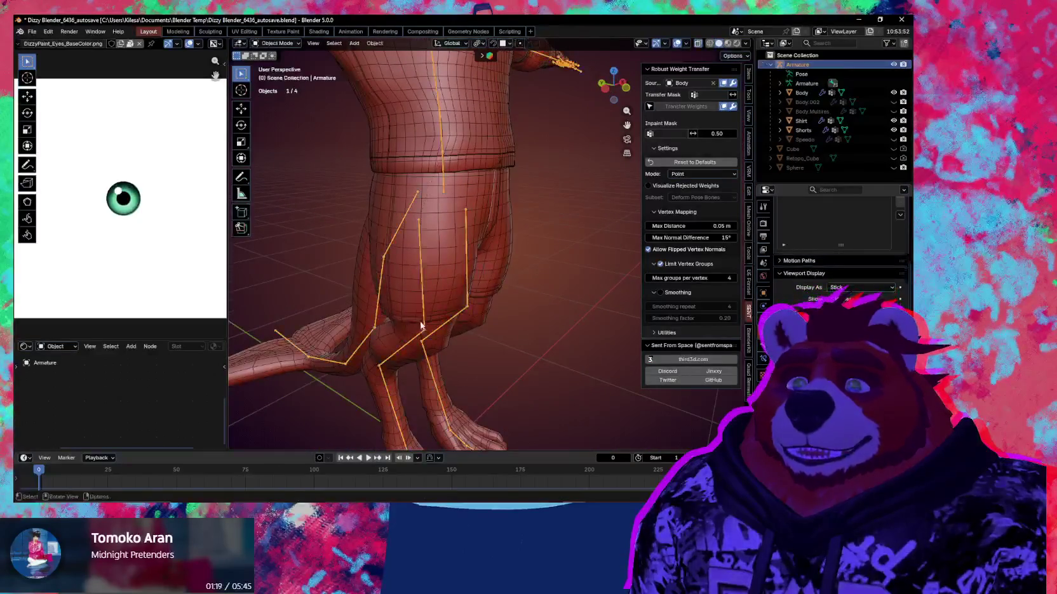
pyautogui.click(395, 343)
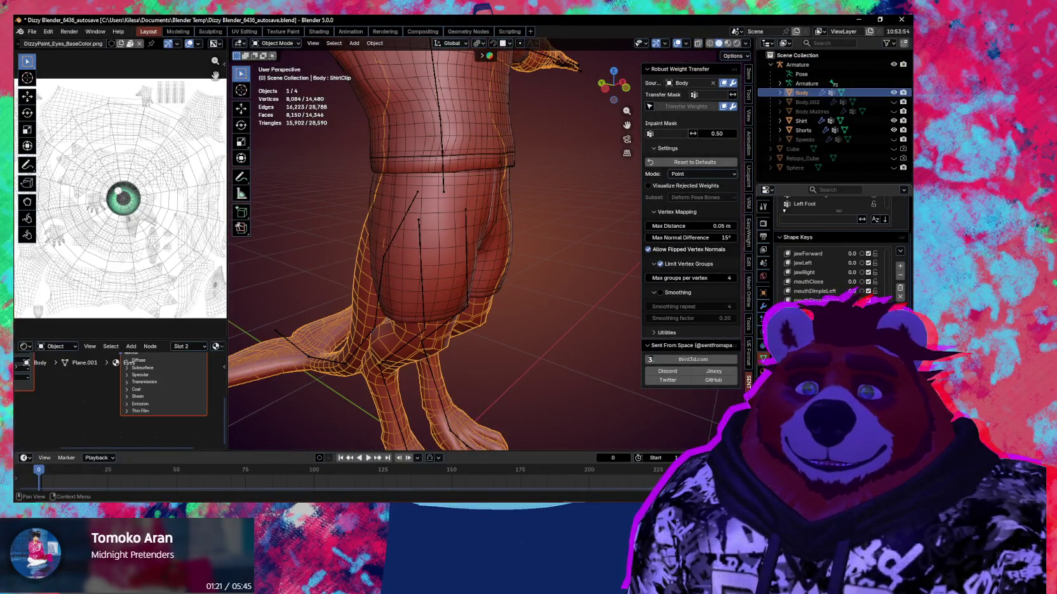
# Step: Add a new entry named ShortsClip to the Body's Shape Keys list
pyautogui.scroll(-5, 832, 247)
pyautogui.scroll(2, 893, 269)
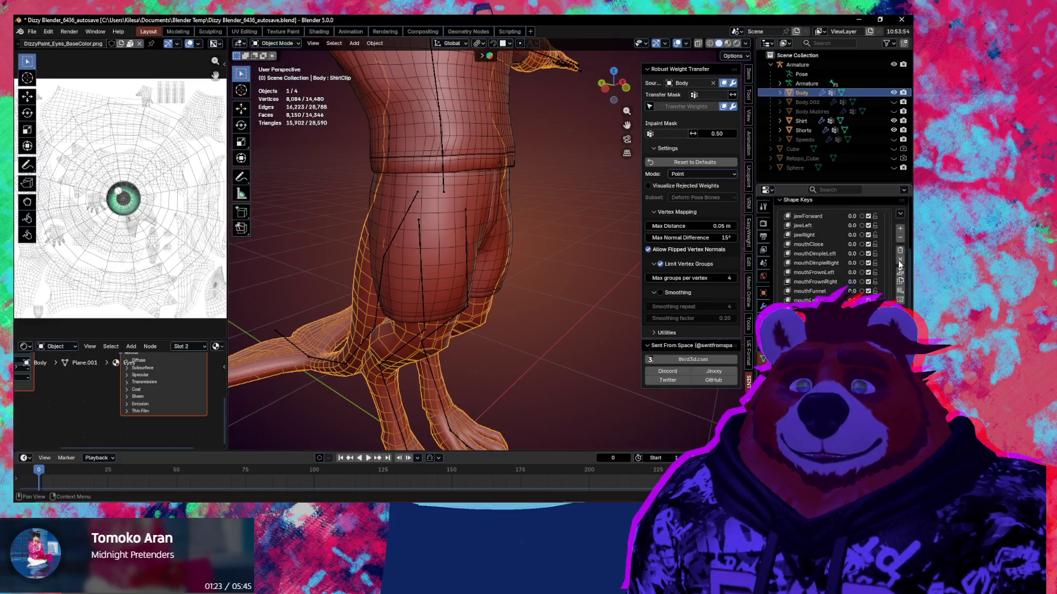
pyautogui.scroll(2, 900, 261)
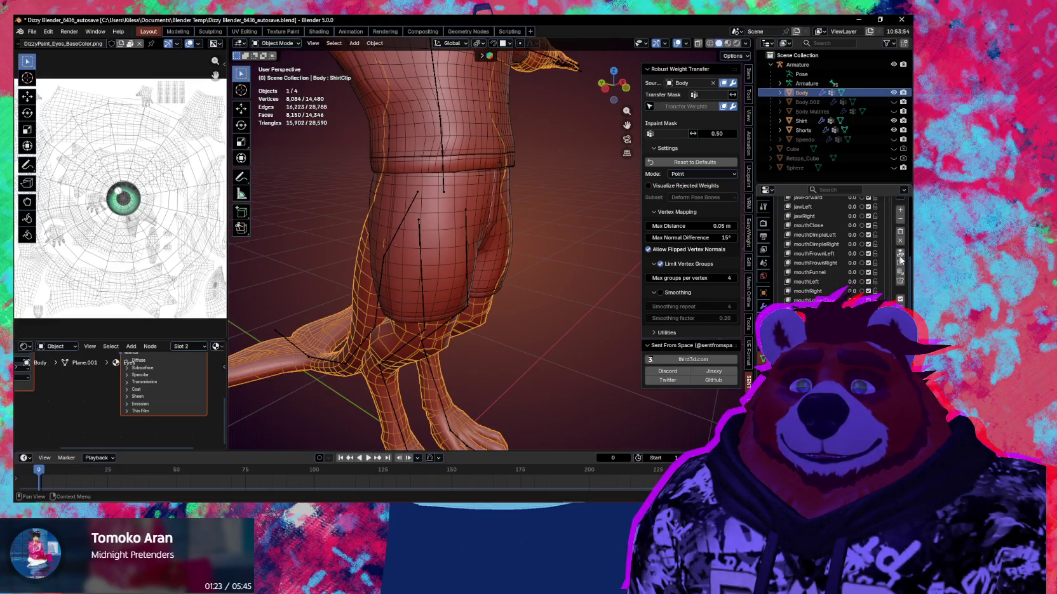
pyautogui.click(900, 210)
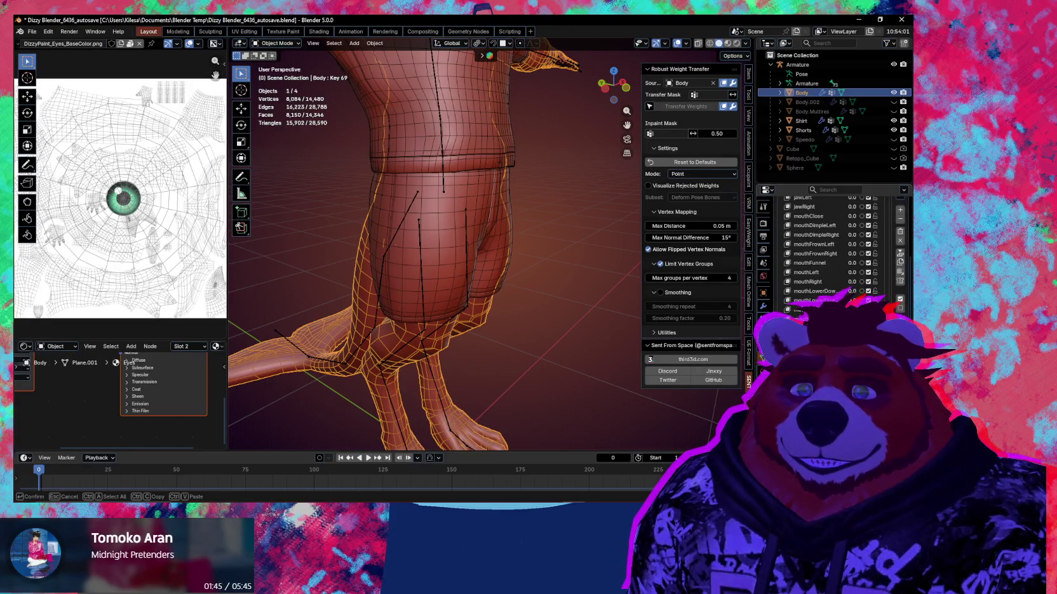
pyautogui.moveTo(474, 297)
pyautogui.mouseDown(button='middle')
pyautogui.moveTo(543, 236)
pyautogui.moveTo(468, 246)
pyautogui.mouseUp(button='middle')
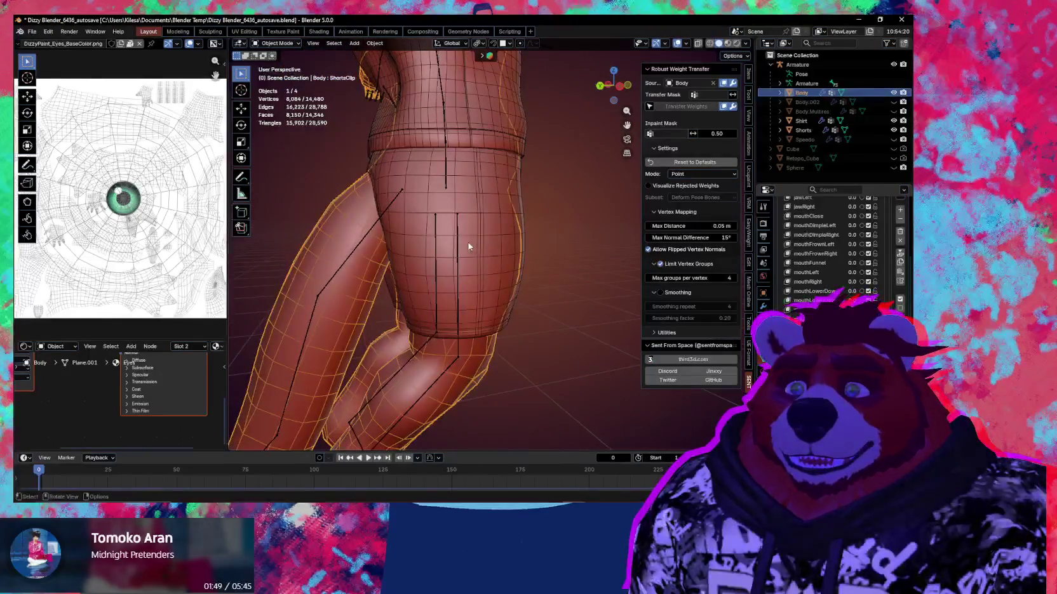
# Step: Pose the Right UpperLeg bone at -96.2° about X and -21.8° about Z
pyautogui.click(459, 242)
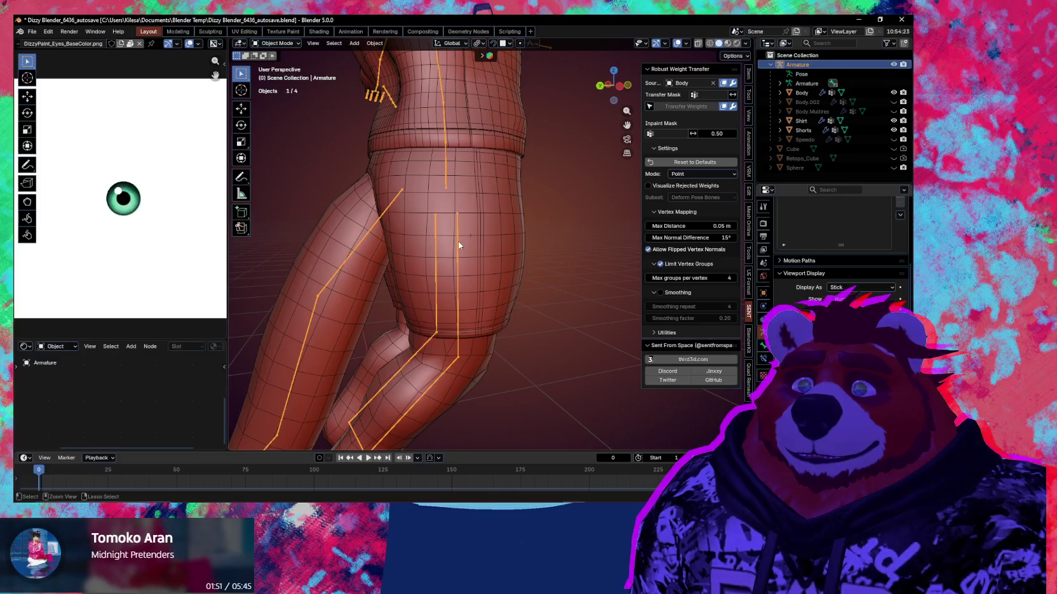
pyautogui.hotkey('ctrl', 'Tab')
pyautogui.press('r')
pyautogui.press('x')
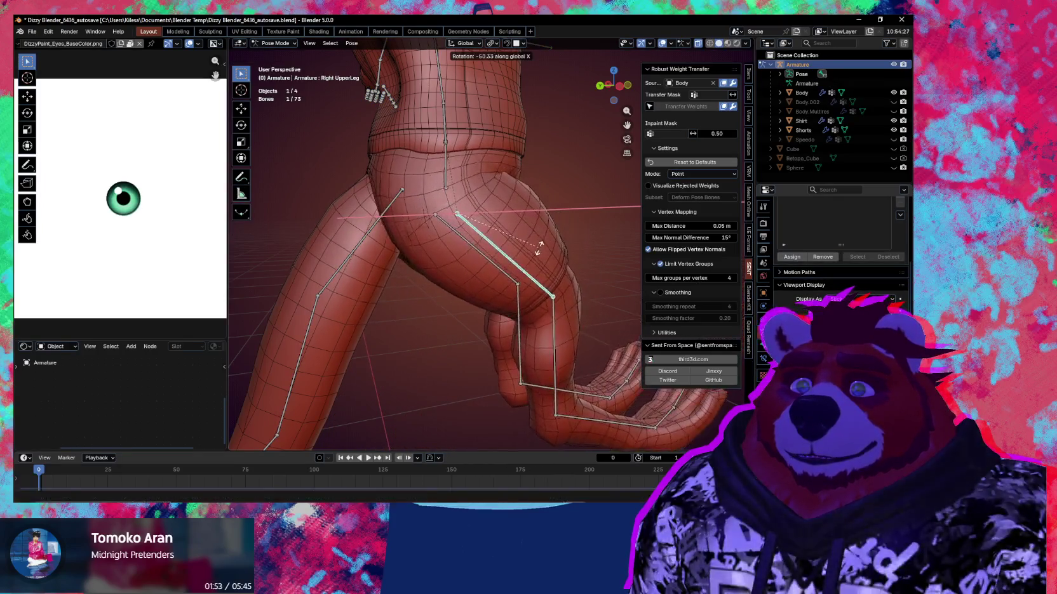
pyautogui.click(609, 150)
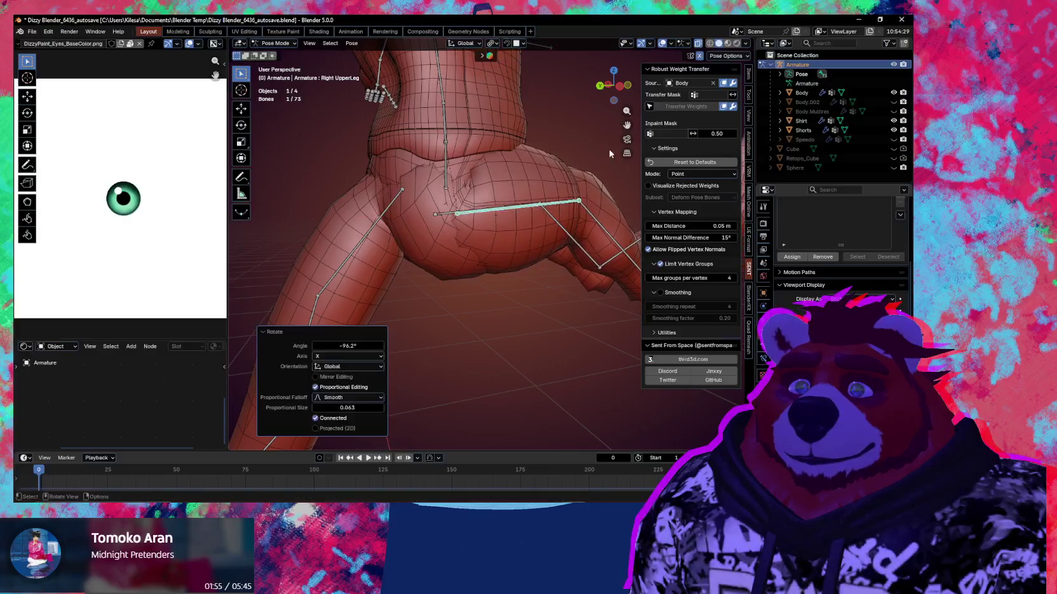
pyautogui.press('r')
pyautogui.press('z')
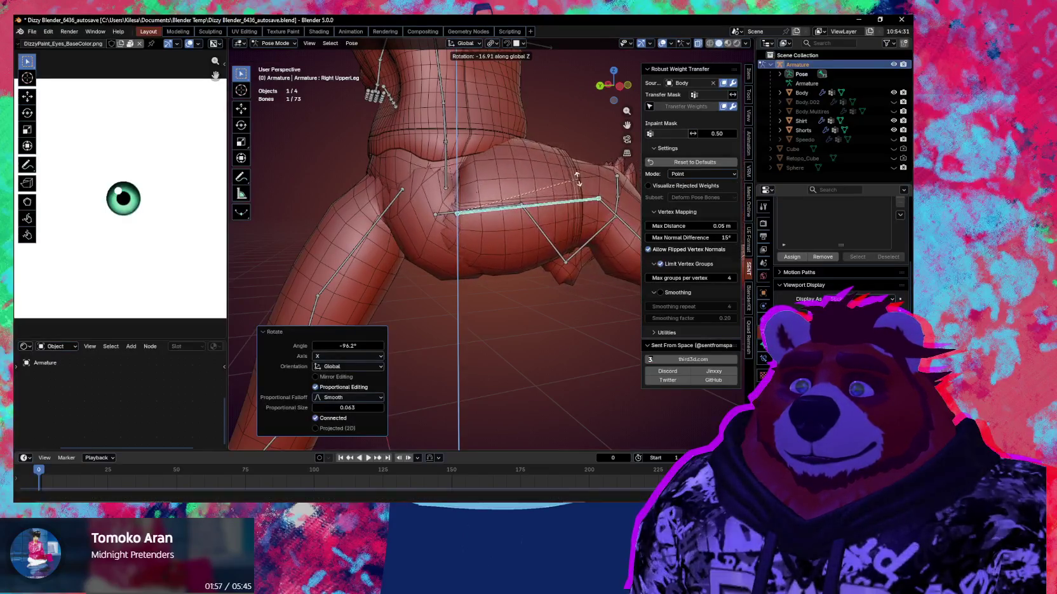
pyautogui.click(570, 175)
pyautogui.moveTo(570, 175)
pyautogui.mouseDown(button='middle')
pyautogui.moveTo(424, 198)
pyautogui.moveTo(560, 222)
pyautogui.mouseUp(button='middle')
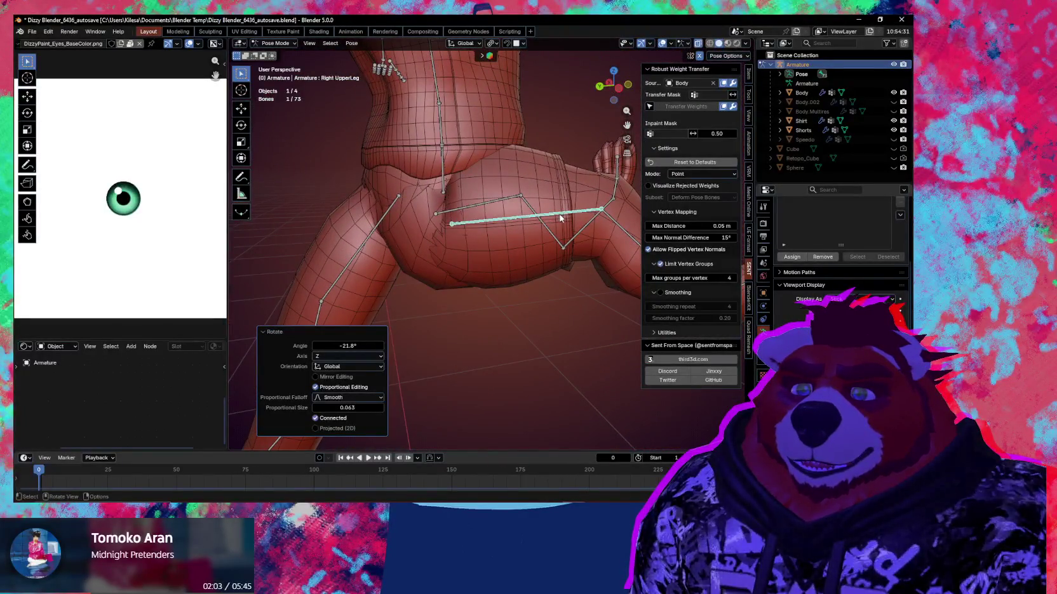
# Step: Rotate the thigh a further -15.8° plus a trackball swing, then select the Body in Object Mode
pyautogui.press('r')
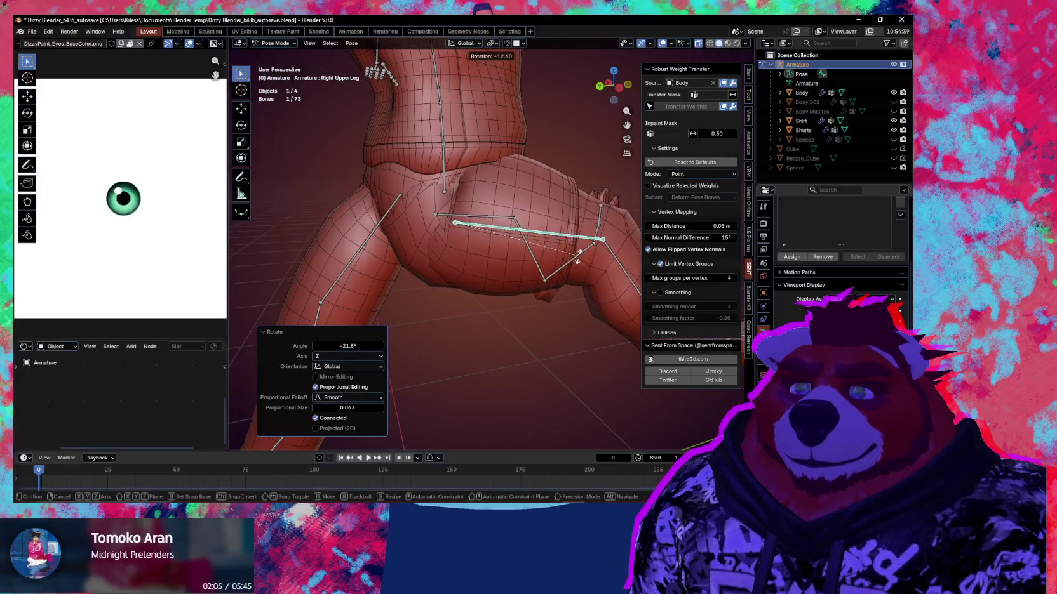
pyautogui.click(576, 254)
pyautogui.moveTo(577, 254); pyautogui.dragTo(569, 268, button='middle')
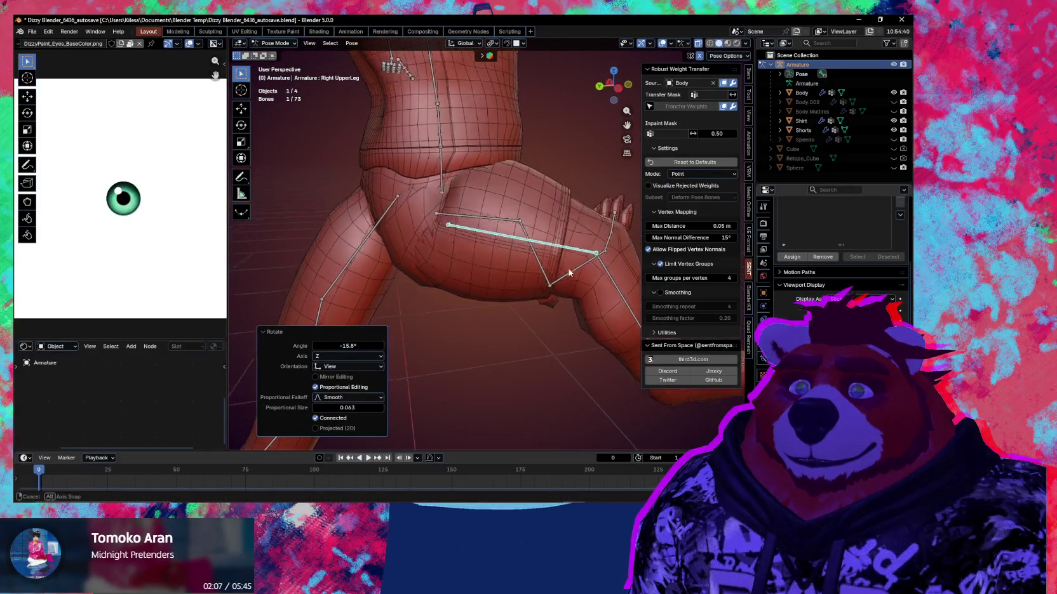
pyautogui.press('r')
pyautogui.press('r')
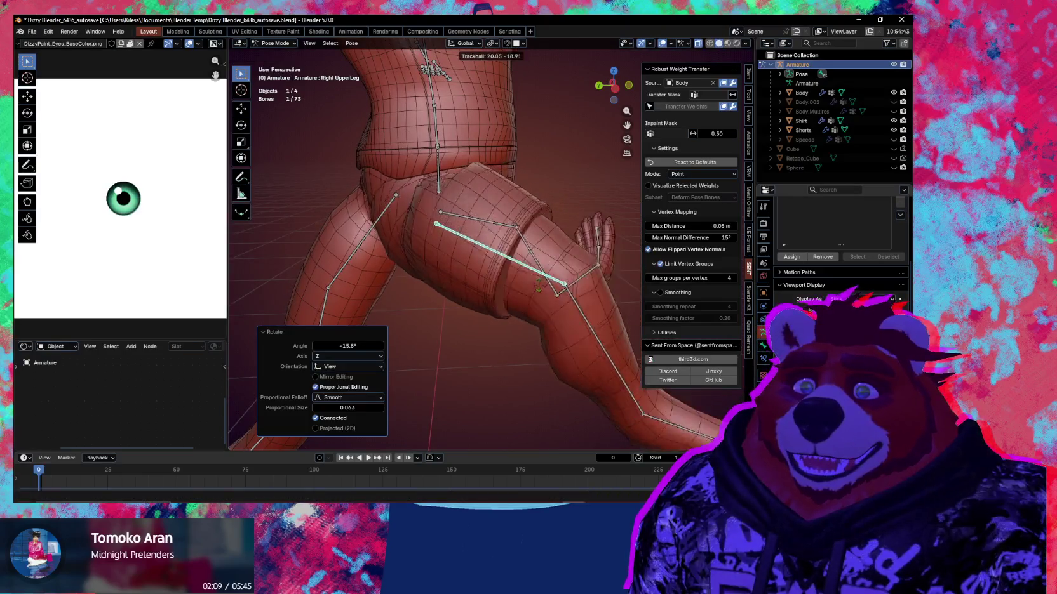
pyautogui.press('r')
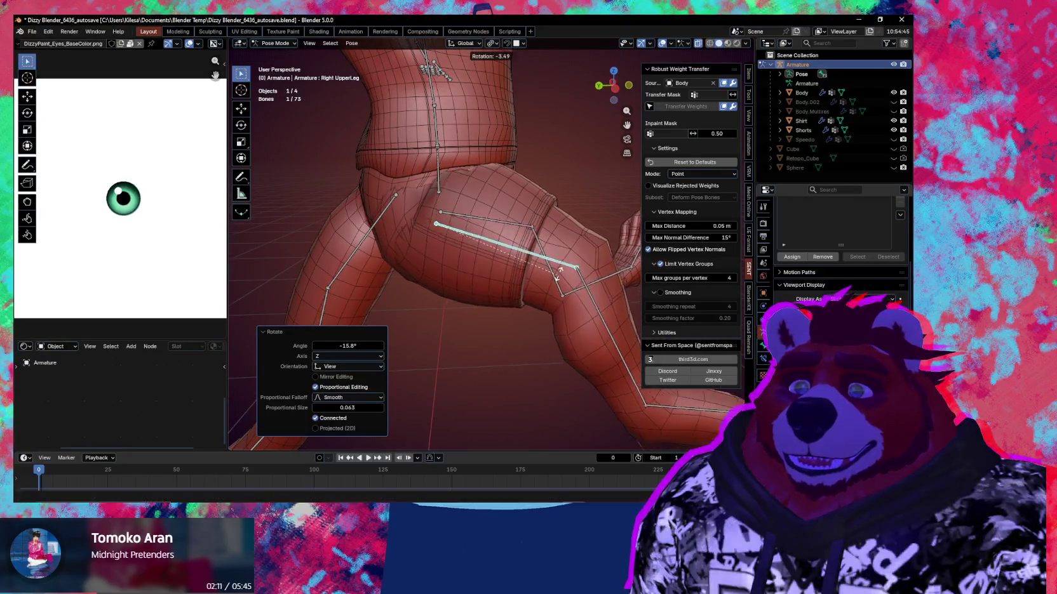
pyautogui.press('r')
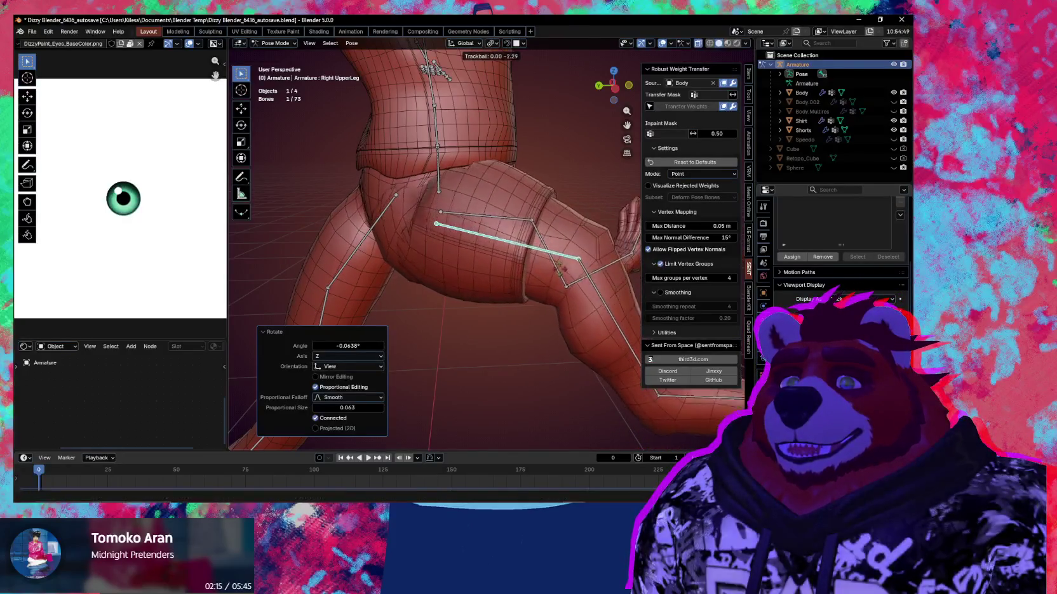
pyautogui.click(507, 276)
pyautogui.moveTo(508, 276); pyautogui.dragTo(531, 282, button='middle')
pyautogui.moveTo(535, 262)
pyautogui.mouseDown(button='middle')
pyautogui.moveTo(530, 249)
pyautogui.moveTo(508, 276)
pyautogui.mouseUp(button='middle')
pyautogui.hotkey('ctrl', 'Tab')
pyautogui.click(405, 253)
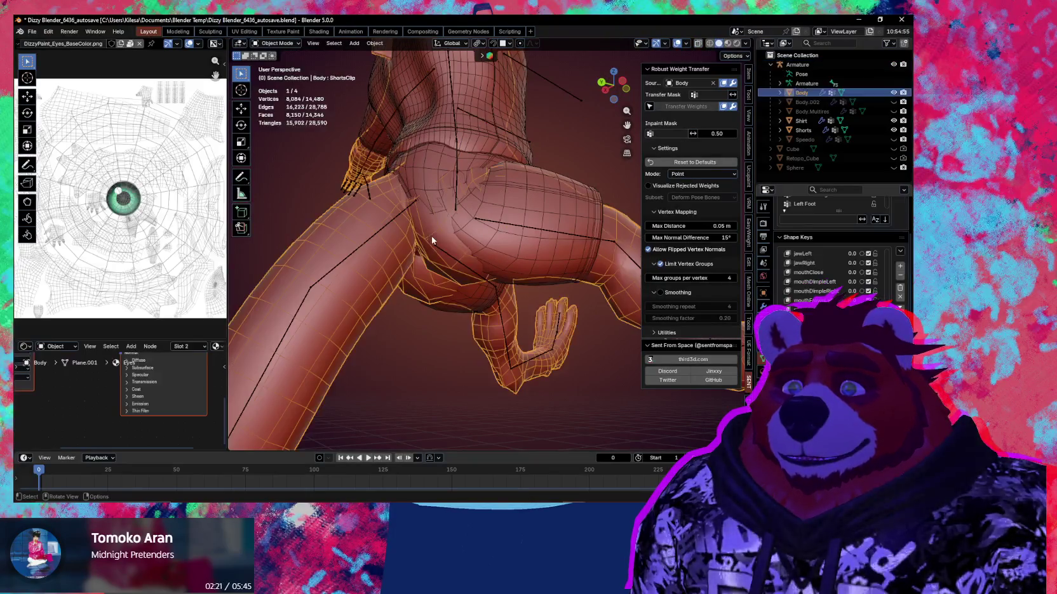
# Step: Enter Sculpt Mode on the Body and pull the mesh down beneath the shorts
pyautogui.hotkey('ctrl', 'Tab')
pyautogui.press('2')
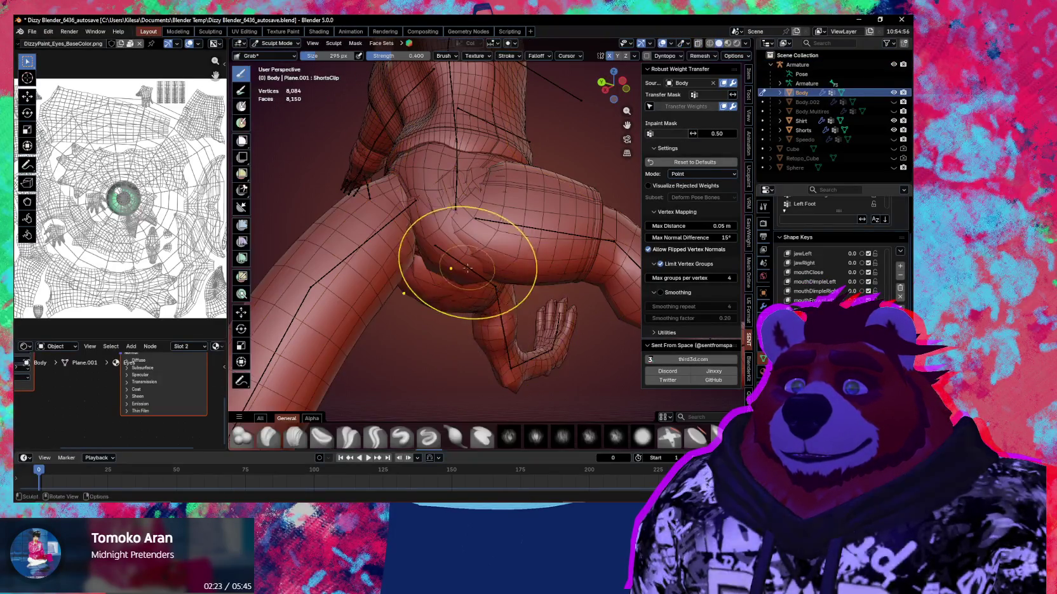
pyautogui.moveTo(448, 271); pyautogui.dragTo(459, 212, button='middle')
pyautogui.moveTo(484, 218); pyautogui.dragTo(480, 227)
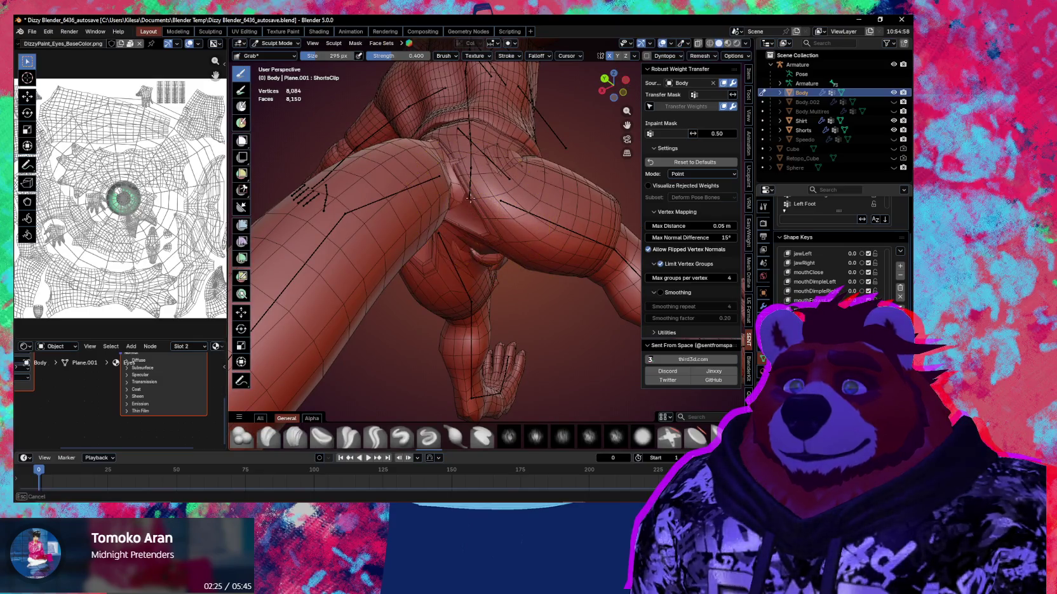
pyautogui.moveTo(478, 197)
pyautogui.mouseDown(button='middle')
pyautogui.moveTo(486, 222)
pyautogui.moveTo(476, 216)
pyautogui.moveTo(490, 214)
pyautogui.moveTo(441, 265)
pyautogui.moveTo(484, 264)
pyautogui.moveTo(466, 225)
pyautogui.moveTo(449, 243)
pyautogui.moveTo(561, 243)
pyautogui.moveTo(459, 271)
pyautogui.moveTo(522, 306)
pyautogui.moveTo(460, 235)
pyautogui.moveTo(407, 256)
pyautogui.moveTo(477, 286)
pyautogui.moveTo(541, 289)
pyautogui.moveTo(460, 260)
pyautogui.moveTo(506, 278)
pyautogui.moveTo(449, 313)
pyautogui.moveTo(483, 271)
pyautogui.moveTo(500, 283)
pyautogui.mouseUp(button='middle')
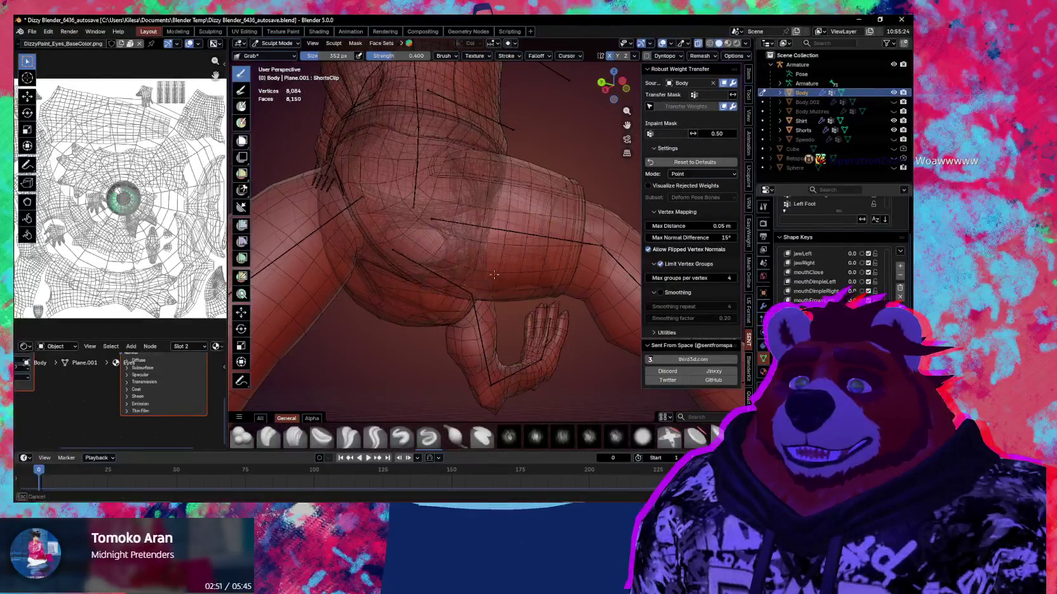
pyautogui.moveTo(435, 232)
pyautogui.mouseDown(button='middle')
pyautogui.moveTo(453, 249)
pyautogui.moveTo(370, 248)
pyautogui.moveTo(483, 272)
pyautogui.moveTo(460, 302)
pyautogui.moveTo(483, 276)
pyautogui.moveTo(480, 243)
pyautogui.moveTo(479, 273)
pyautogui.moveTo(471, 261)
pyautogui.mouseUp(button='middle')
# Step: Enlarge the Grab brush to 424 px, then 526 px, and keep reshaping the buttock
pyautogui.press('f')
pyautogui.scroll(3, 476, 275)
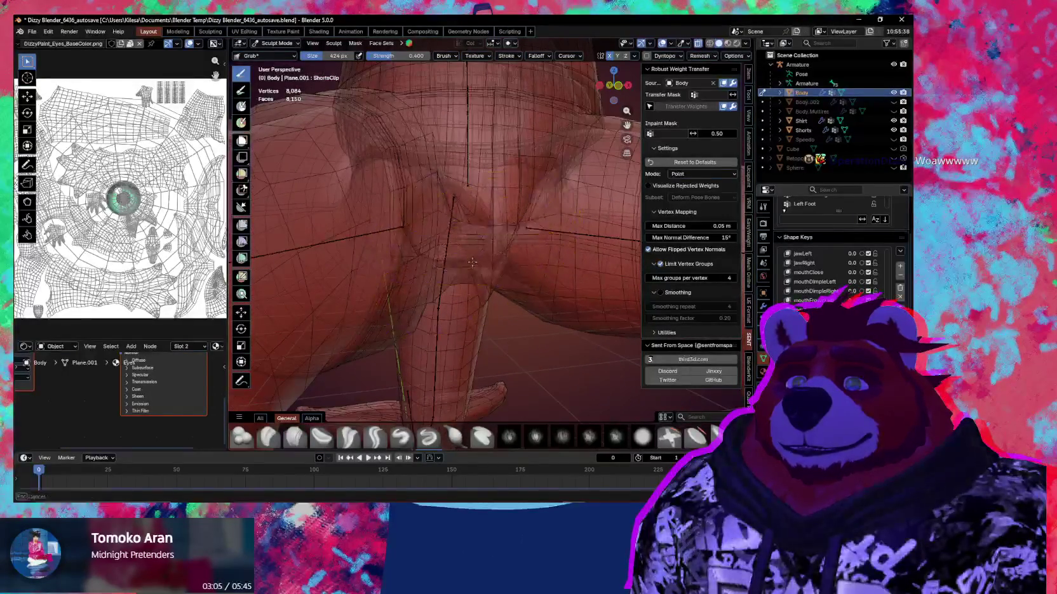
pyautogui.moveTo(481, 224)
pyautogui.mouseDown(button='middle')
pyautogui.moveTo(497, 249)
pyautogui.moveTo(483, 246)
pyautogui.moveTo(506, 252)
pyautogui.moveTo(499, 242)
pyautogui.moveTo(401, 267)
pyautogui.moveTo(409, 226)
pyautogui.moveTo(445, 254)
pyautogui.moveTo(408, 236)
pyautogui.moveTo(439, 209)
pyautogui.moveTo(483, 224)
pyautogui.moveTo(424, 230)
pyautogui.mouseUp(button='middle')
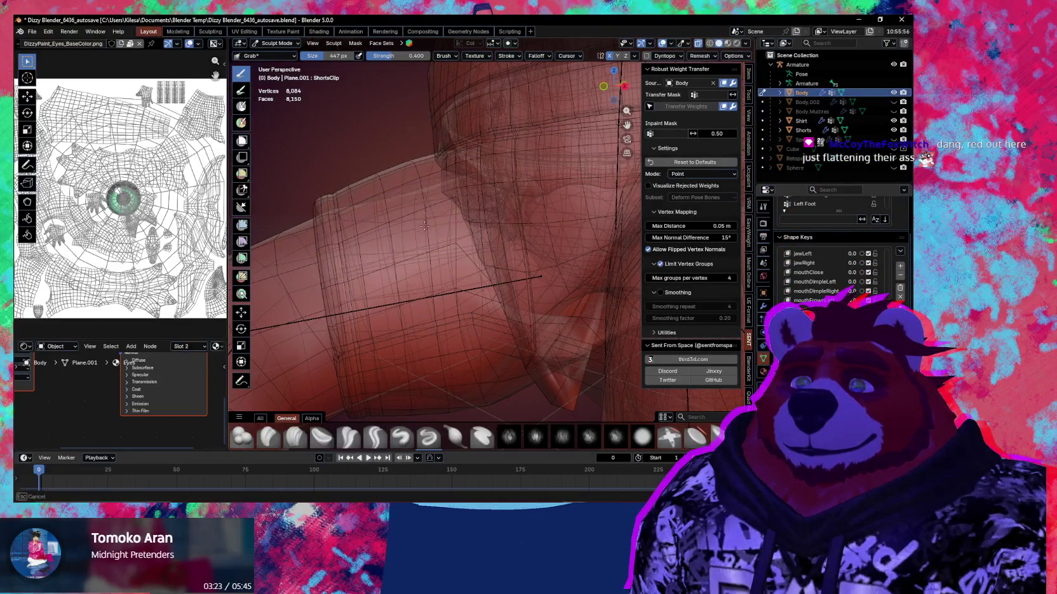
pyautogui.moveTo(448, 192); pyautogui.dragTo(442, 213, button='middle')
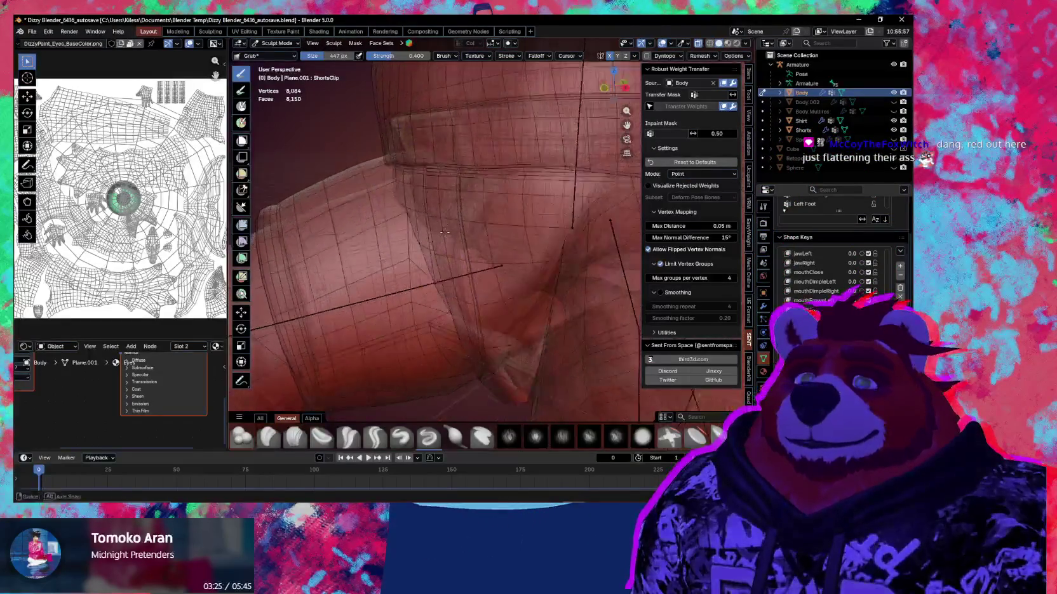
pyautogui.press('f')
pyautogui.click(485, 200)
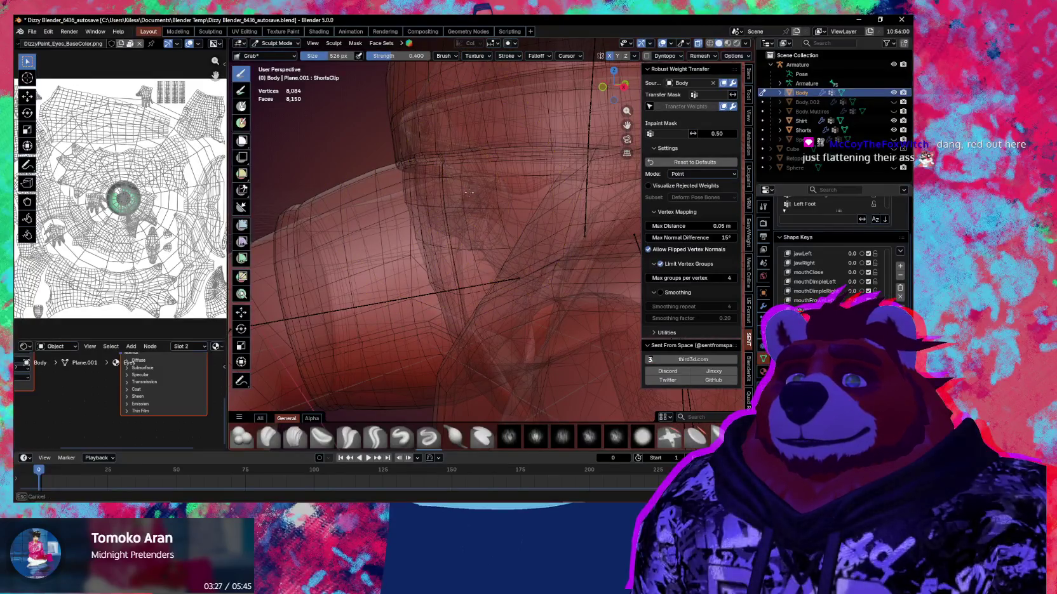
pyautogui.moveTo(469, 192); pyautogui.dragTo(469, 197, button='middle')
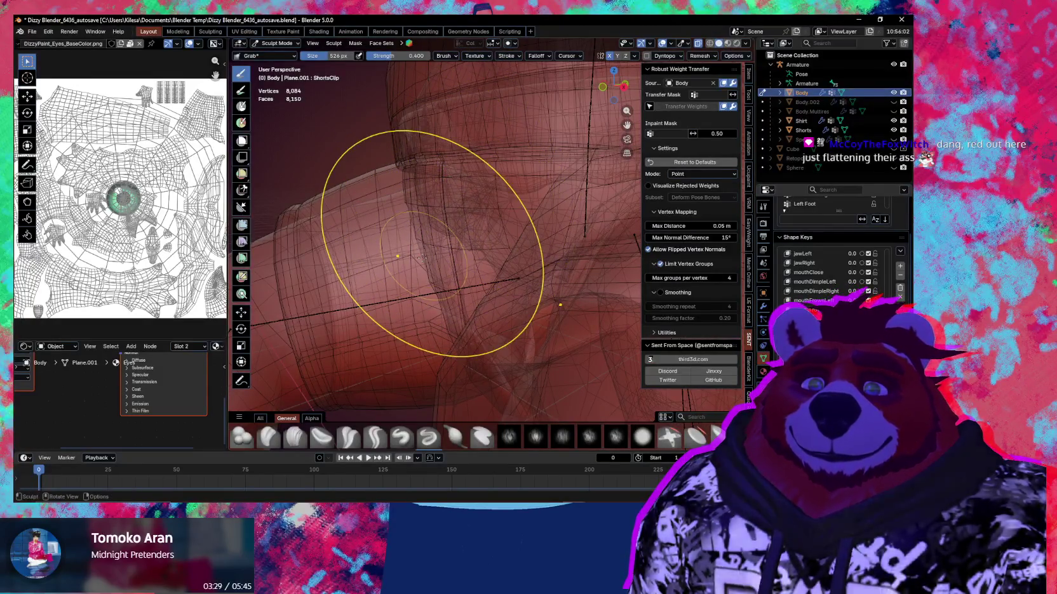
# Step: Check the sculpted hip area from lower angles and return the Body to Object Mode
pyautogui.moveTo(422, 258)
pyautogui.mouseDown(button='middle')
pyautogui.moveTo(435, 254)
pyautogui.moveTo(419, 228)
pyautogui.moveTo(388, 312)
pyautogui.moveTo(447, 315)
pyautogui.moveTo(436, 259)
pyautogui.moveTo(395, 287)
pyautogui.mouseUp(button='middle')
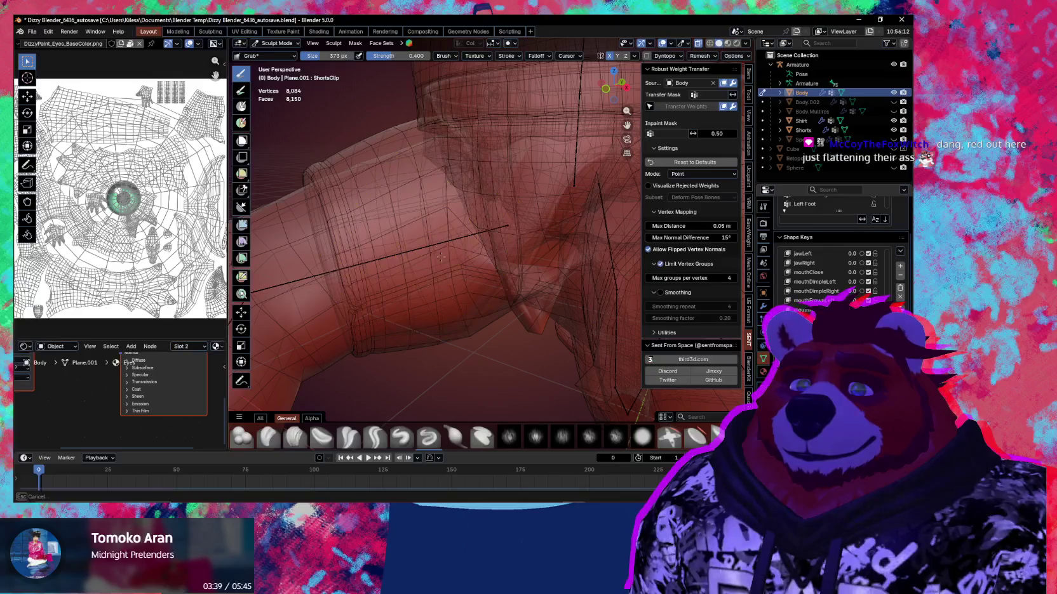
pyautogui.moveTo(443, 248)
pyautogui.mouseDown(button='middle')
pyautogui.moveTo(477, 287)
pyautogui.moveTo(452, 241)
pyautogui.moveTo(462, 268)
pyautogui.moveTo(458, 249)
pyautogui.moveTo(446, 261)
pyautogui.moveTo(431, 255)
pyautogui.moveTo(434, 224)
pyautogui.moveTo(403, 188)
pyautogui.moveTo(448, 182)
pyautogui.mouseUp(button='middle')
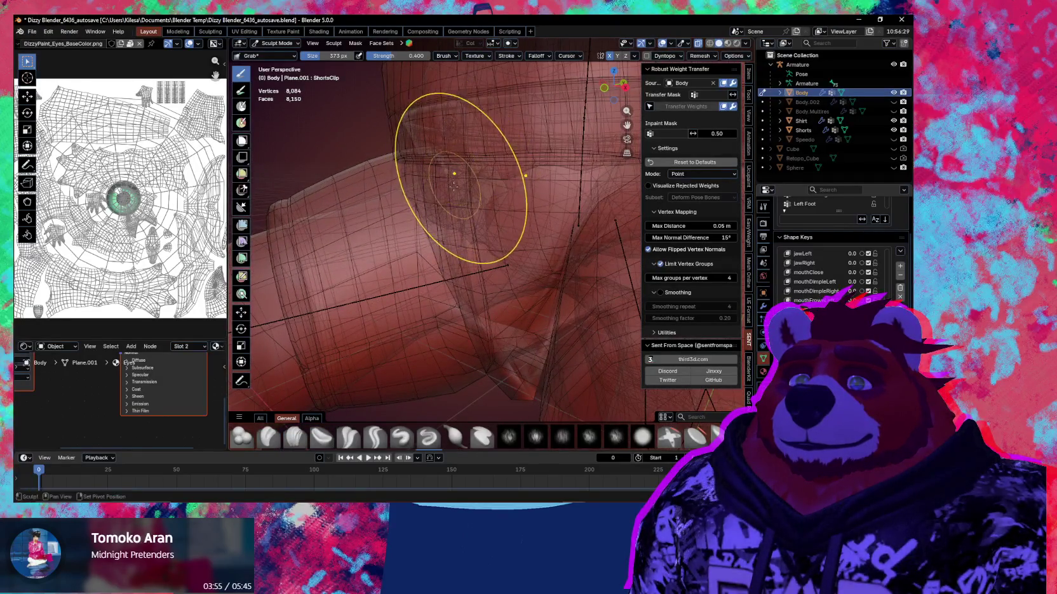
pyautogui.moveTo(449, 203); pyautogui.dragTo(495, 295, button='middle')
pyautogui.hotkey('ctrl', 'Tab')
pyautogui.click(429, 321)
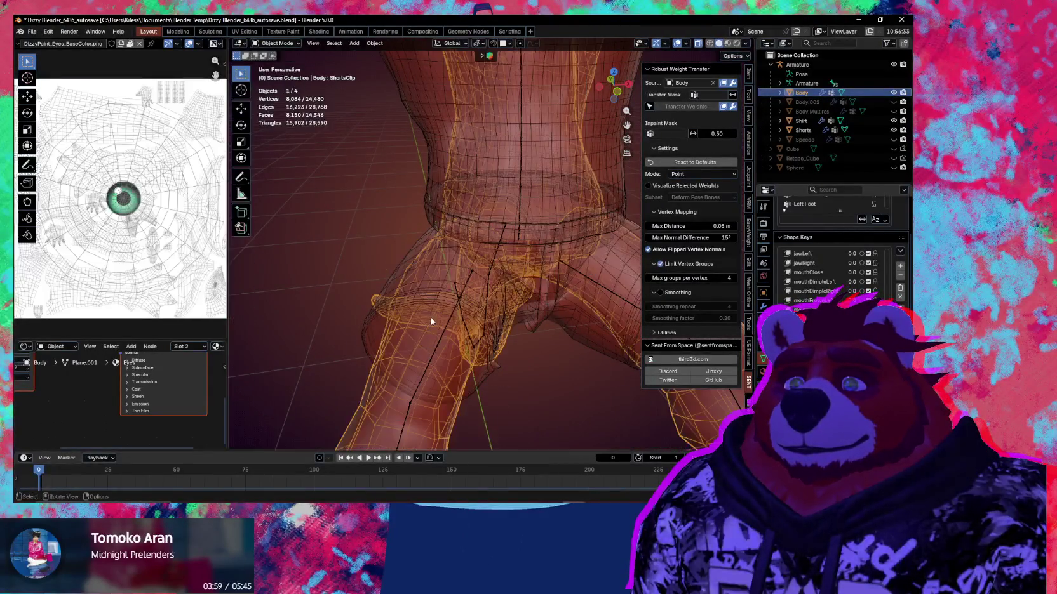
# Step: Select the armature, toggle it into Pose mode and back, and orbit to a rear view of the legs
pyautogui.click(444, 335)
pyautogui.hotkey('ctrl', 'Tab')
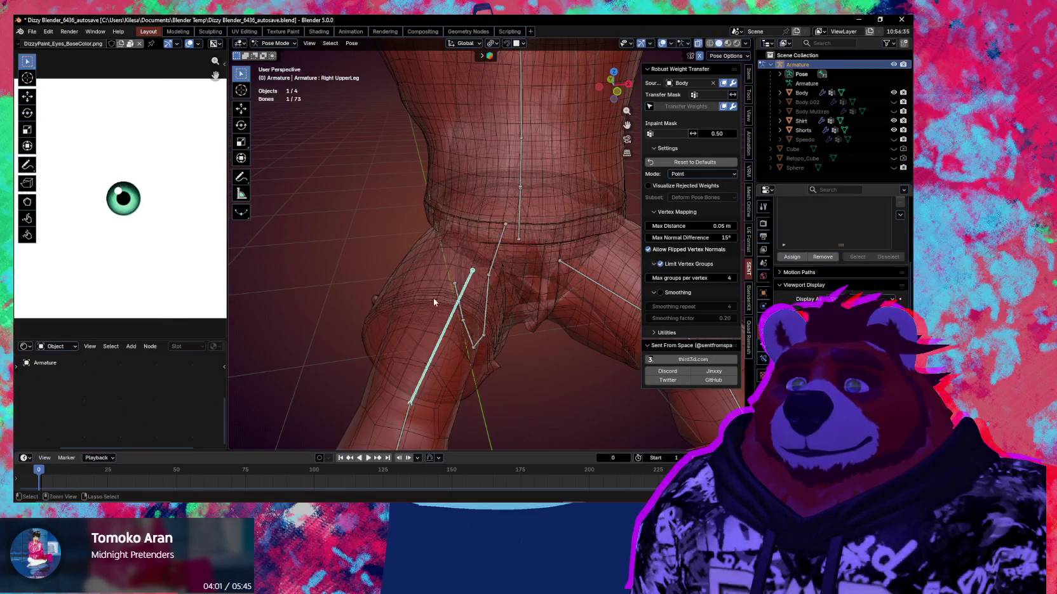
pyautogui.moveTo(423, 295); pyautogui.dragTo(380, 299, button='middle')
pyautogui.hotkey('ctrl', 'Tab')
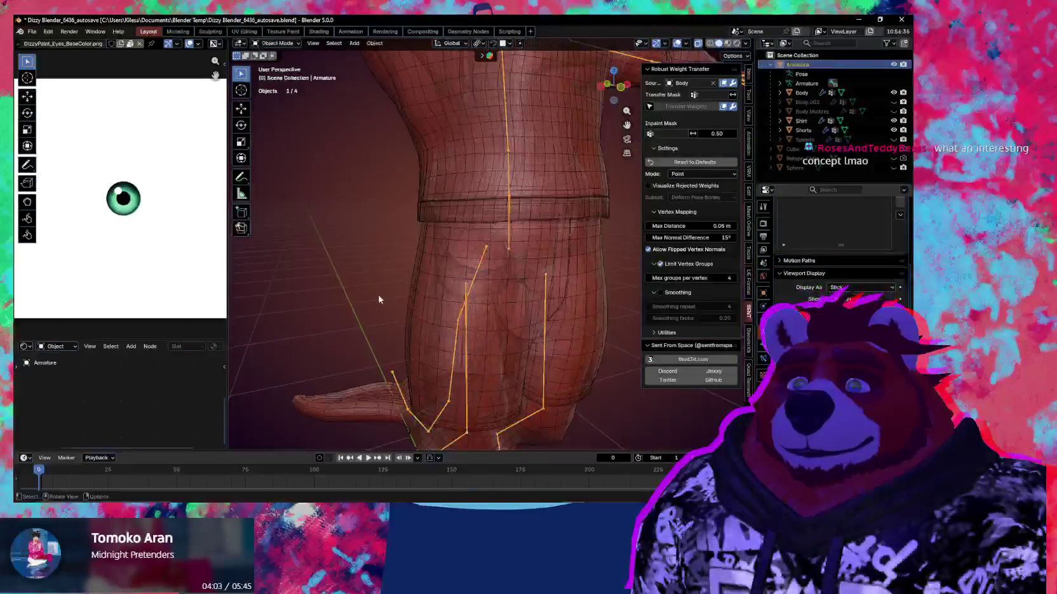
pyautogui.moveTo(507, 334)
pyautogui.mouseDown(button='middle')
pyautogui.moveTo(472, 236)
pyautogui.moveTo(467, 344)
pyautogui.moveTo(450, 339)
pyautogui.mouseUp(button='middle')
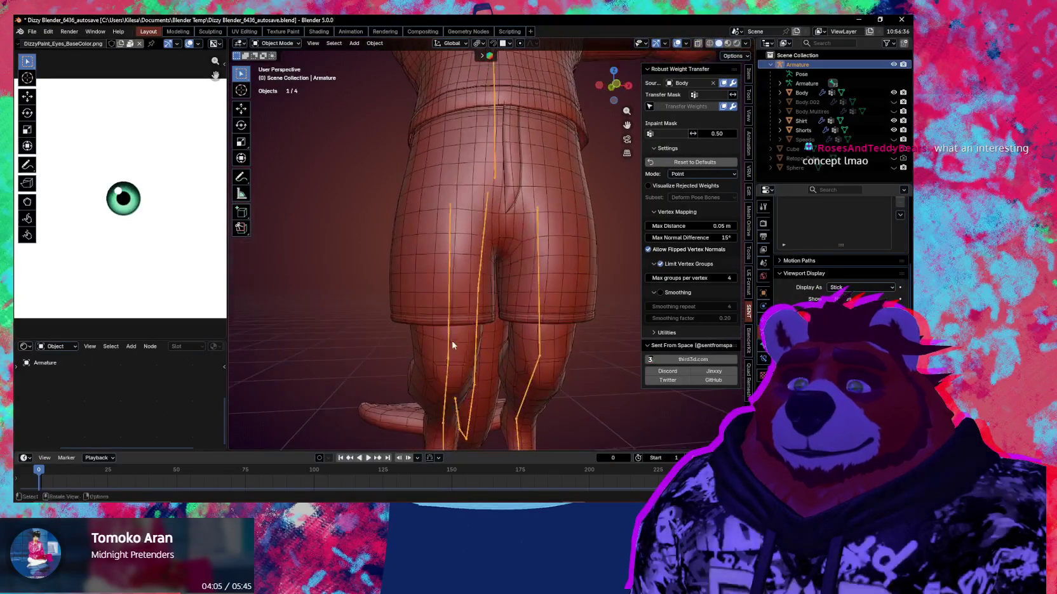
# Step: Put the Body mesh with the armature into Weight Paint, then return to Object mode
pyautogui.click(470, 347)
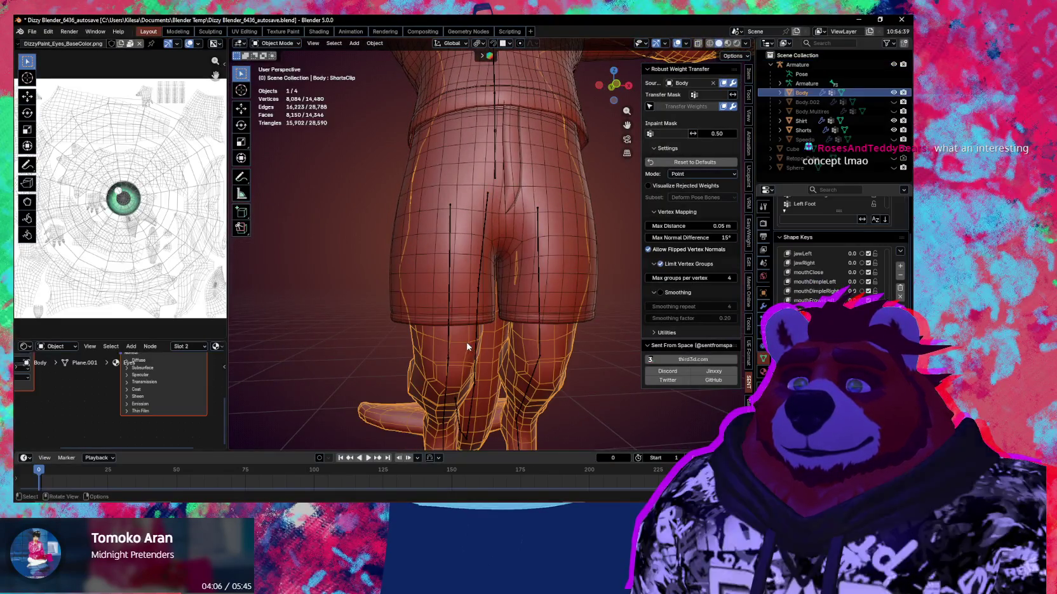
pyautogui.keyDown('shift'); pyautogui.click(449, 226); pyautogui.keyUp('shift')
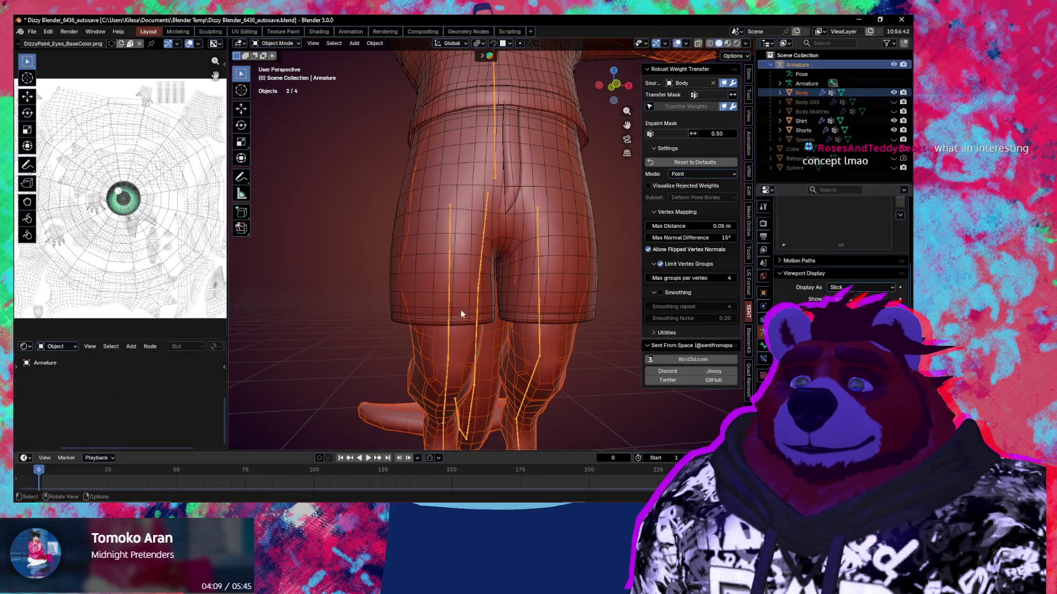
pyautogui.keyDown('shift'); pyautogui.click(458, 339); pyautogui.keyUp('shift')
pyautogui.hotkey('ctrl', 'Tab')
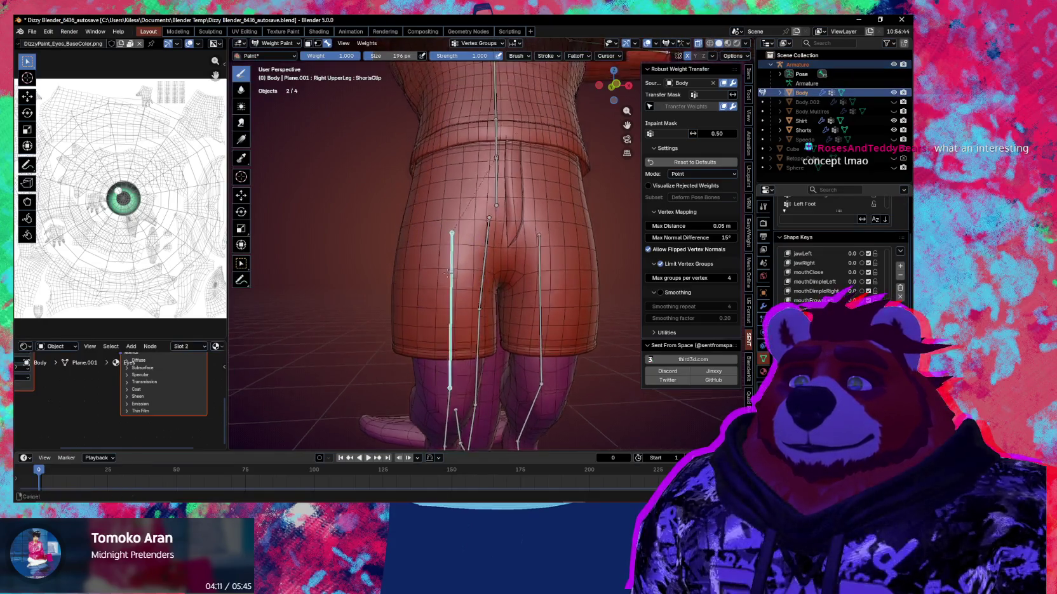
pyautogui.moveTo(457, 272); pyautogui.dragTo(389, 328, button='middle')
pyautogui.hotkey('ctrl', 'Tab')
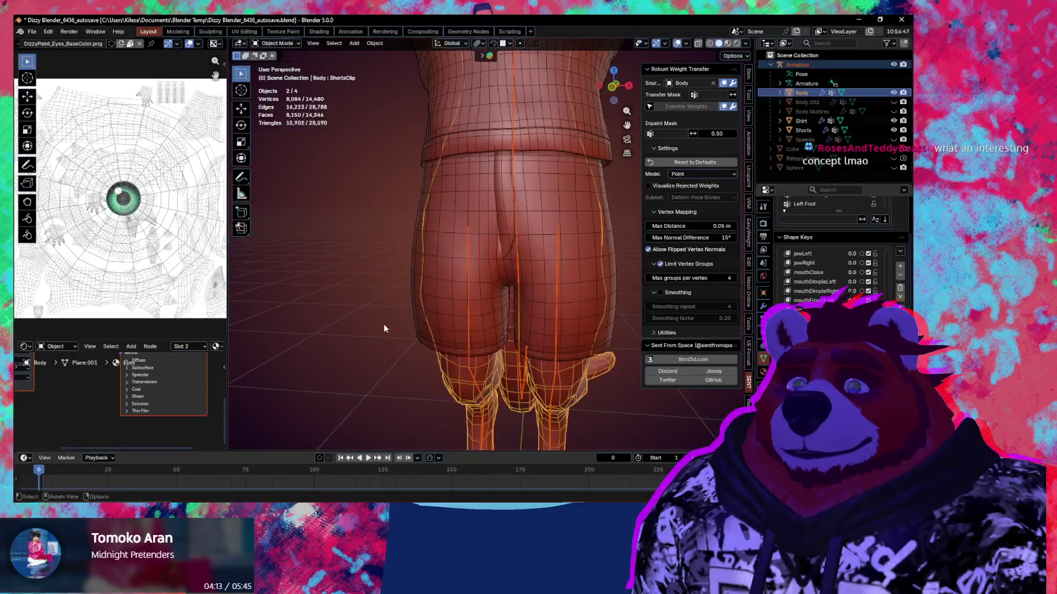
# Step: Switch the Shorts with the armature into Weight Paint and orbit to the right leg's side
pyautogui.keyDown('shift'); pyautogui.click(466, 284); pyautogui.keyUp('shift')
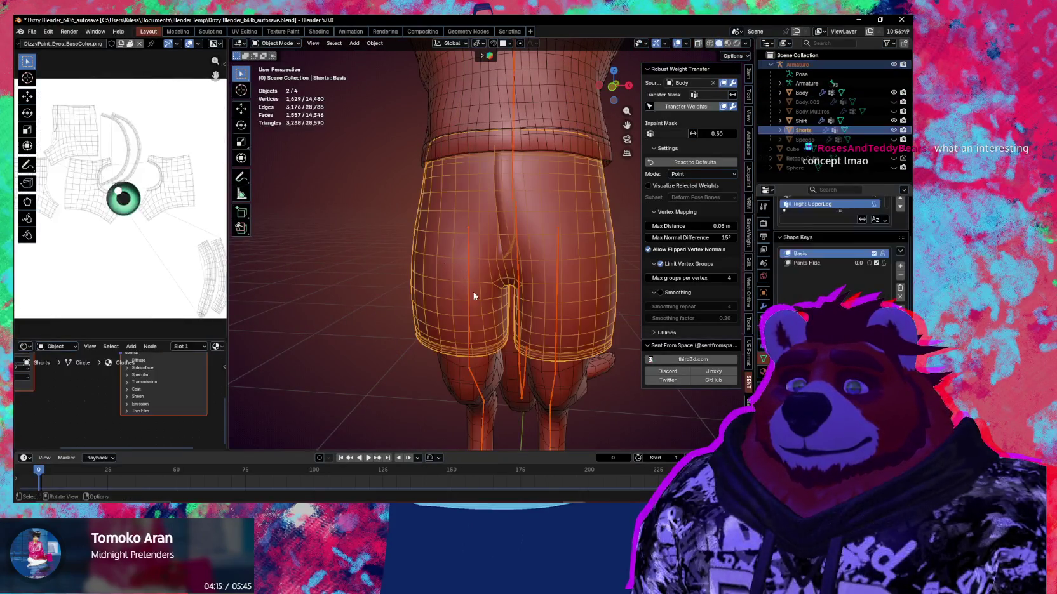
pyautogui.hotkey('ctrl', 'Tab')
pyautogui.moveTo(385, 216); pyautogui.dragTo(385, 190, button='middle')
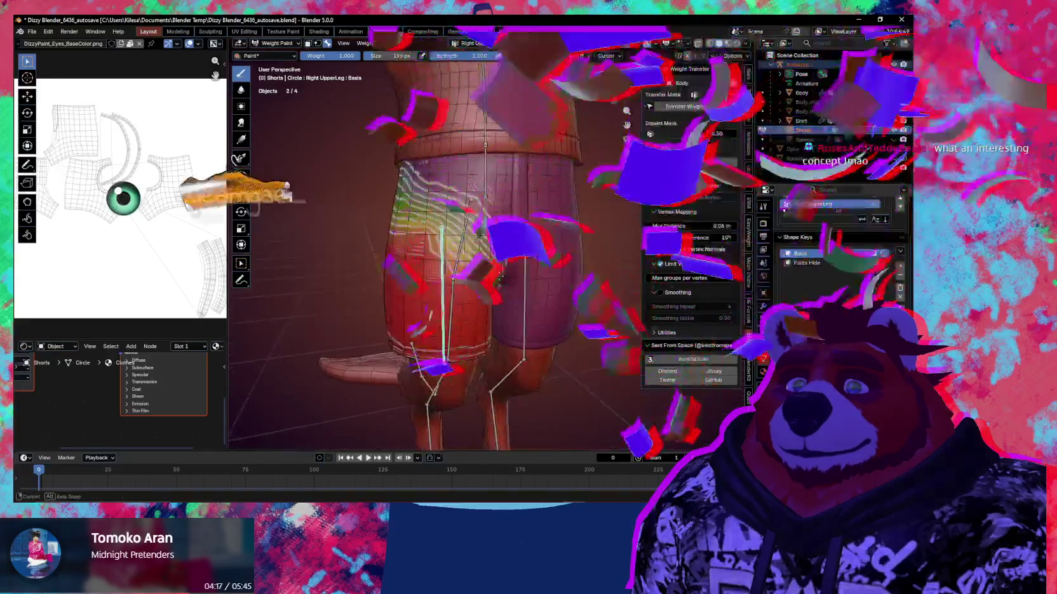
pyautogui.moveTo(497, 280); pyautogui.dragTo(500, 284, button='middle')
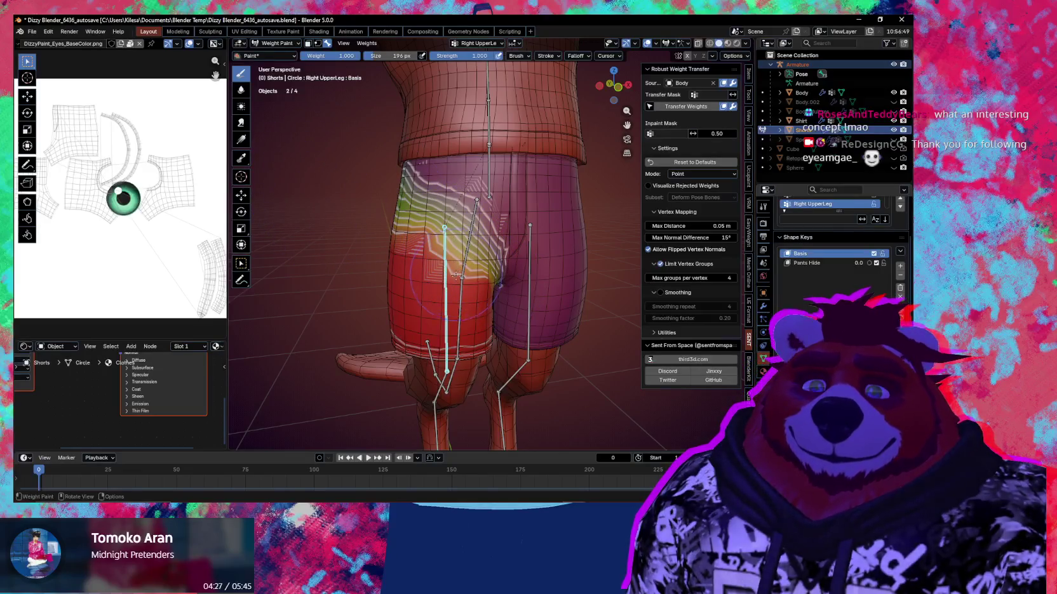
pyautogui.moveTo(366, 275); pyautogui.dragTo(483, 241, button='middle')
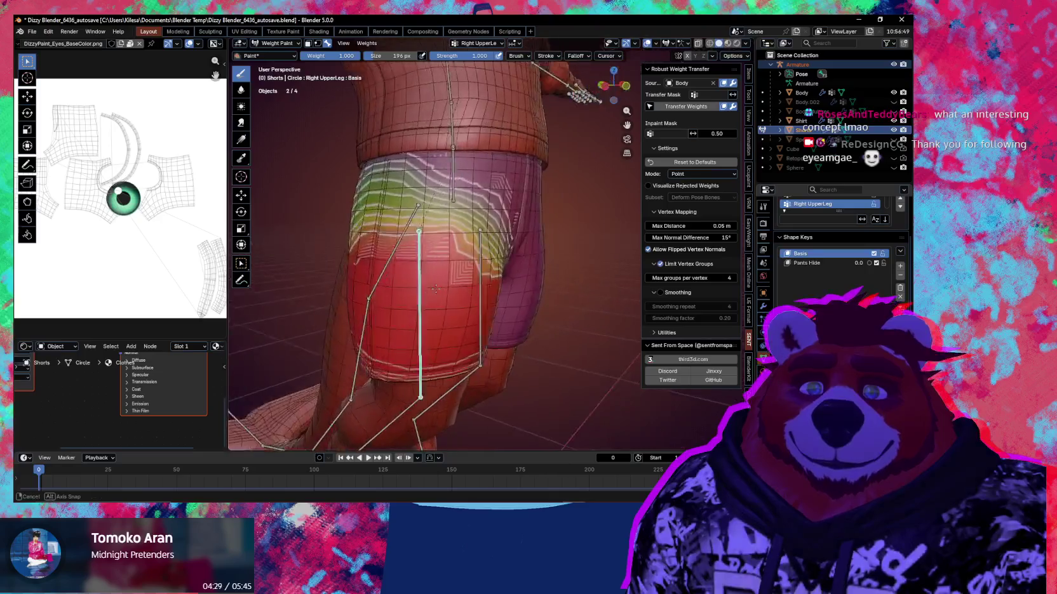
# Step: Bend the right upper leg bone about -88° around X and view the shorts over it
pyautogui.press('r')
pyautogui.press('x')
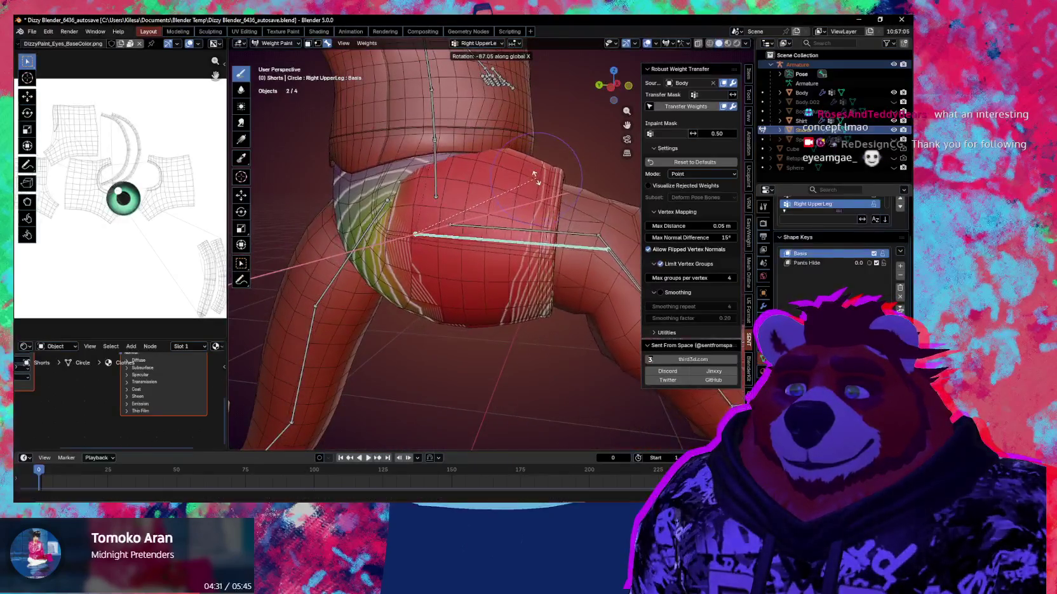
pyautogui.click(540, 203)
pyautogui.moveTo(540, 203); pyautogui.dragTo(494, 83, button='middle')
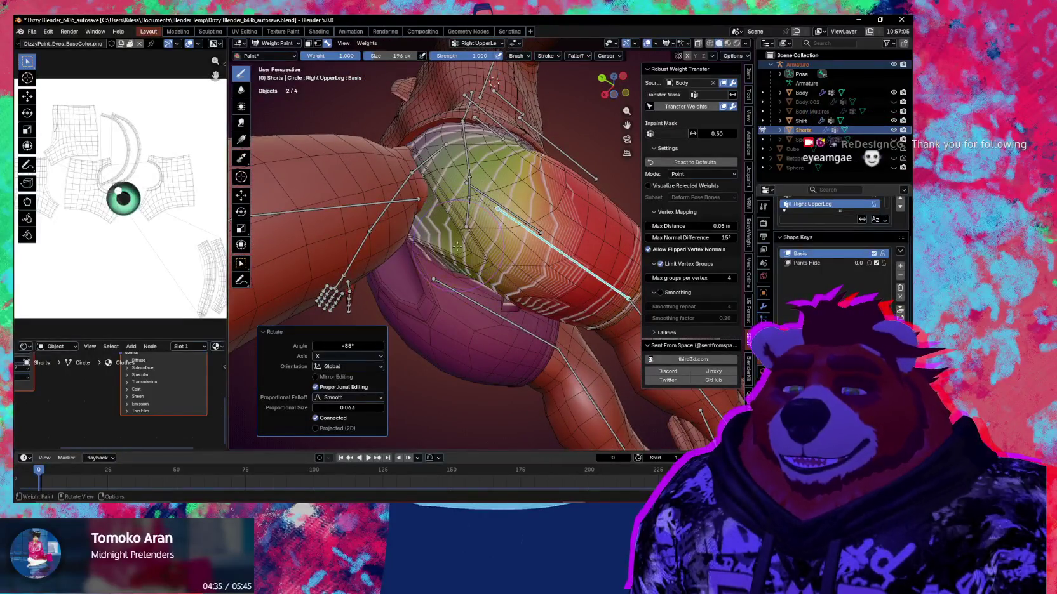
# Step: With a 128 px brush, paint Right UpperLeg weight onto the shorts' thigh and show brush settings
pyautogui.press('[')
pyautogui.press('[')
pyautogui.press('[')
pyautogui.moveTo(473, 252); pyautogui.dragTo(450, 240)
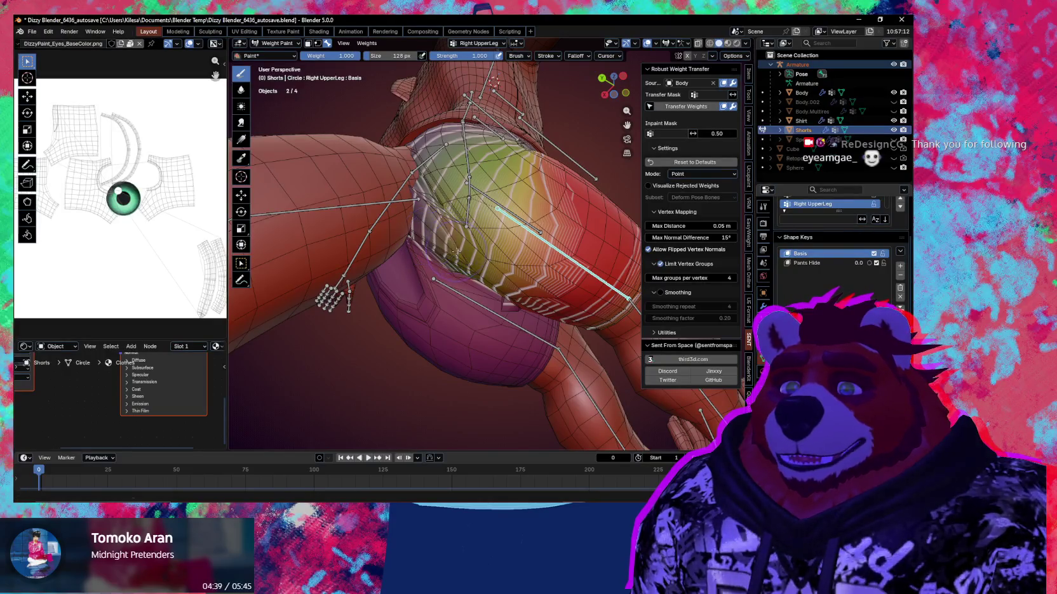
pyautogui.moveTo(449, 218); pyautogui.dragTo(452, 210)
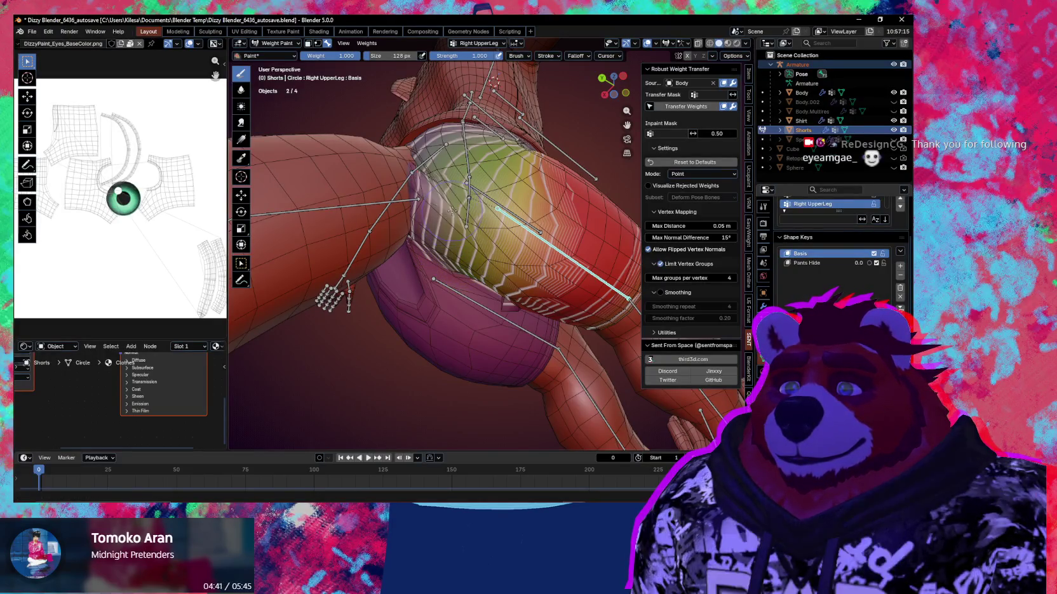
pyautogui.moveTo(421, 162)
pyautogui.mouseDown(button='middle')
pyautogui.moveTo(410, 181)
pyautogui.moveTo(446, 189)
pyautogui.mouseUp(button='middle')
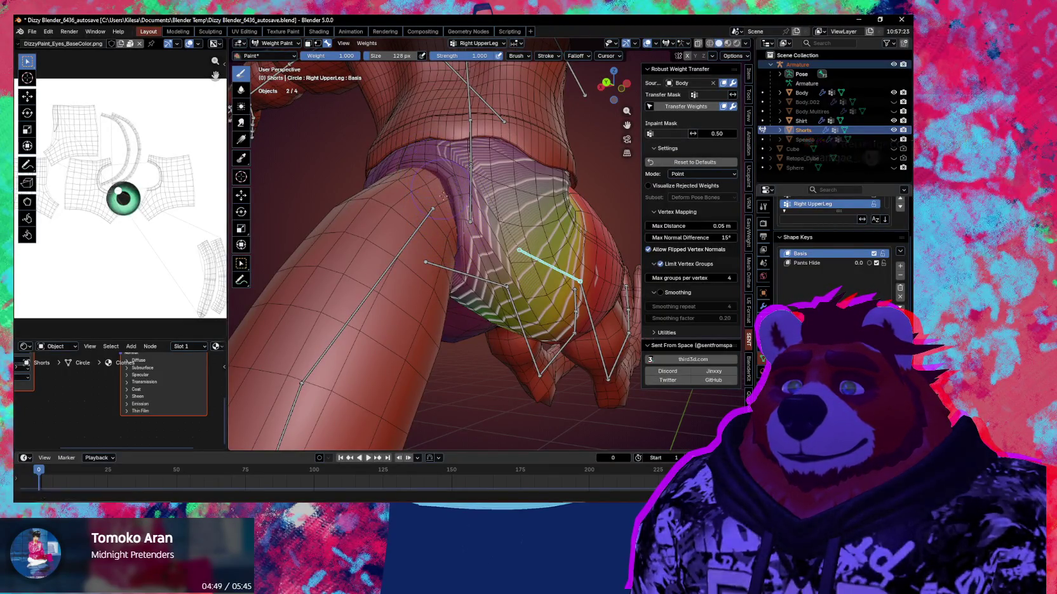
pyautogui.moveTo(448, 254); pyautogui.dragTo(442, 233, button='middle')
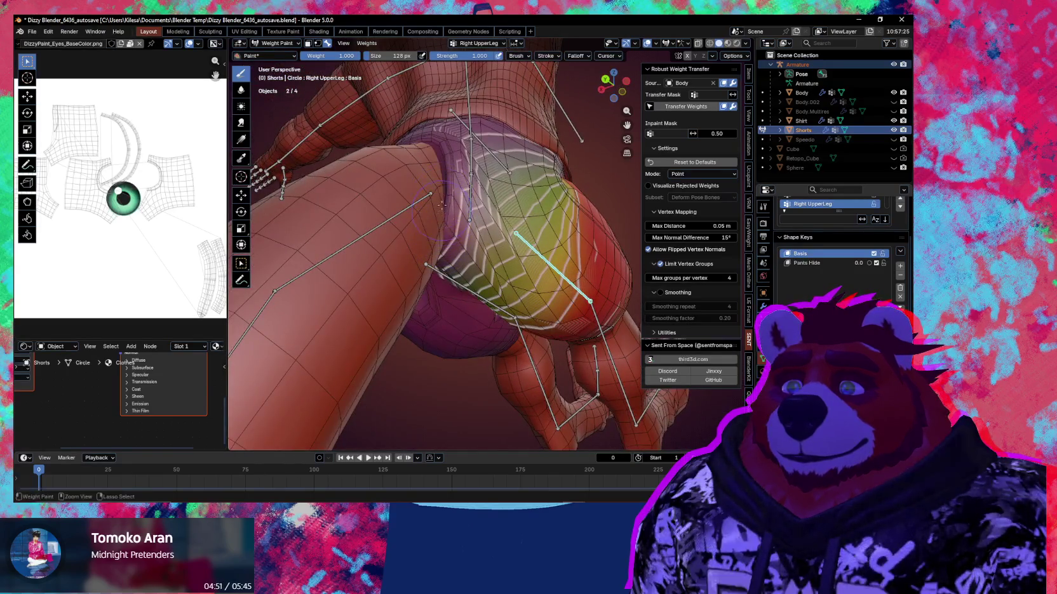
pyautogui.click(748, 95)
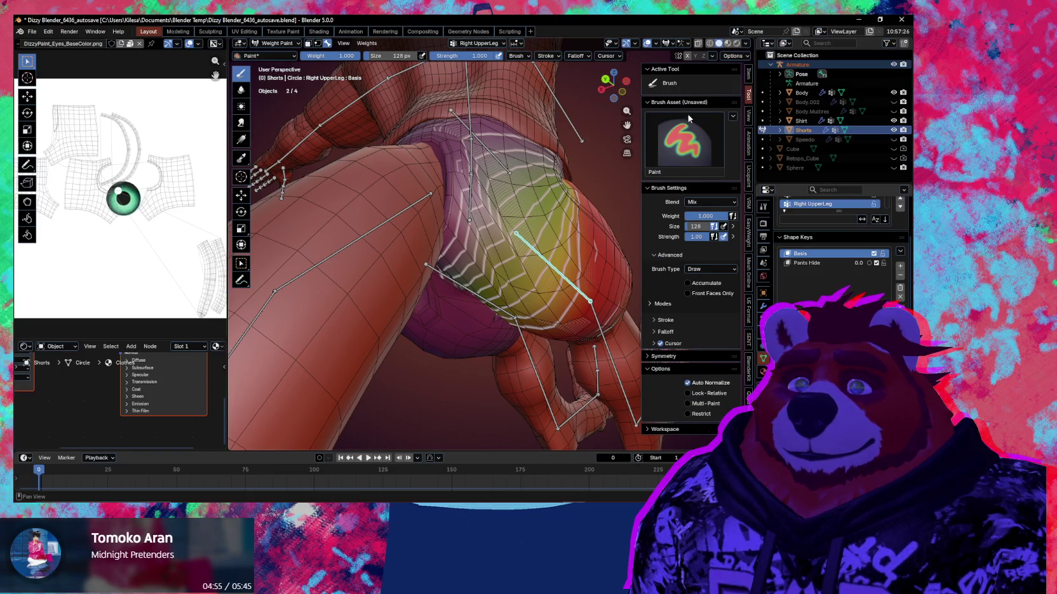
# Step: Orbit around the shorts and undo then redo the last leg-pose change
pyautogui.moveTo(469, 254); pyautogui.dragTo(438, 231, button='middle')
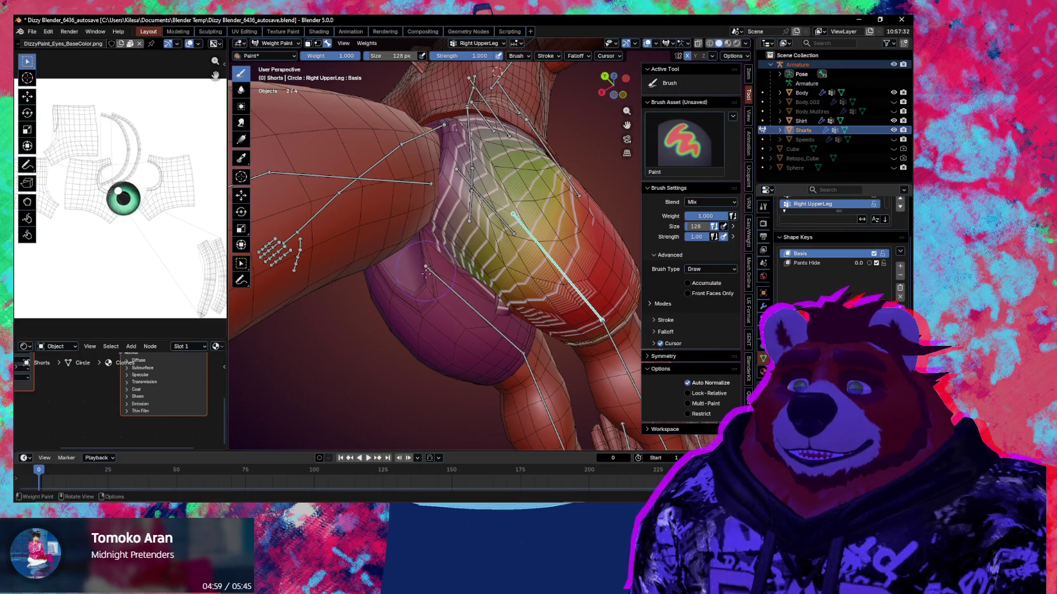
pyautogui.moveTo(482, 298)
pyautogui.mouseDown(button='middle')
pyautogui.moveTo(455, 293)
pyautogui.moveTo(505, 278)
pyautogui.moveTo(459, 240)
pyautogui.mouseUp(button='middle')
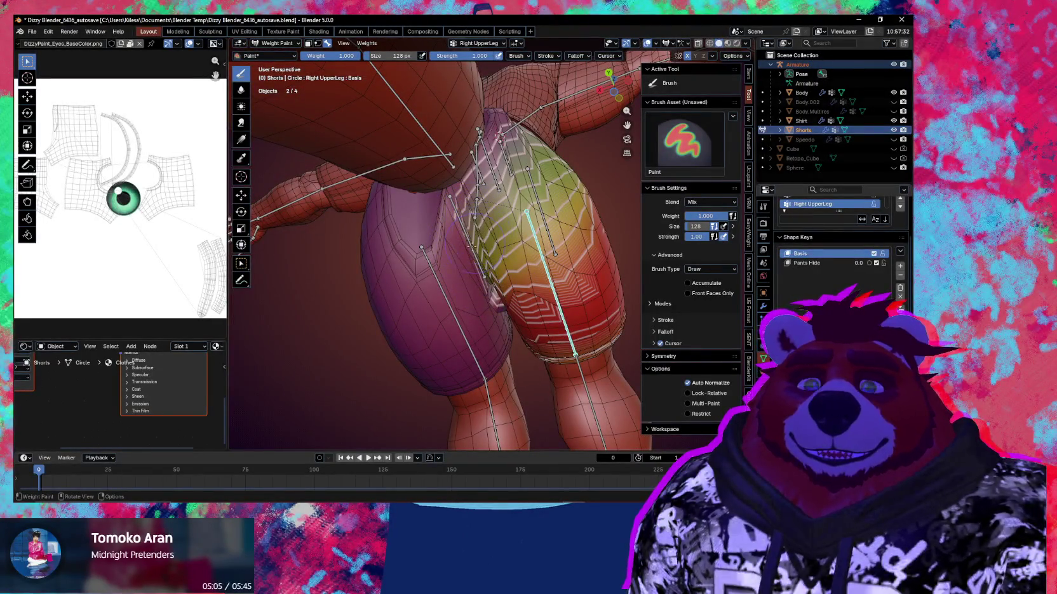
pyautogui.scroll(2, 457, 286)
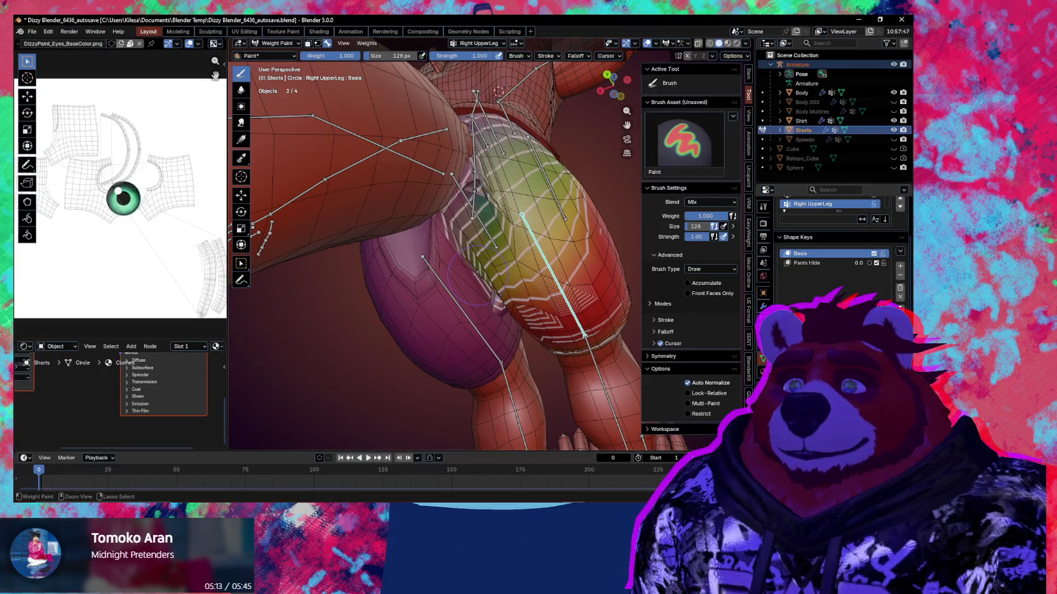
pyautogui.hotkey('ctrl', 'z')
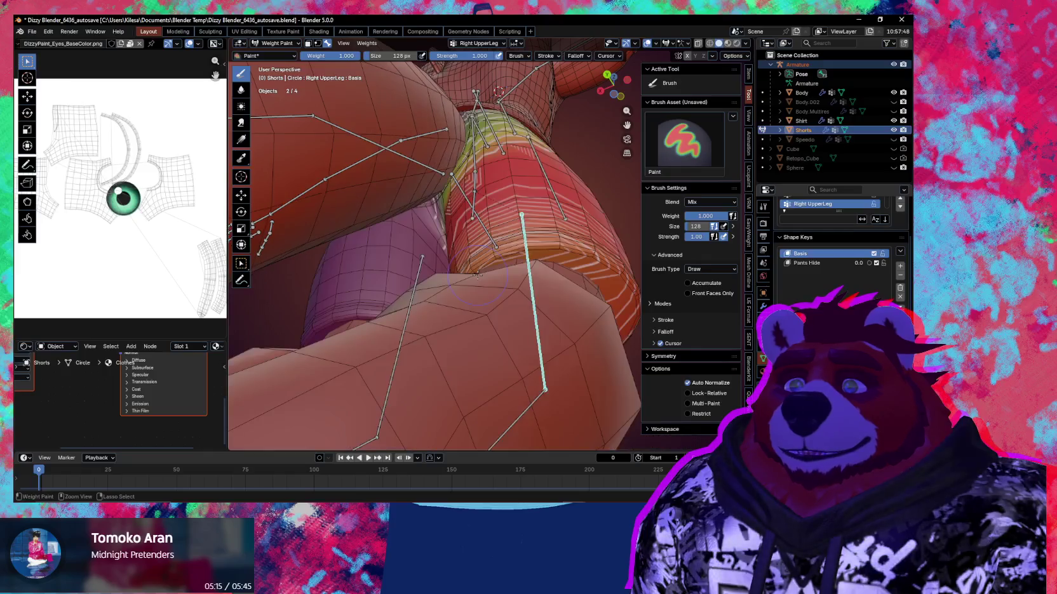
pyautogui.hotkey('ctrl', 'z')
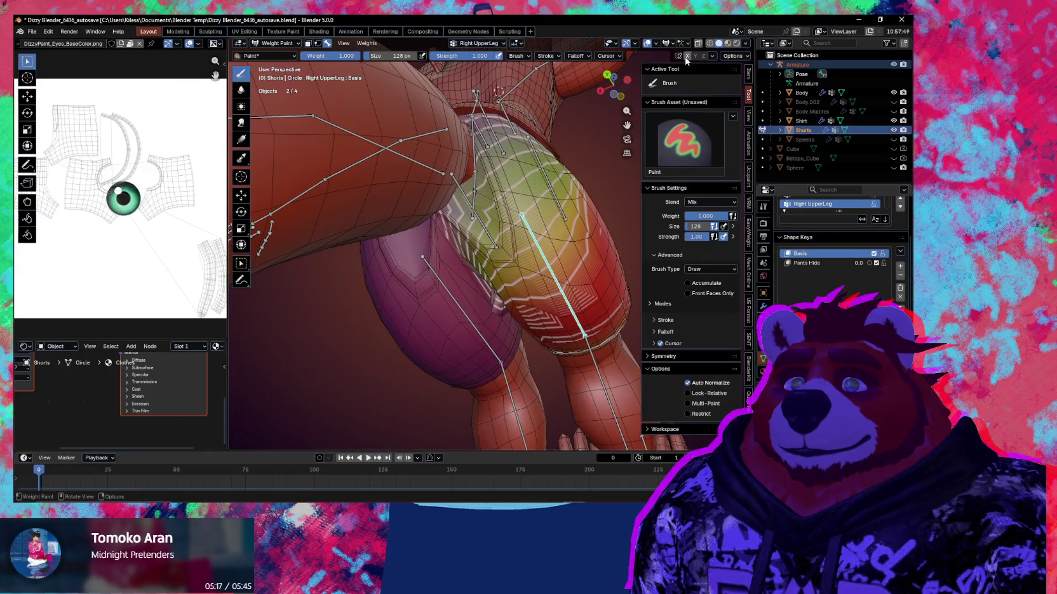
# Step: Set the brush to 203 px and paint Right UpperLeg weight onto the shorts over the thigh
pyautogui.hotkey('ctrl', 'z')
pyautogui.press('f')
pyautogui.click(468, 180)
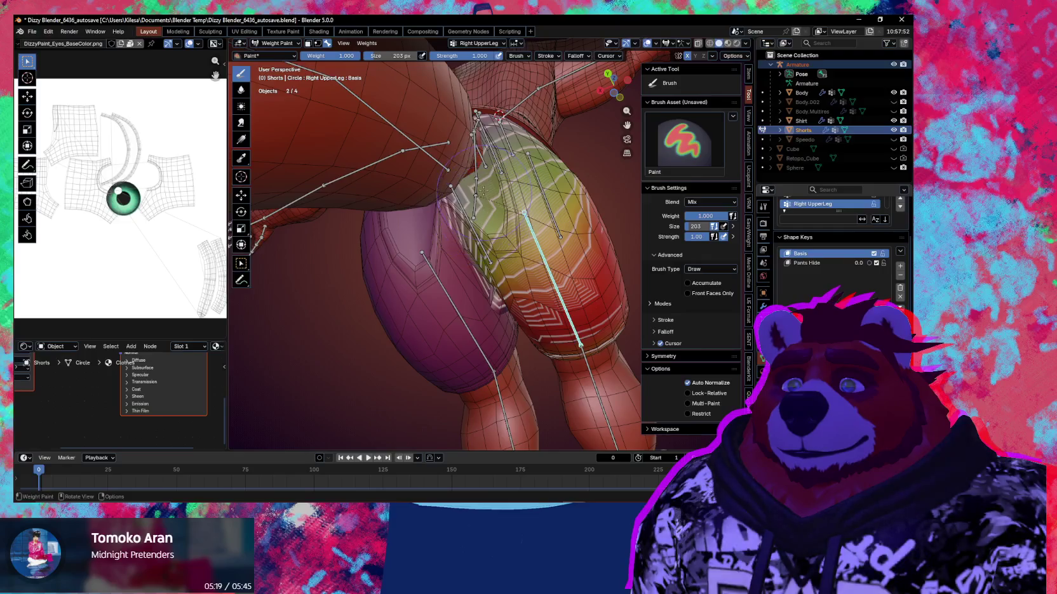
pyautogui.moveTo(469, 180)
pyautogui.mouseDown()
pyautogui.moveTo(456, 198)
pyautogui.moveTo(497, 207)
pyautogui.mouseUp()
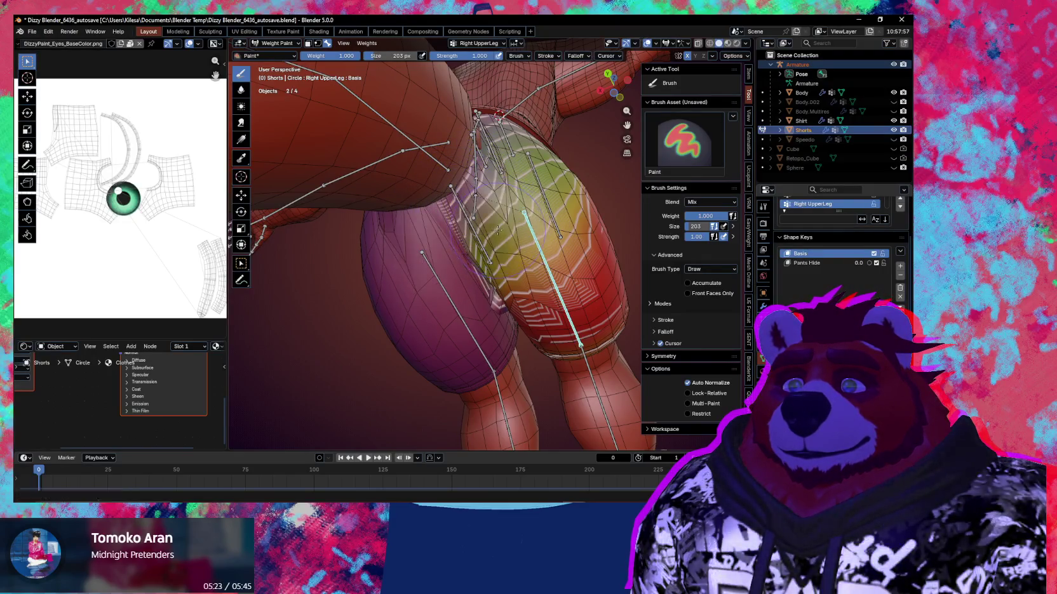
pyautogui.moveTo(496, 207)
pyautogui.mouseDown(button='middle')
pyautogui.moveTo(461, 174)
pyautogui.moveTo(456, 184)
pyautogui.moveTo(445, 156)
pyautogui.moveTo(446, 218)
pyautogui.moveTo(457, 202)
pyautogui.mouseUp(button='middle')
pyautogui.moveTo(458, 204); pyautogui.dragTo(455, 167)
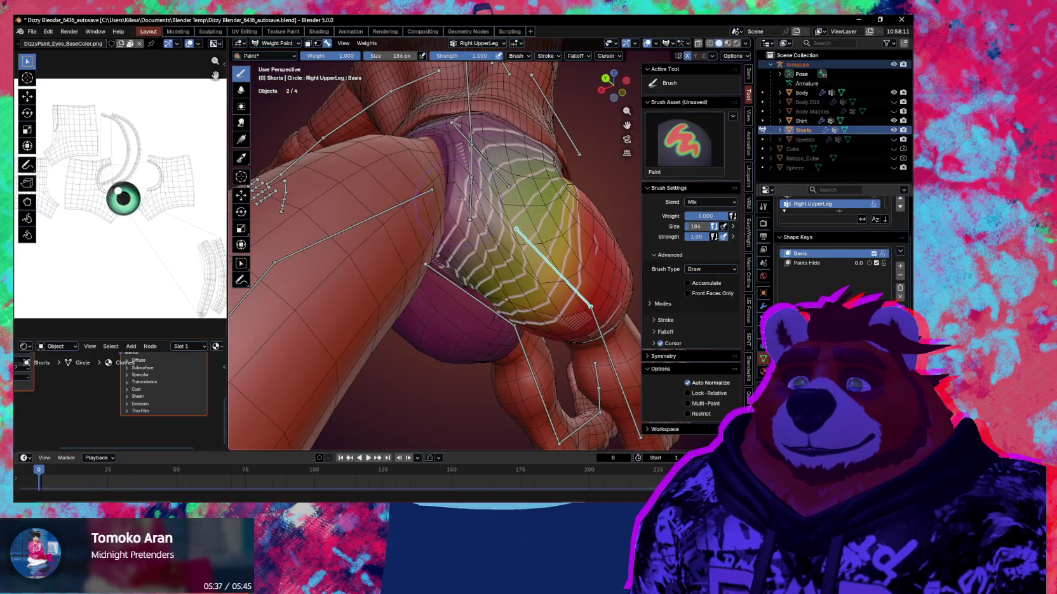
# Step: Inspect the painted shorts from several sides and blur the weights
pyautogui.moveTo(452, 220); pyautogui.dragTo(458, 191, button='middle')
pyautogui.moveTo(467, 157)
pyautogui.mouseDown(button='middle')
pyautogui.moveTo(485, 262)
pyautogui.moveTo(396, 227)
pyautogui.mouseUp(button='middle')
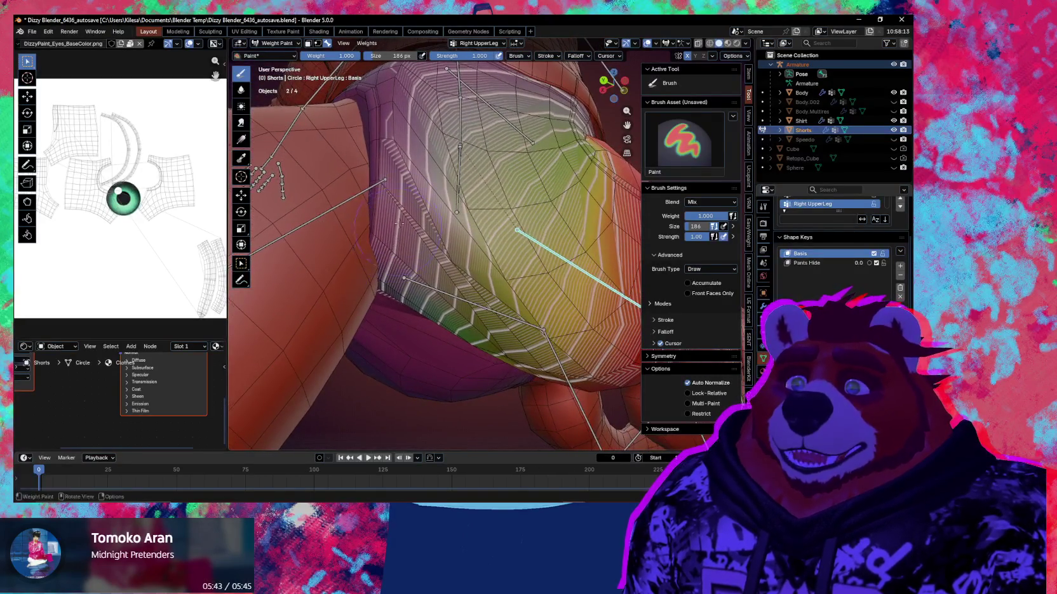
pyautogui.moveTo(396, 205)
pyautogui.mouseDown(button='middle')
pyautogui.moveTo(511, 248)
pyautogui.moveTo(385, 201)
pyautogui.moveTo(499, 254)
pyautogui.mouseUp(button='middle')
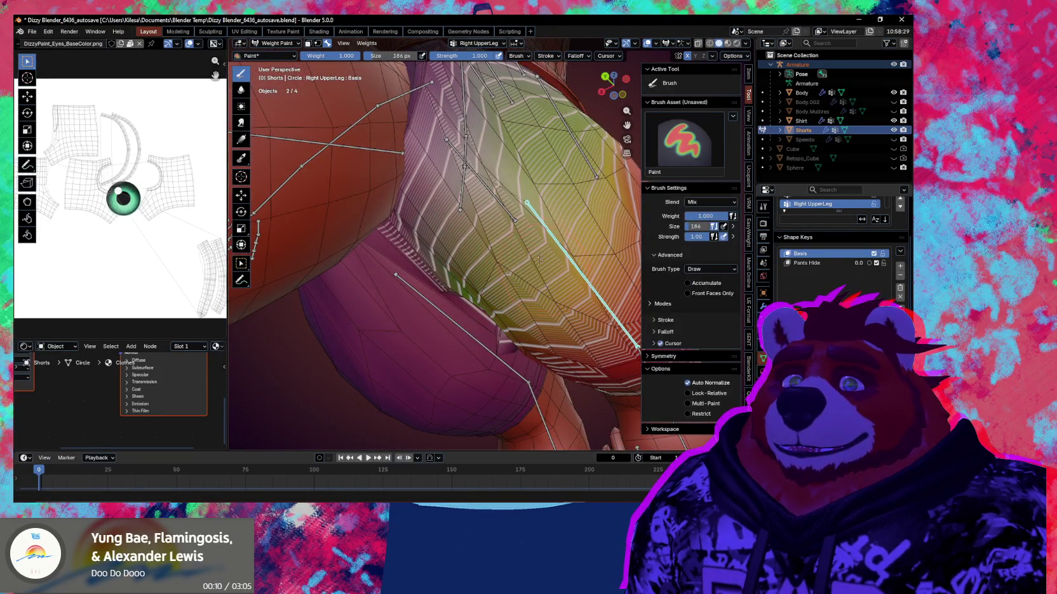
pyautogui.moveTo(513, 204)
pyautogui.keyDown('shift'); pyautogui.mouseDown(button='middle')
pyautogui.moveTo(530, 234)
pyautogui.moveTo(471, 236)
pyautogui.moveTo(463, 206)
pyautogui.mouseUp(button='middle'); pyautogui.keyUp('shift')
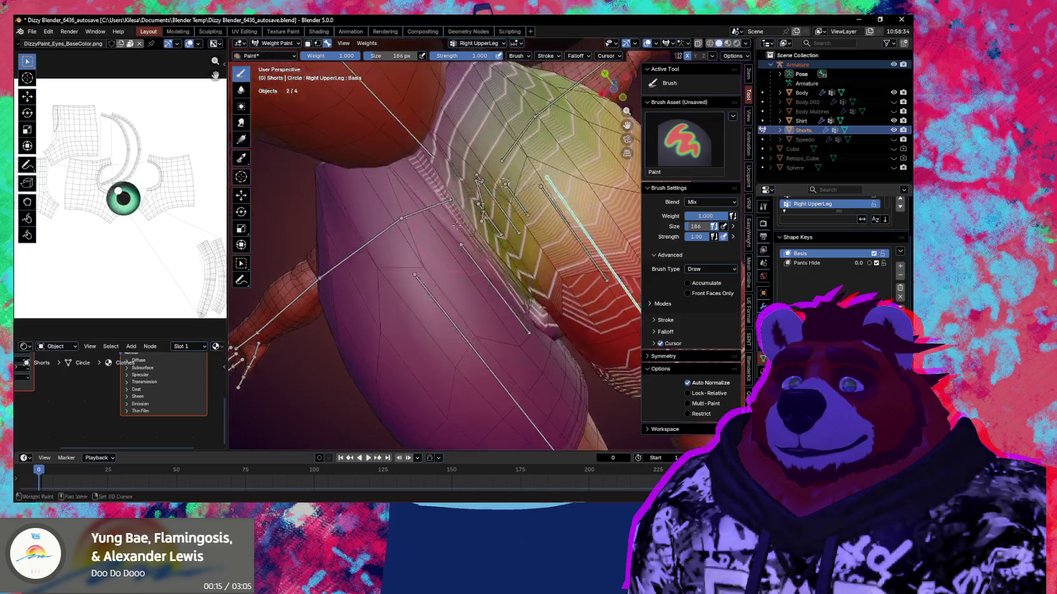
pyautogui.press('shift')
pyautogui.moveTo(530, 313)
pyautogui.mouseDown(button='middle')
pyautogui.moveTo(445, 294)
pyautogui.moveTo(448, 304)
pyautogui.mouseUp(button='middle')
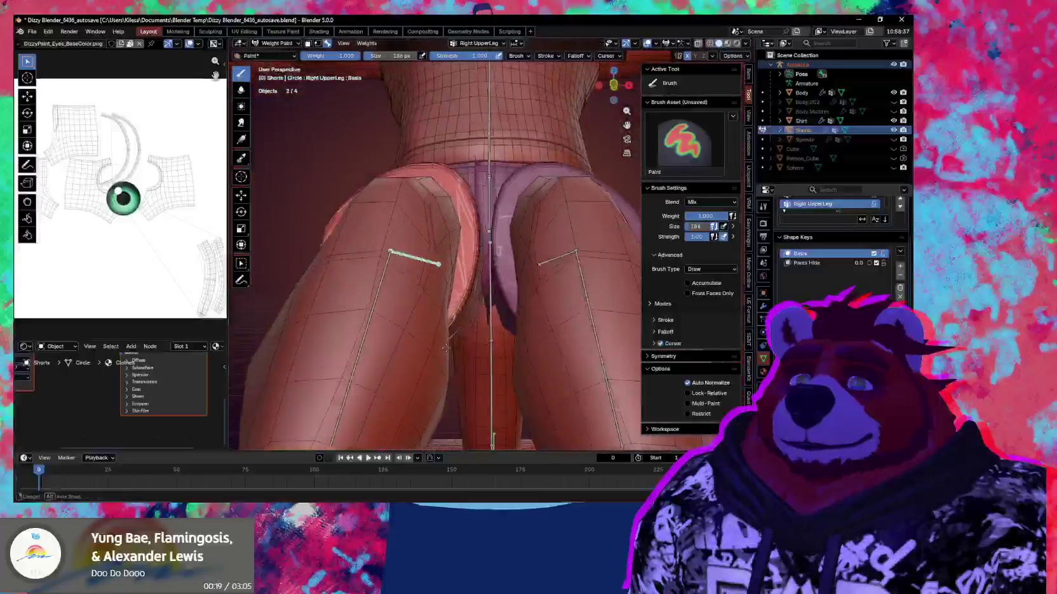
# Step: Test-rotate the right upper leg against the shorts, then undo and cancel back to rest
pyautogui.press('r')
pyautogui.click(455, 352)
pyautogui.rightClick(455, 351)
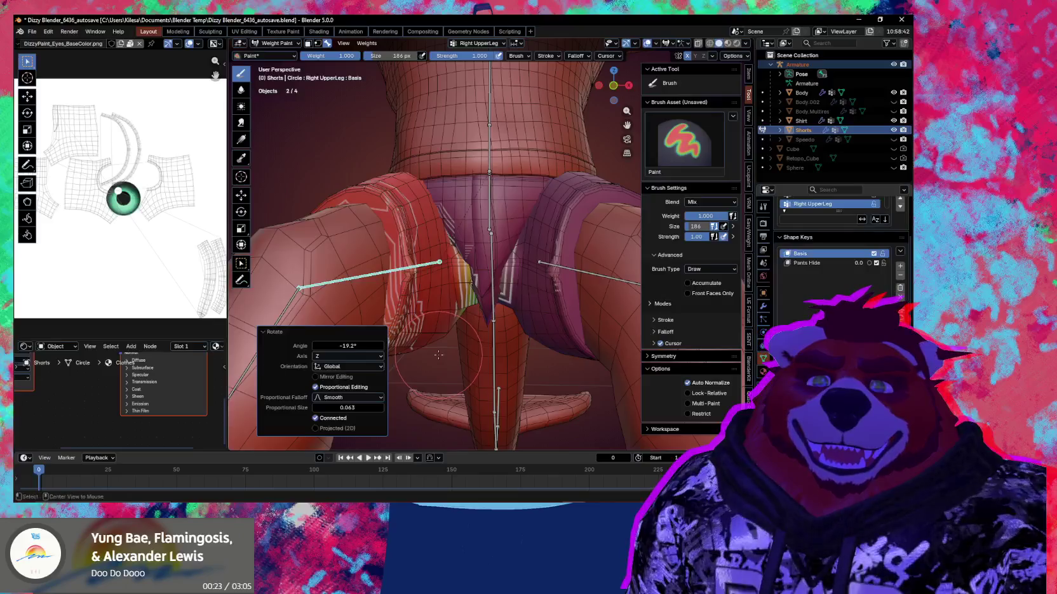
pyautogui.hotkey('ctrl', 'z')
pyautogui.moveTo(437, 355); pyautogui.dragTo(467, 325, button='middle')
pyautogui.press('r')
pyautogui.press('r')
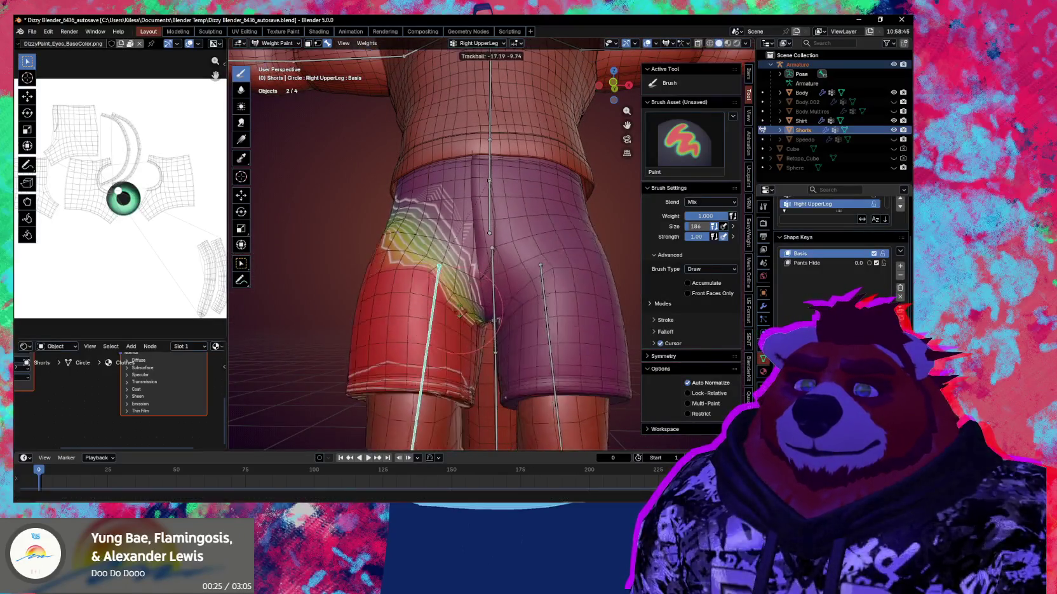
pyautogui.press('Escape')
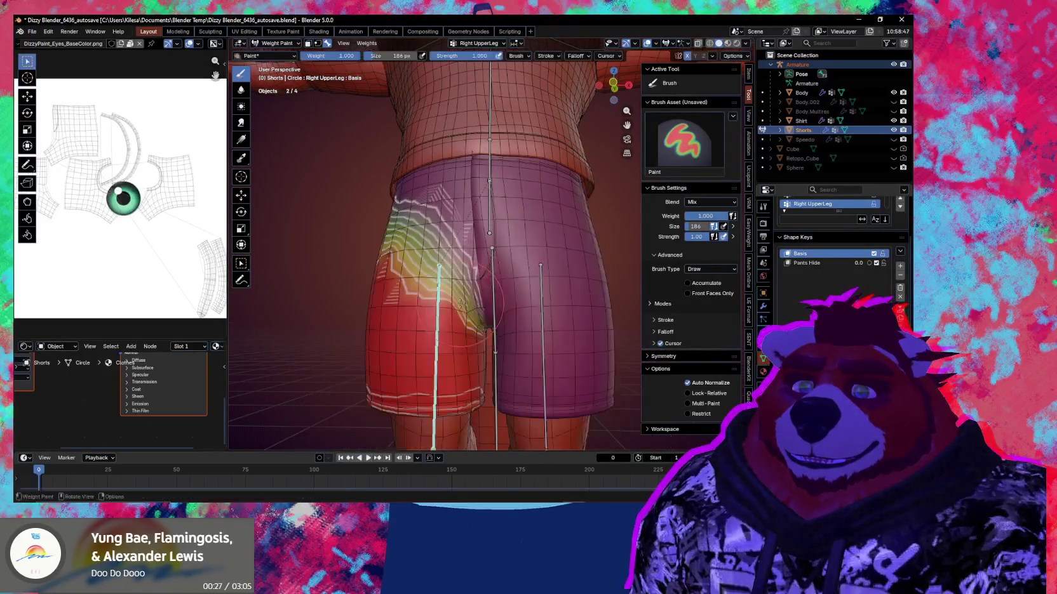
pyautogui.moveTo(477, 279); pyautogui.dragTo(495, 331, button='middle')
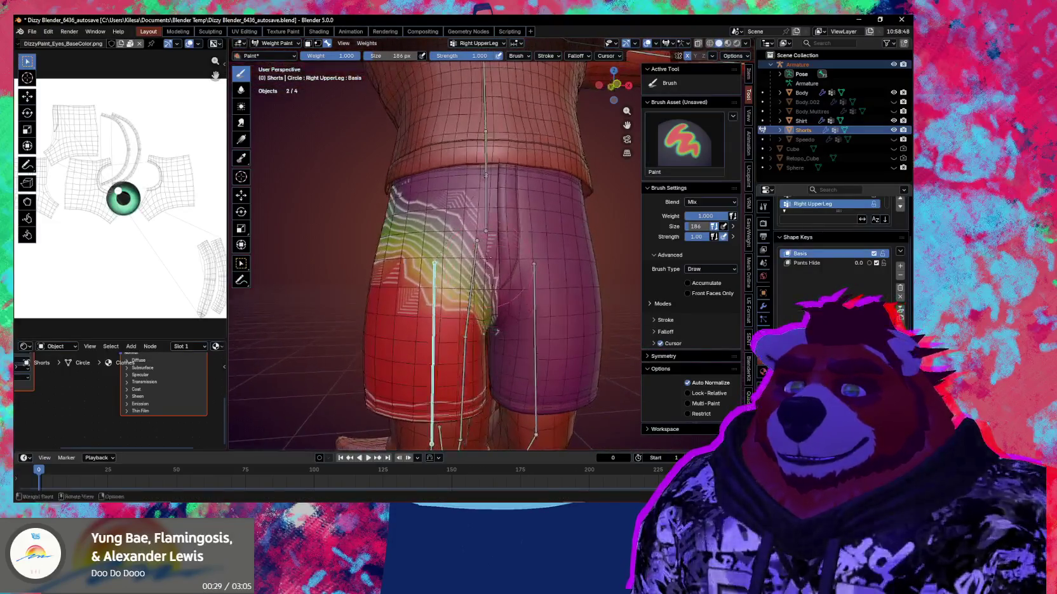
# Step: Check the Hips weights on the shorts' seat and set the blur brush to 285 px
pyautogui.keyDown('ctrl'); pyautogui.click(484, 210); pyautogui.keyUp('ctrl')
pyautogui.moveTo(484, 210); pyautogui.dragTo(479, 278, button='middle')
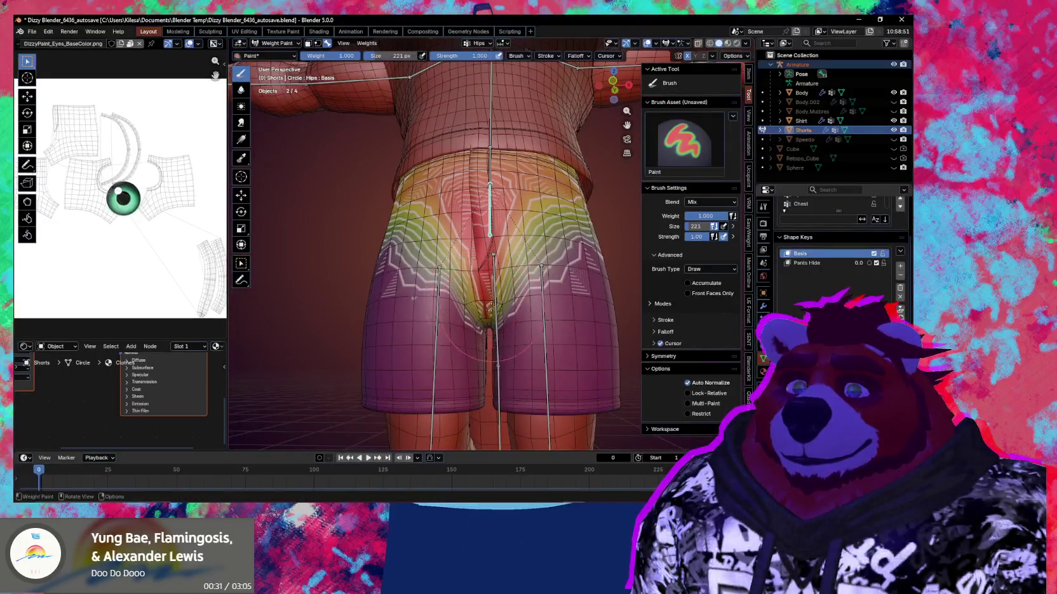
pyautogui.press('shift')
pyautogui.moveTo(443, 247); pyautogui.dragTo(438, 241, button='middle')
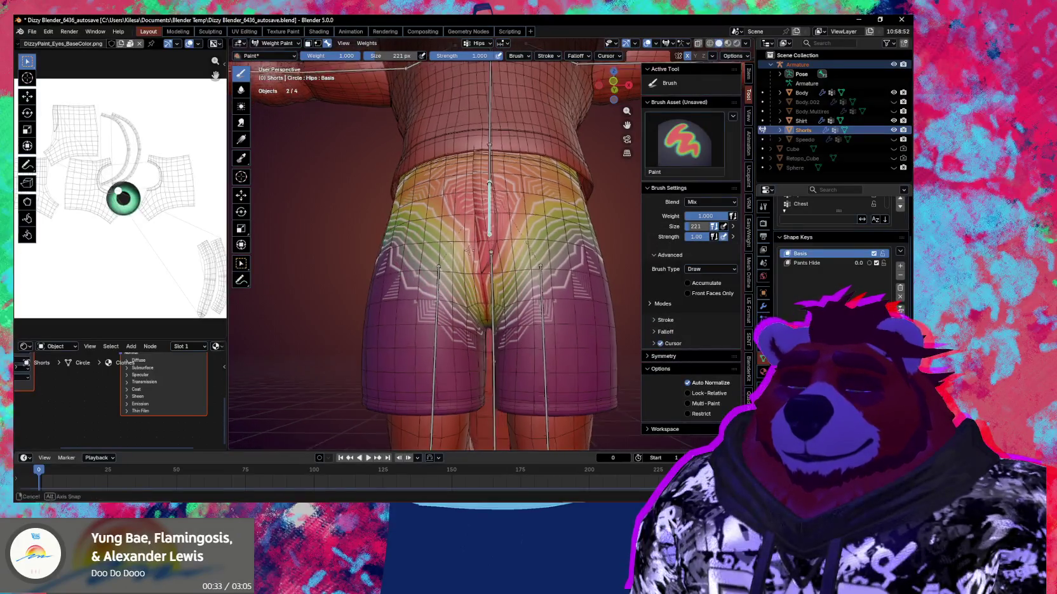
pyautogui.press('f')
pyautogui.click(427, 244)
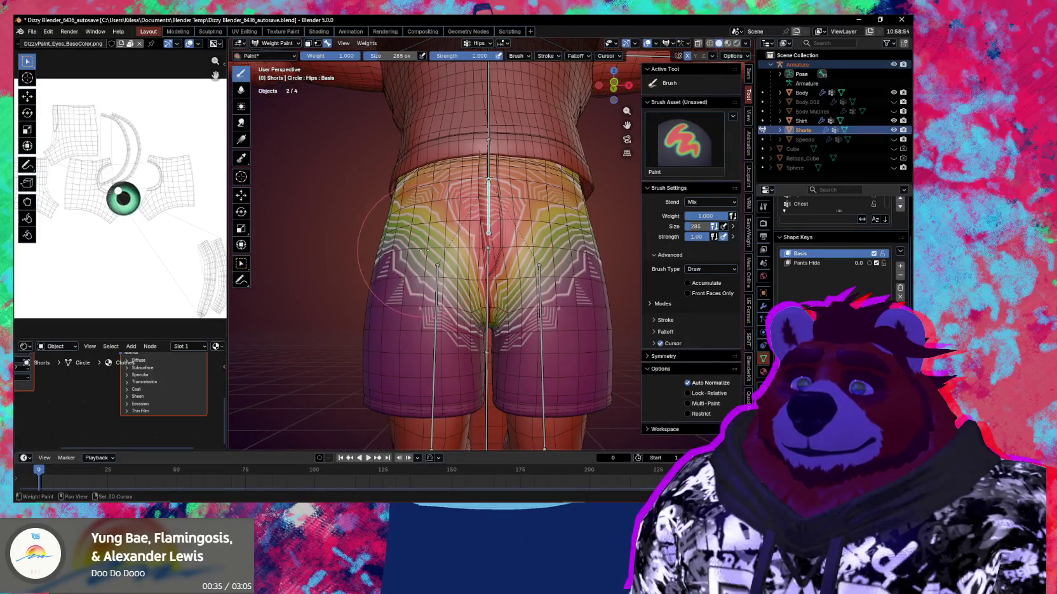
# Step: Return to the Right UpperLeg group with the brush kept at 285 px, viewing the shorts' side
pyautogui.keyDown('ctrl'); pyautogui.click(437, 311); pyautogui.keyUp('ctrl')
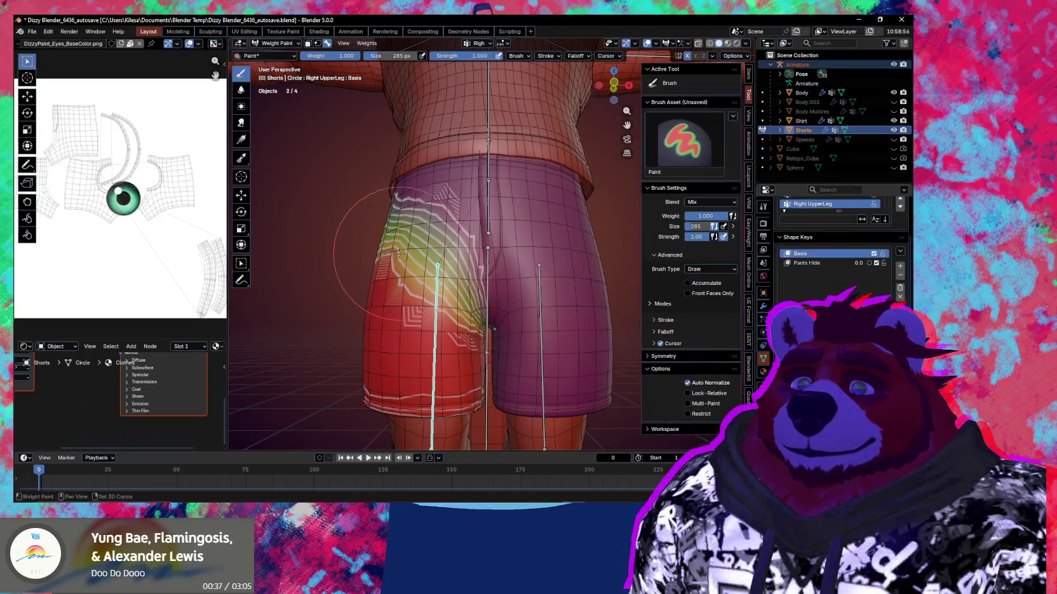
pyautogui.press('f')
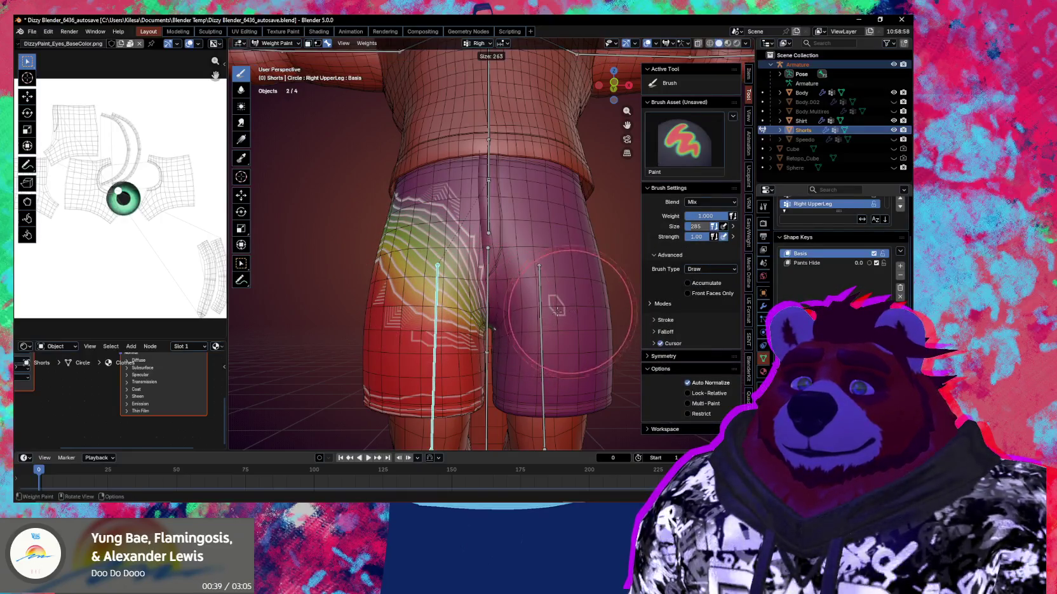
pyautogui.click(557, 293)
pyautogui.hotkey('ctrl', 'z')
pyautogui.moveTo(346, 254); pyautogui.dragTo(533, 287, button='middle')
# Step: Pose the right leg at about -88° around X and -19.3° around Z
pyautogui.press('r')
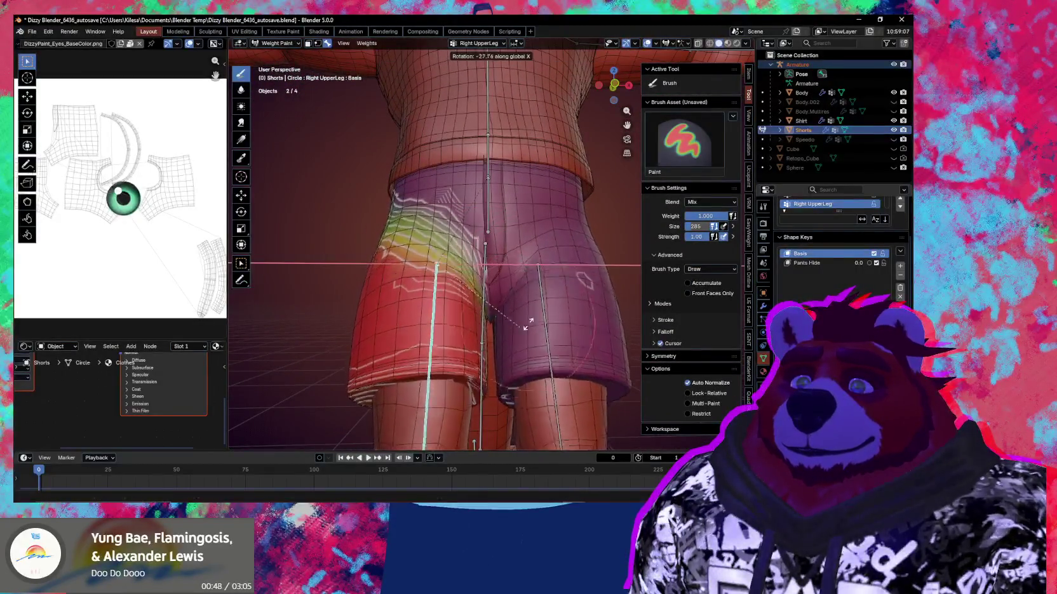
pyautogui.press('Escape')
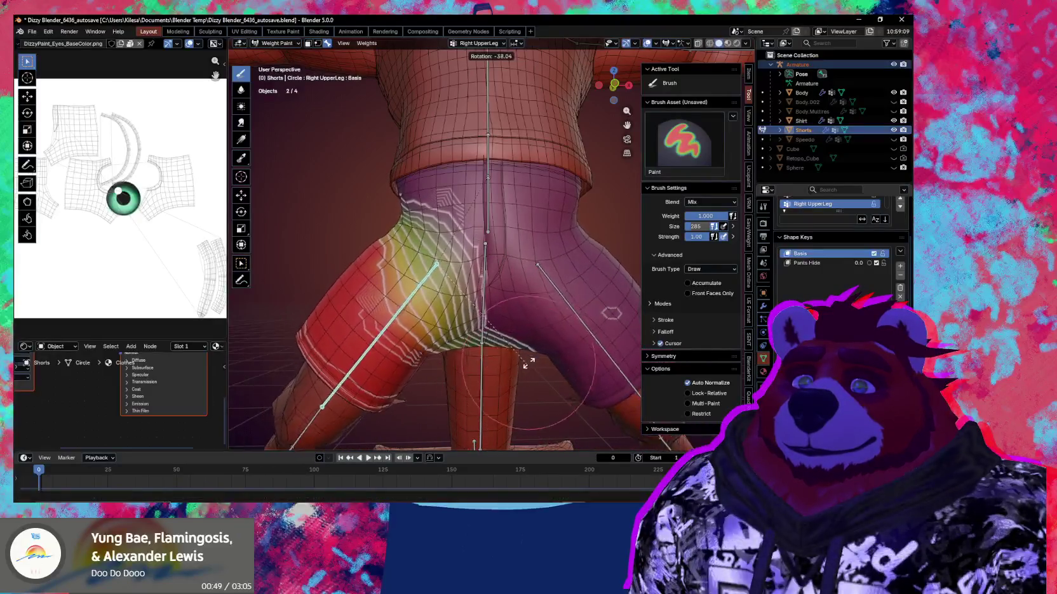
pyautogui.press('z')
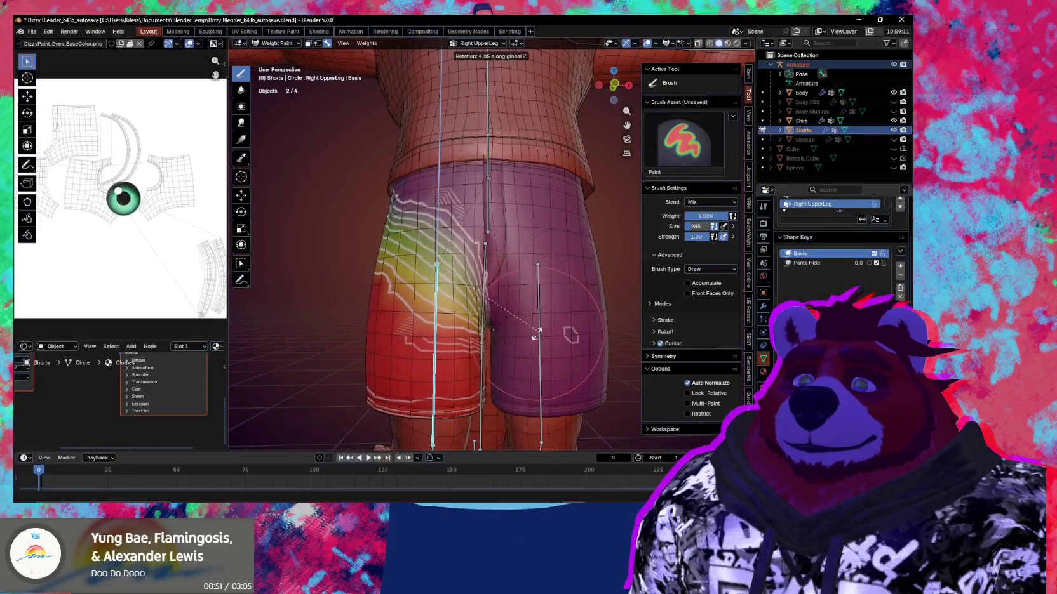
pyautogui.press('x')
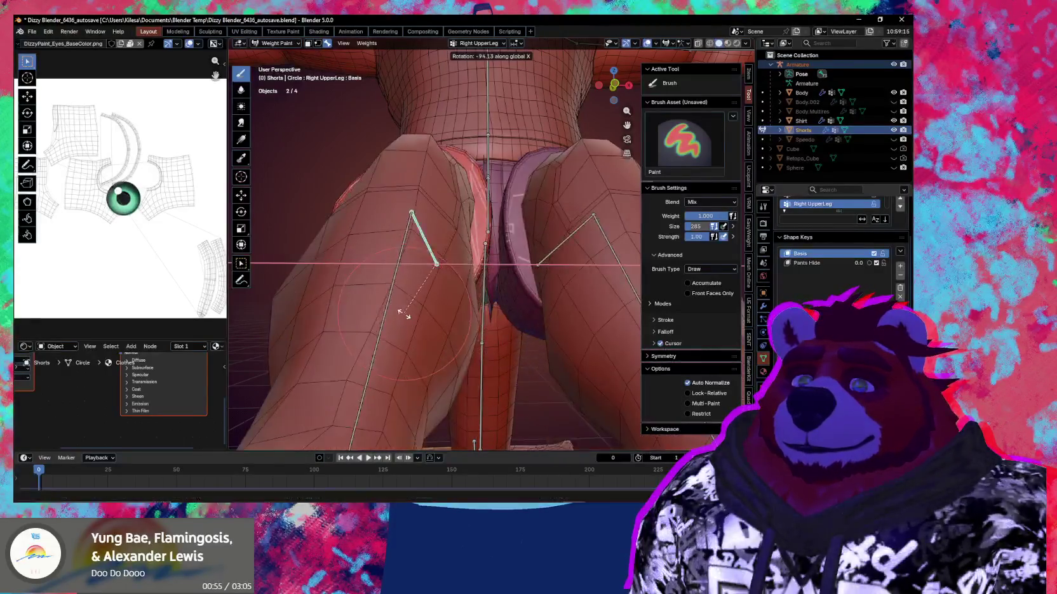
pyautogui.click(413, 310)
pyautogui.press('r')
pyautogui.press('z')
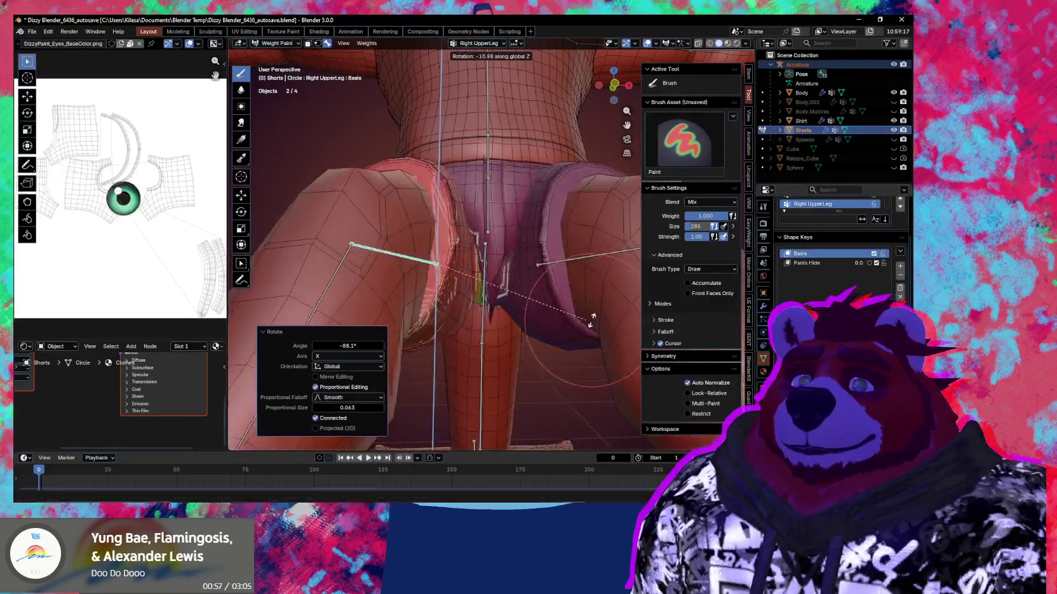
pyautogui.click(621, 293)
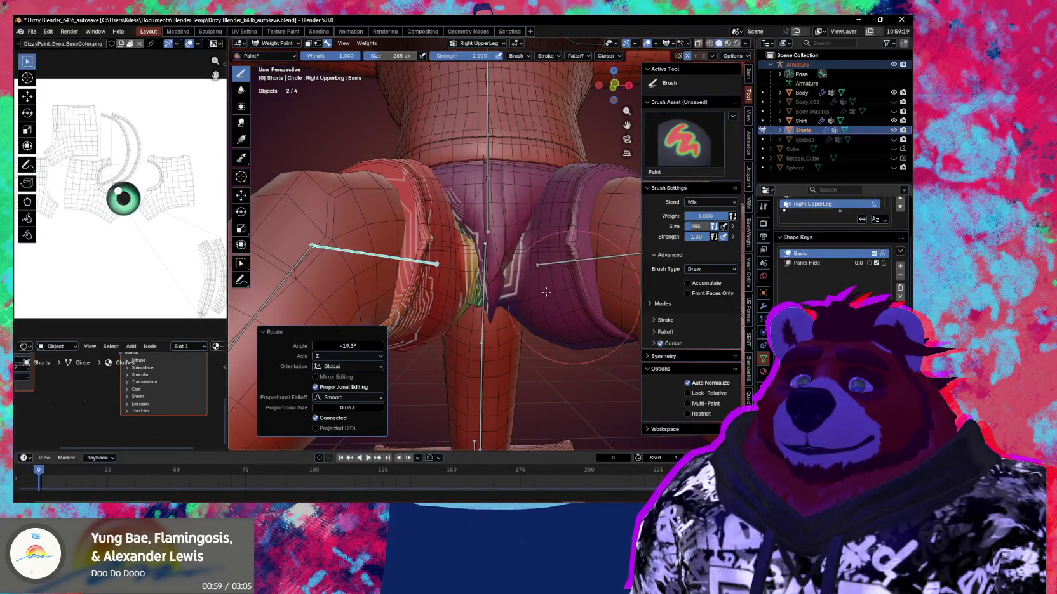
# Step: Paint Right UpperLeg weight onto the shorts' crotch and blur it
pyautogui.moveTo(571, 273); pyautogui.dragTo(491, 254, button='middle')
pyautogui.moveTo(490, 254); pyautogui.dragTo(491, 255)
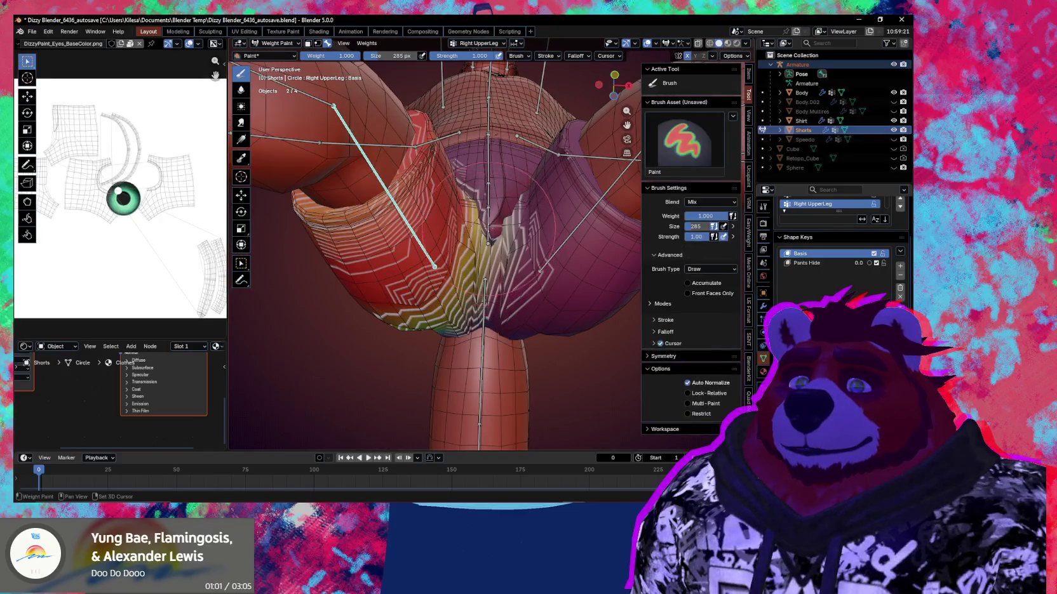
pyautogui.moveTo(487, 228)
pyautogui.mouseDown(button='middle')
pyautogui.moveTo(488, 201)
pyautogui.moveTo(490, 239)
pyautogui.mouseUp(button='middle')
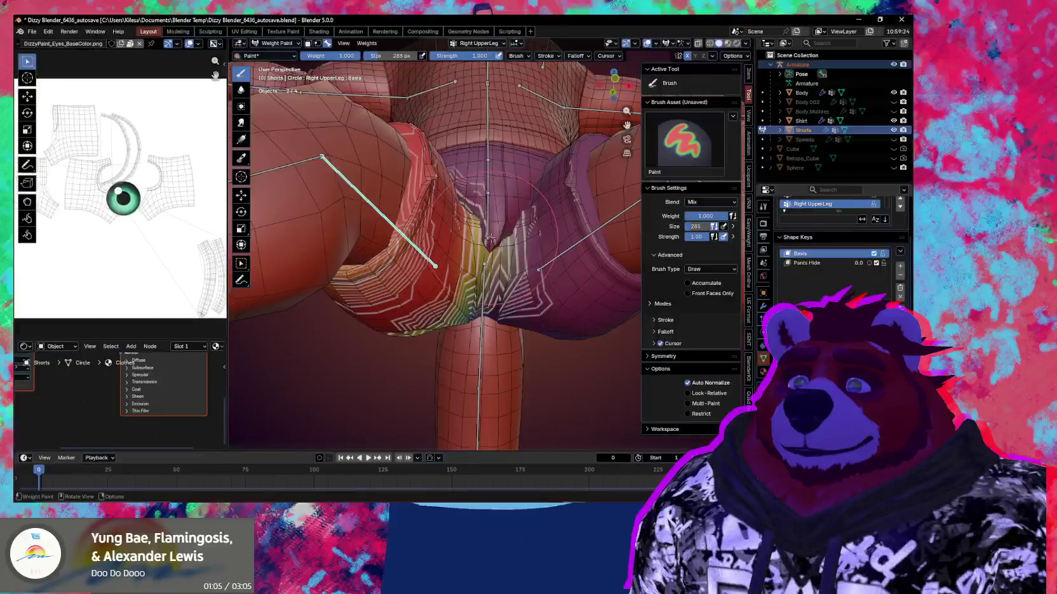
pyautogui.press('shift')
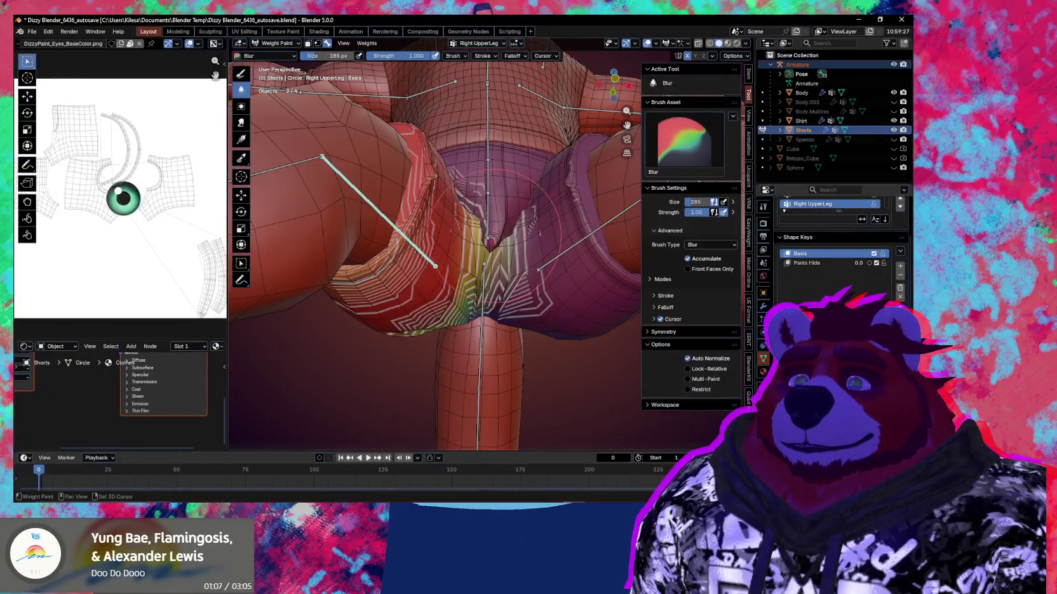
pyautogui.moveTo(493, 211)
pyautogui.mouseDown(button='middle')
pyautogui.moveTo(517, 318)
pyautogui.moveTo(531, 294)
pyautogui.moveTo(515, 272)
pyautogui.moveTo(549, 261)
pyautogui.moveTo(529, 275)
pyautogui.moveTo(520, 268)
pyautogui.mouseUp(button='middle')
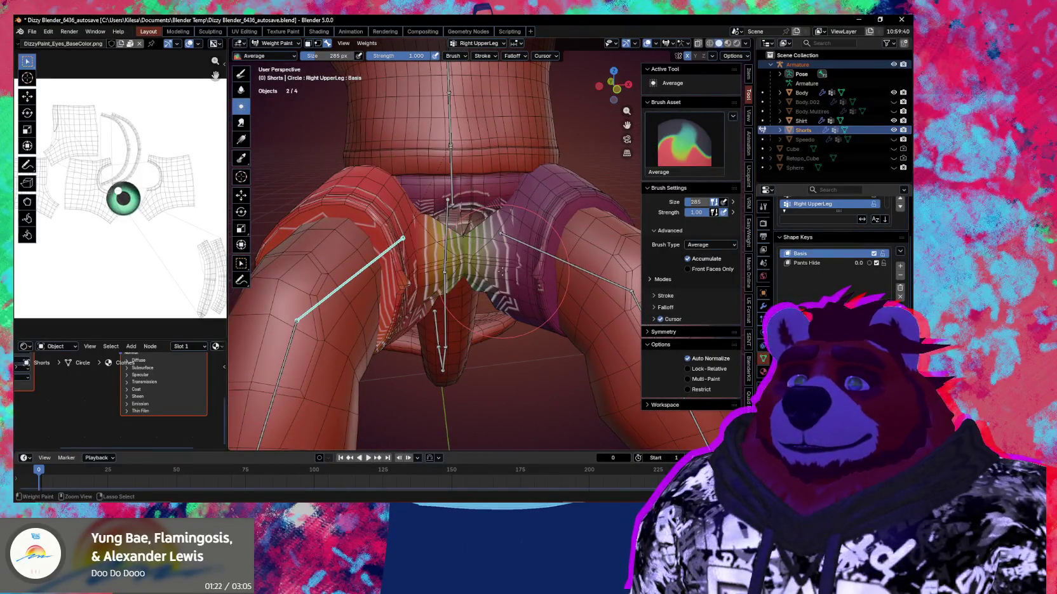
# Step: Switch to full-weight Draw, resize the brush to 224 px, and look up inside the shorts
pyautogui.moveTo(494, 280)
pyautogui.mouseDown(button='middle')
pyautogui.moveTo(513, 267)
pyautogui.moveTo(504, 233)
pyautogui.mouseUp(button='middle')
pyautogui.press('1')
pyautogui.press('f')
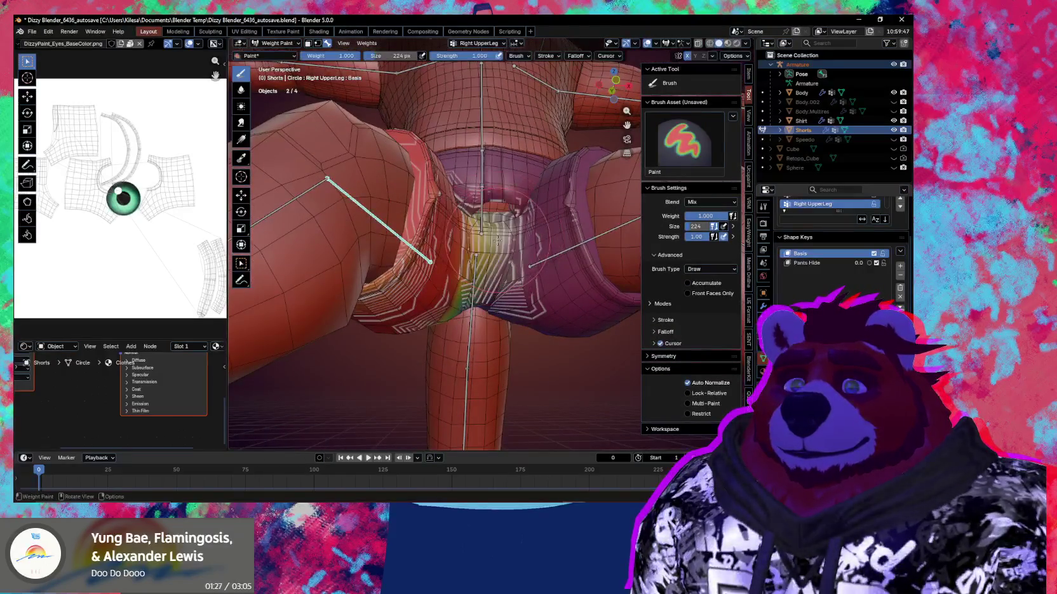
pyautogui.moveTo(490, 224); pyautogui.dragTo(534, 216, button='middle')
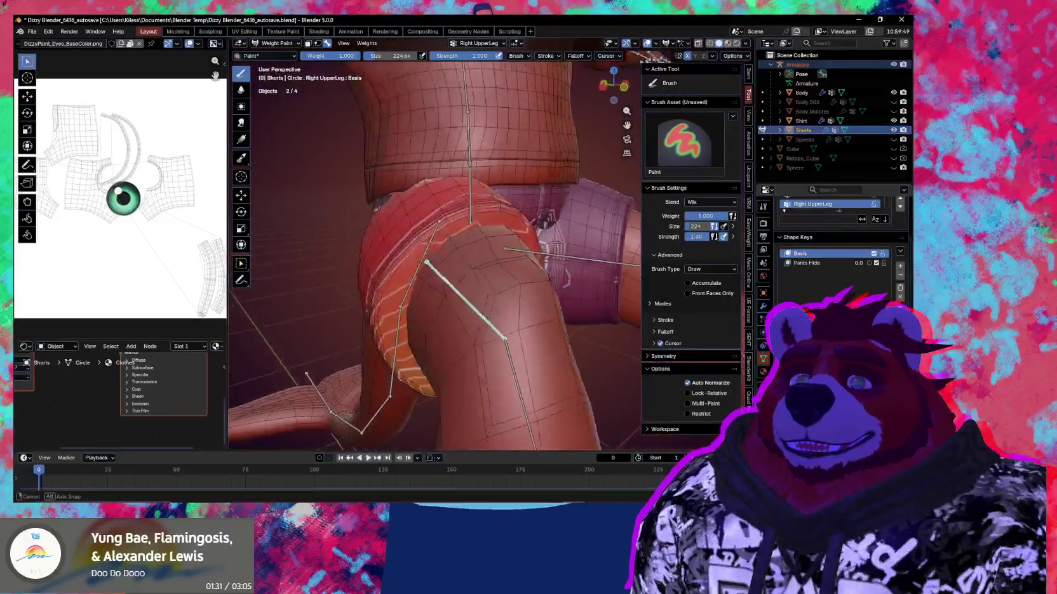
pyautogui.moveTo(533, 216)
pyautogui.mouseDown(button='middle')
pyautogui.moveTo(558, 243)
pyautogui.moveTo(470, 309)
pyautogui.moveTo(472, 287)
pyautogui.moveTo(560, 328)
pyautogui.moveTo(527, 299)
pyautogui.mouseUp(button='middle')
# Step: Rotate the right leg bone upright around X and view the shorts from straight behind
pyautogui.press('r')
pyautogui.press('x')
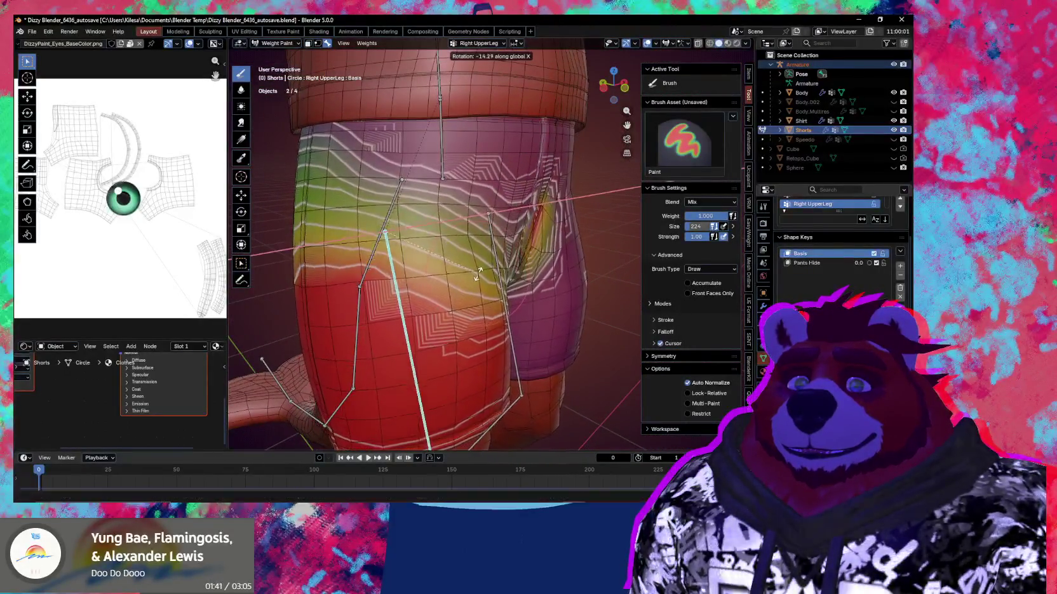
pyautogui.click(454, 270)
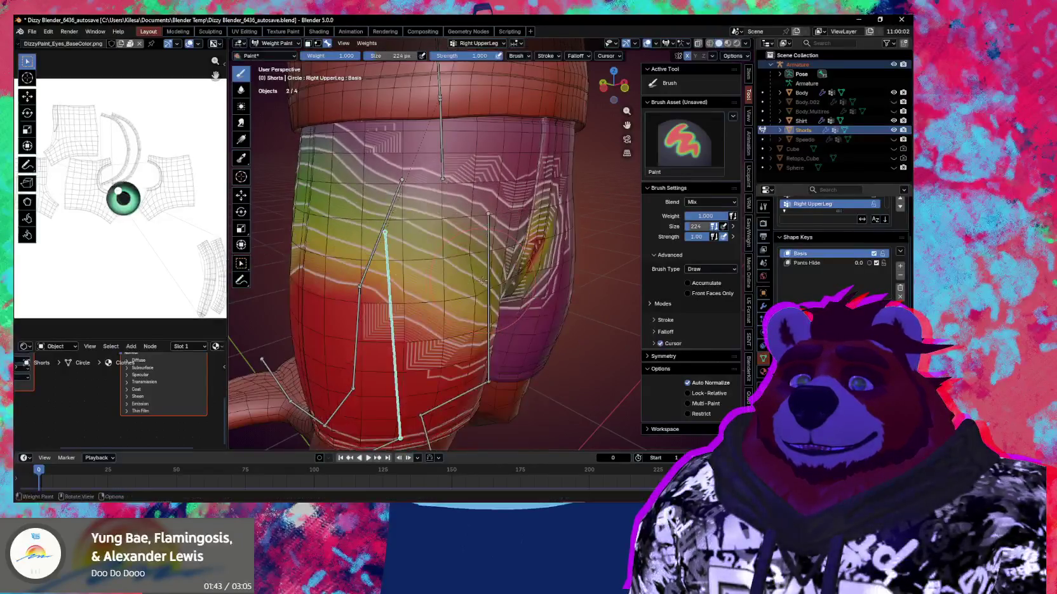
pyautogui.moveTo(454, 270)
pyautogui.mouseDown(button='middle')
pyautogui.moveTo(510, 212)
pyautogui.moveTo(548, 311)
pyautogui.mouseUp(button='middle')
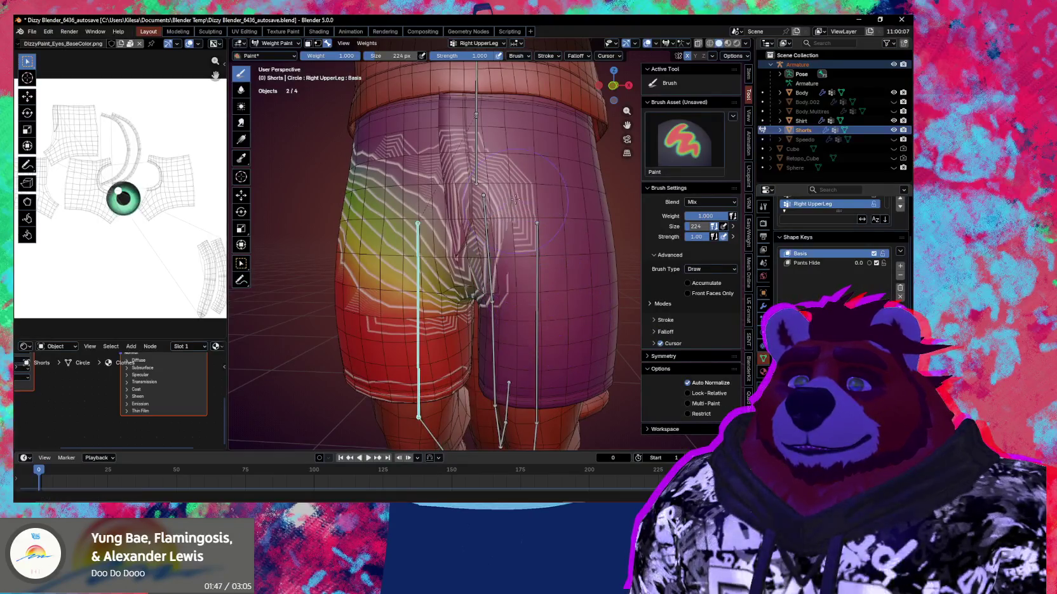
pyautogui.moveTo(506, 253); pyautogui.dragTo(516, 229, button='middle')
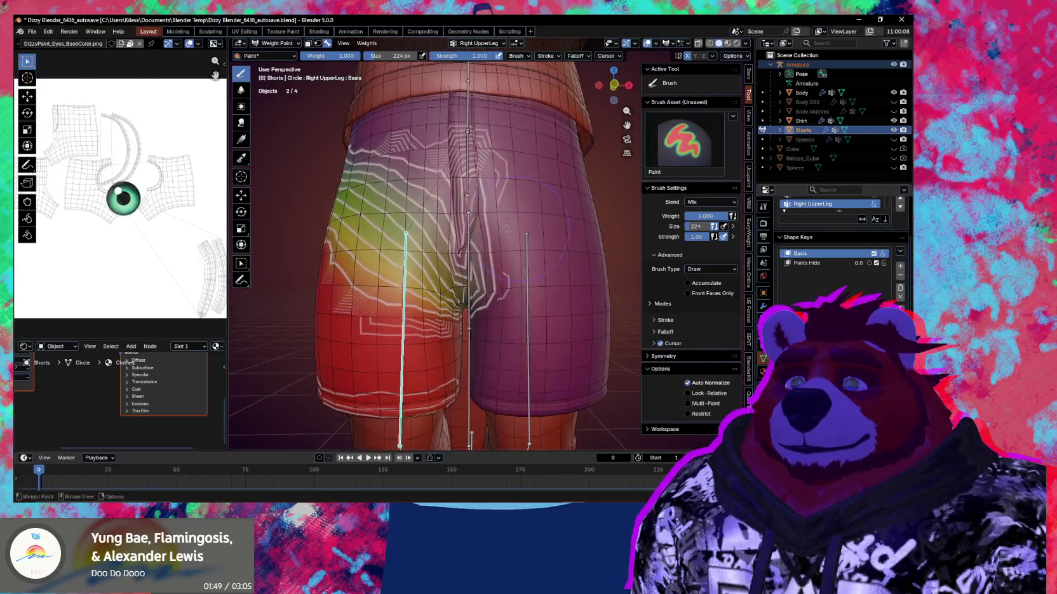
# Step: Blur the weights on the back of the right thigh, then begin rotating the leg around Y
pyautogui.press('shift')
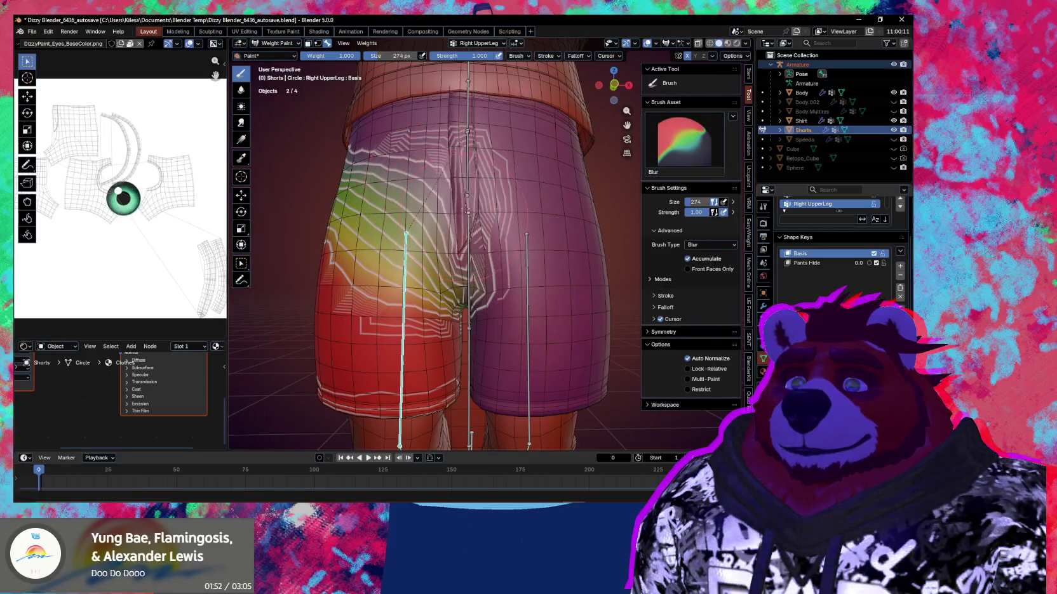
pyautogui.press('shift')
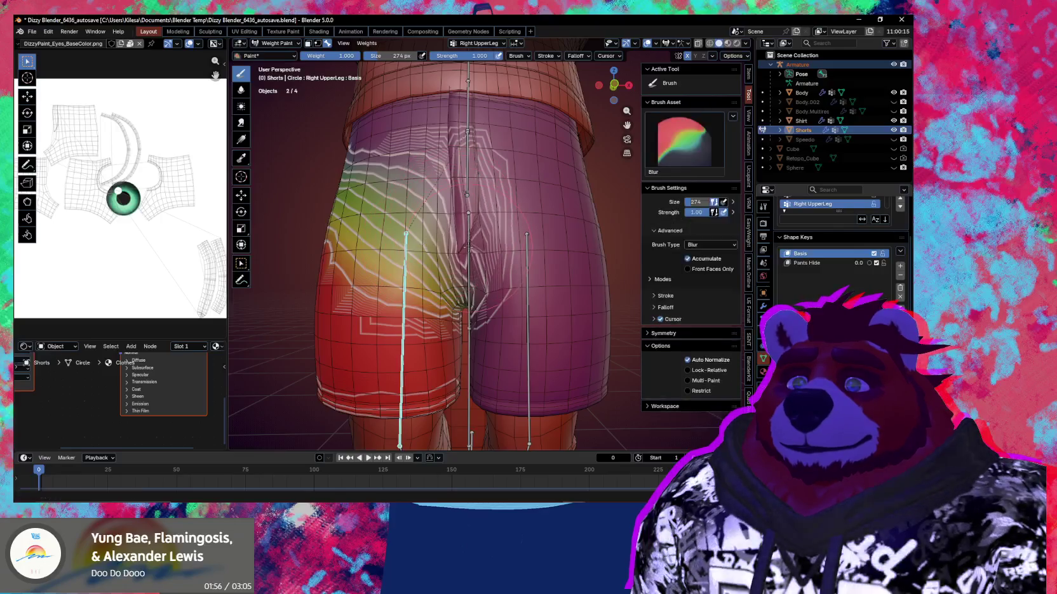
pyautogui.moveTo(417, 248); pyautogui.dragTo(422, 253)
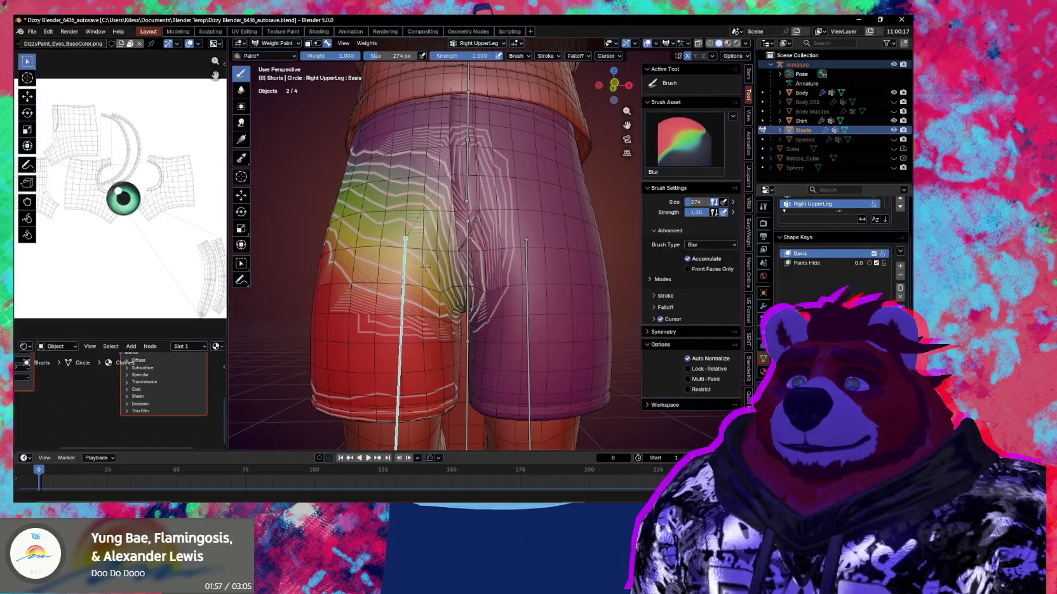
pyautogui.moveTo(427, 279); pyautogui.dragTo(419, 265, button='middle')
pyautogui.moveTo(403, 310); pyautogui.dragTo(422, 343, button='middle')
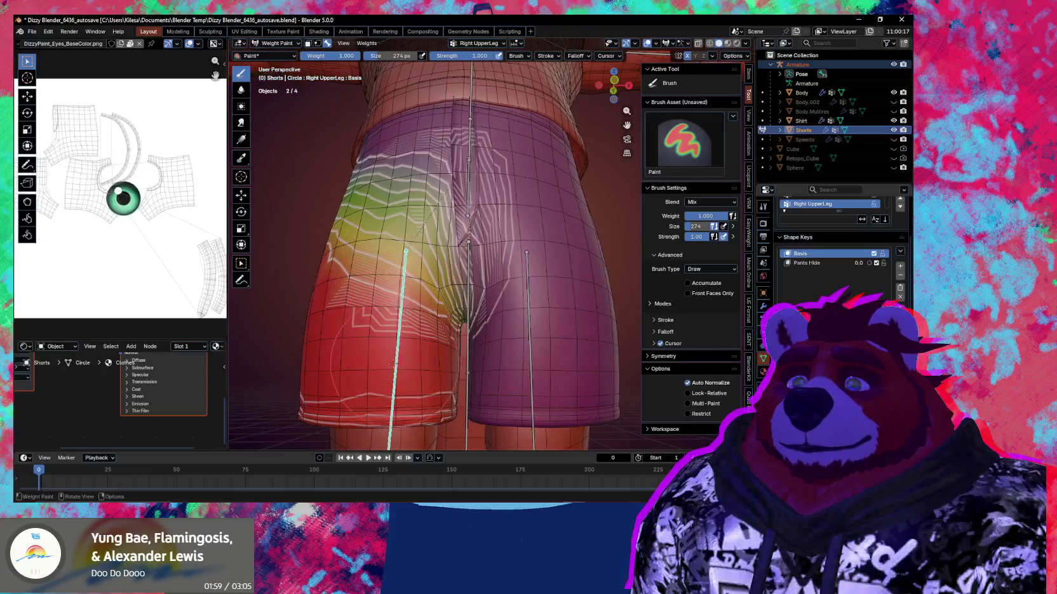
pyautogui.press('r')
pyautogui.press('y')
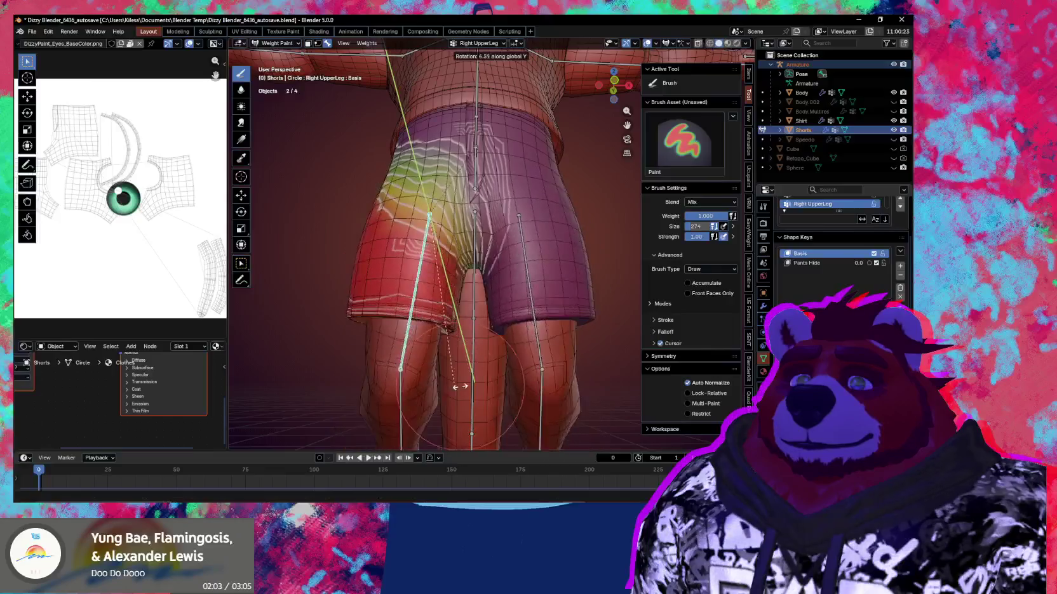
# Step: Raise the right leg -78.5° around X and check the deformation with overlays hidden
pyautogui.press('x')
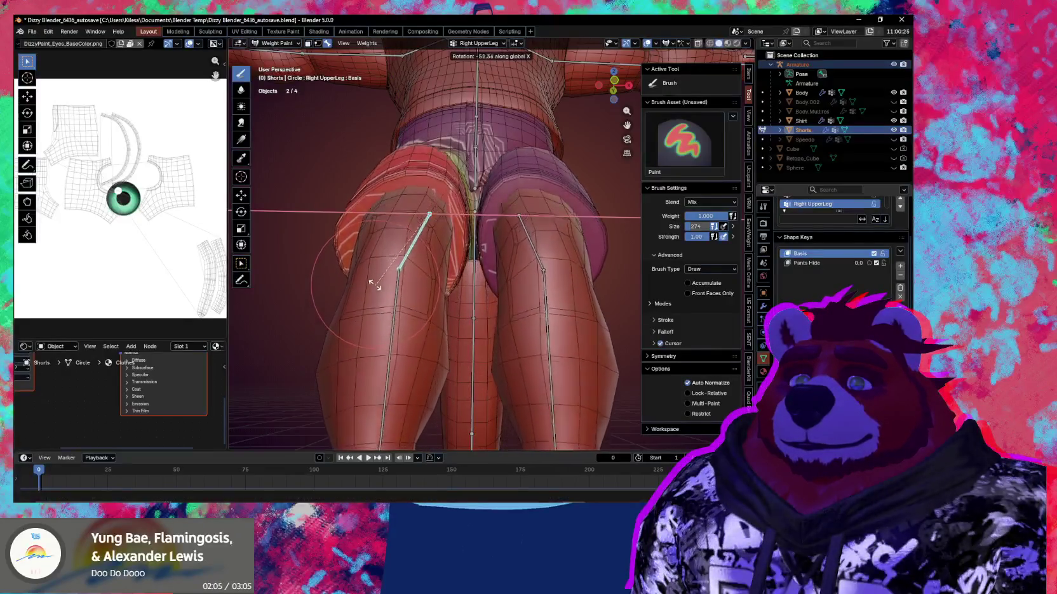
pyautogui.click(451, 259)
pyautogui.hotkey('shift', 'alt', 'z')
pyautogui.moveTo(451, 260); pyautogui.dragTo(474, 306, button='middle')
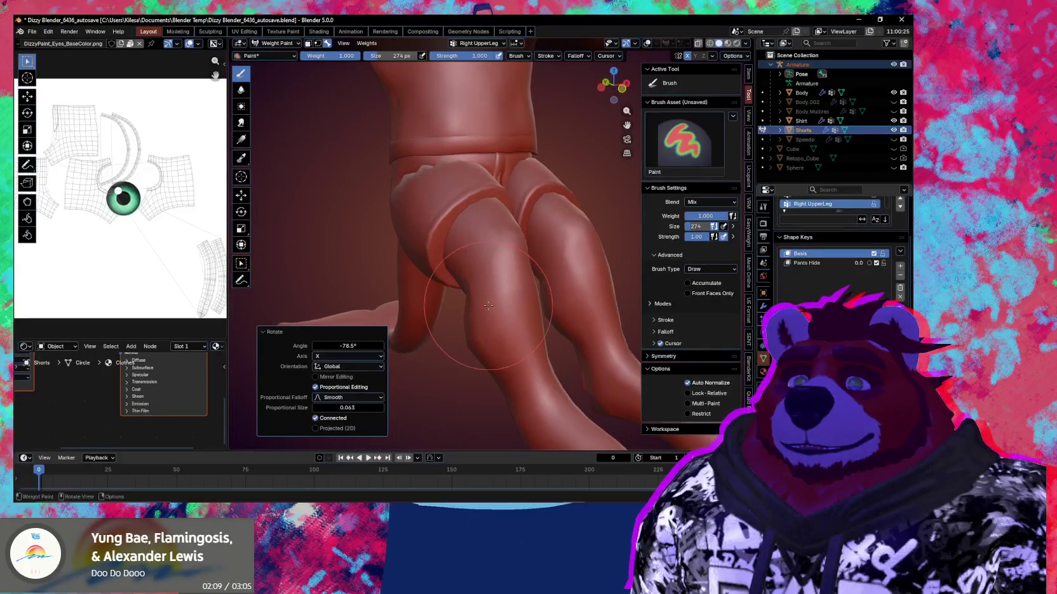
pyautogui.hotkey('shift', 'alt', 'z')
pyautogui.moveTo(474, 305)
pyautogui.mouseDown(button='middle')
pyautogui.moveTo(504, 306)
pyautogui.moveTo(470, 254)
pyautogui.mouseUp(button='middle')
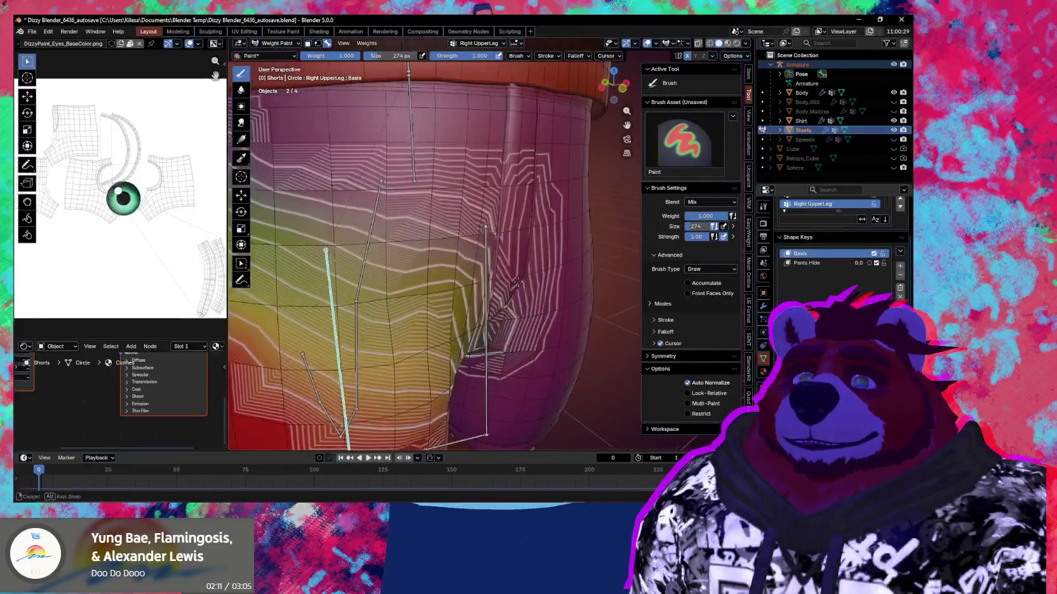
# Step: Switch to the Average brush and orbit around the rear of the shorts
pyautogui.scroll(3, 469, 254)
pyautogui.press('3')
pyautogui.moveTo(458, 204); pyautogui.dragTo(475, 213, button='middle')
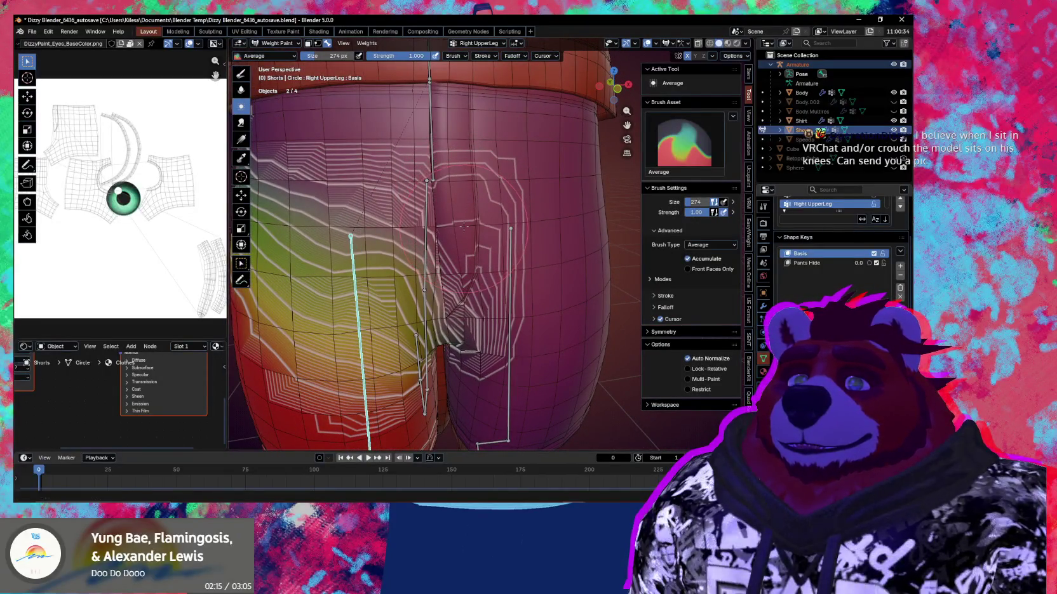
pyautogui.moveTo(470, 266); pyautogui.dragTo(462, 245, button='middle')
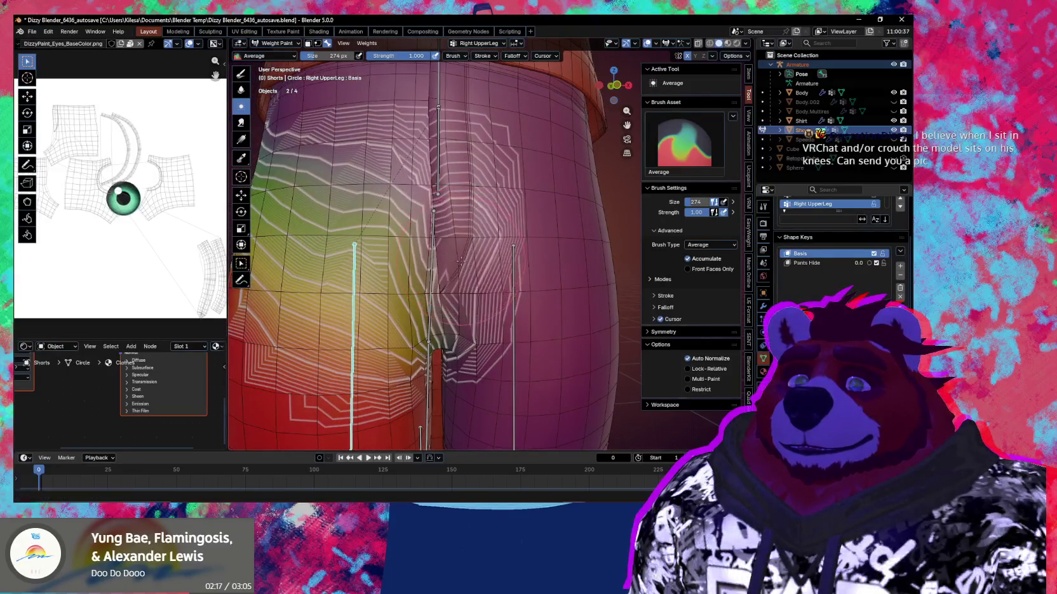
pyautogui.scroll(-3, 458, 275)
pyautogui.scroll(-3, 458, 275)
# Step: Rotate the right leg -87.8° around X and inspect the hip and thigh from the side
pyautogui.press('r')
pyautogui.press('x')
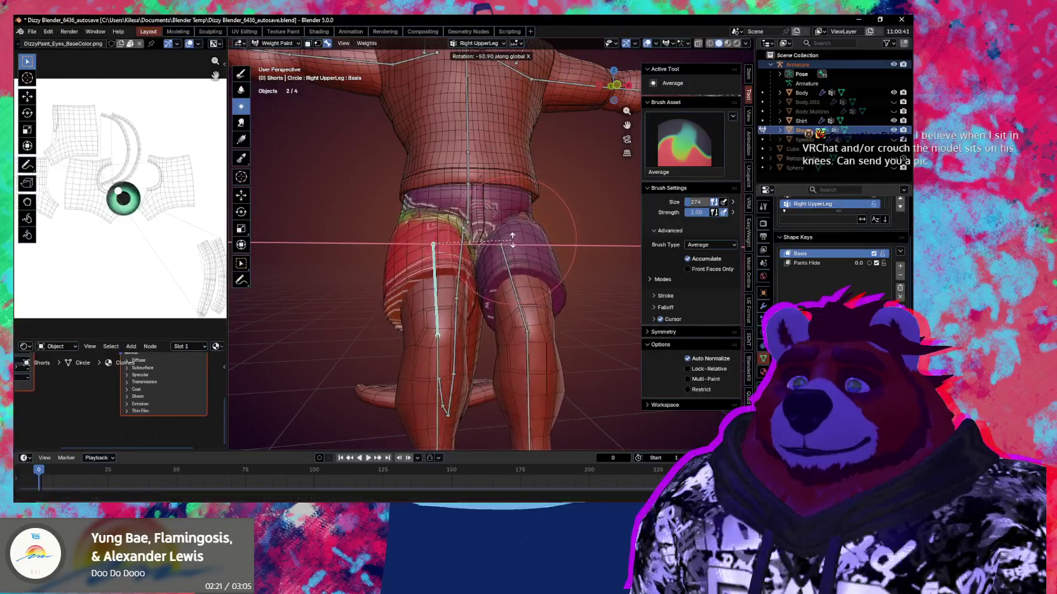
pyautogui.click(459, 212)
pyautogui.scroll(4, 459, 211)
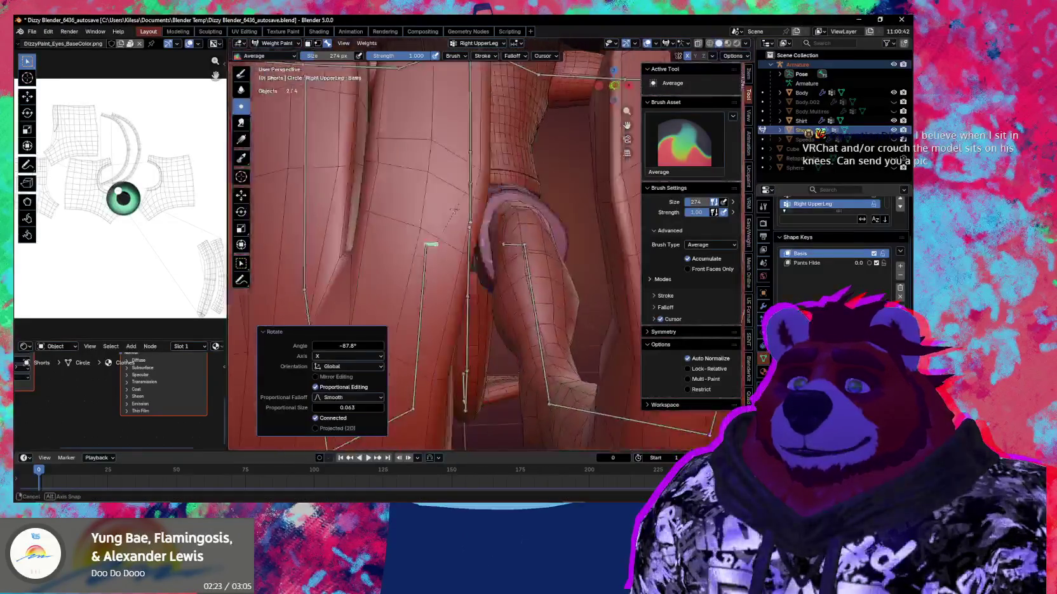
pyautogui.moveTo(458, 212); pyautogui.dragTo(520, 225, button='middle')
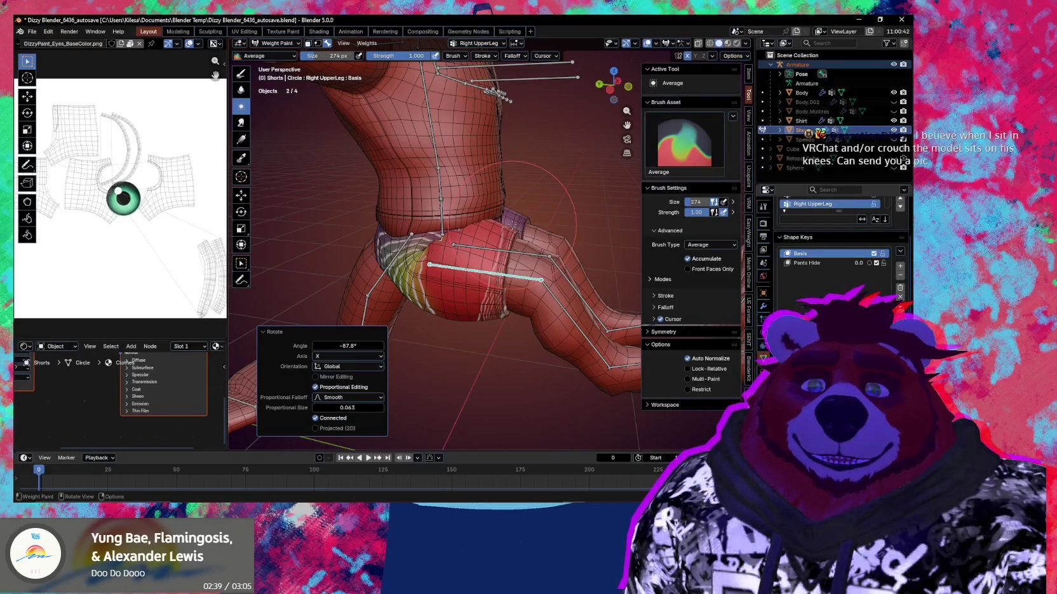
pyautogui.moveTo(512, 225); pyautogui.dragTo(511, 274, button='middle')
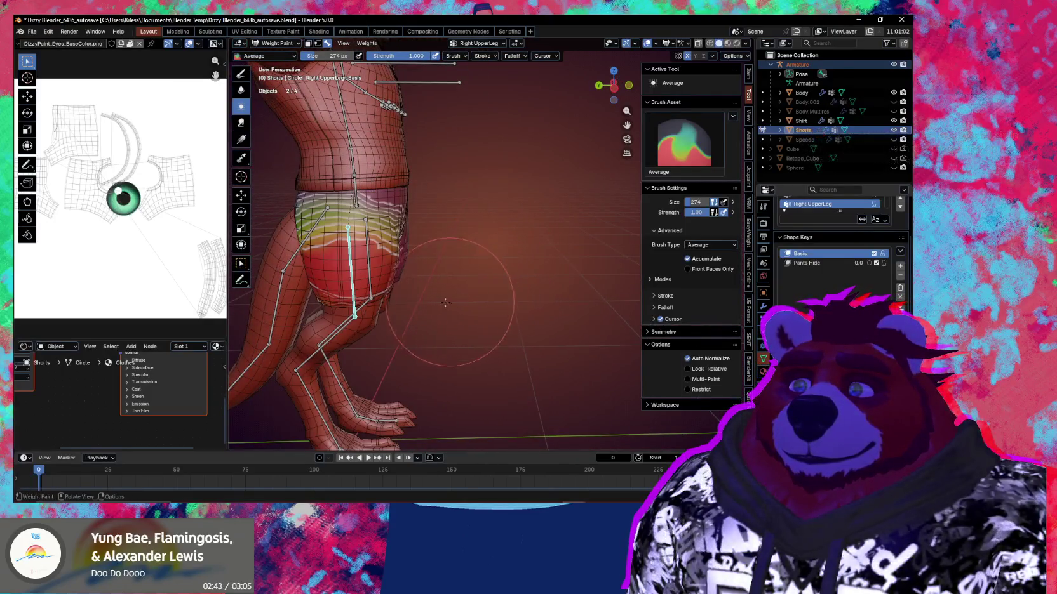
pyautogui.scroll(-3, 450, 301)
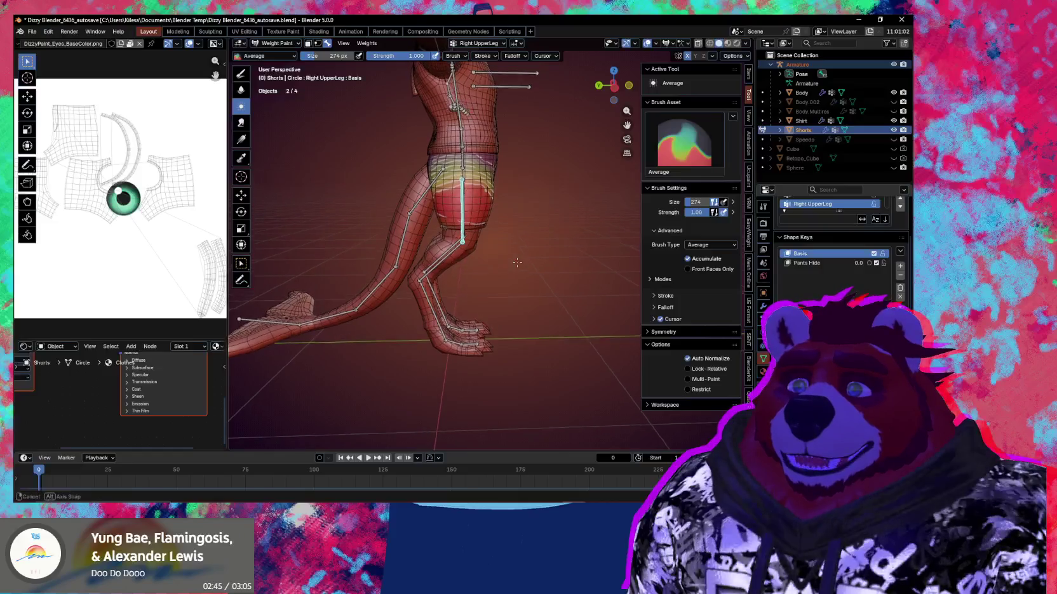